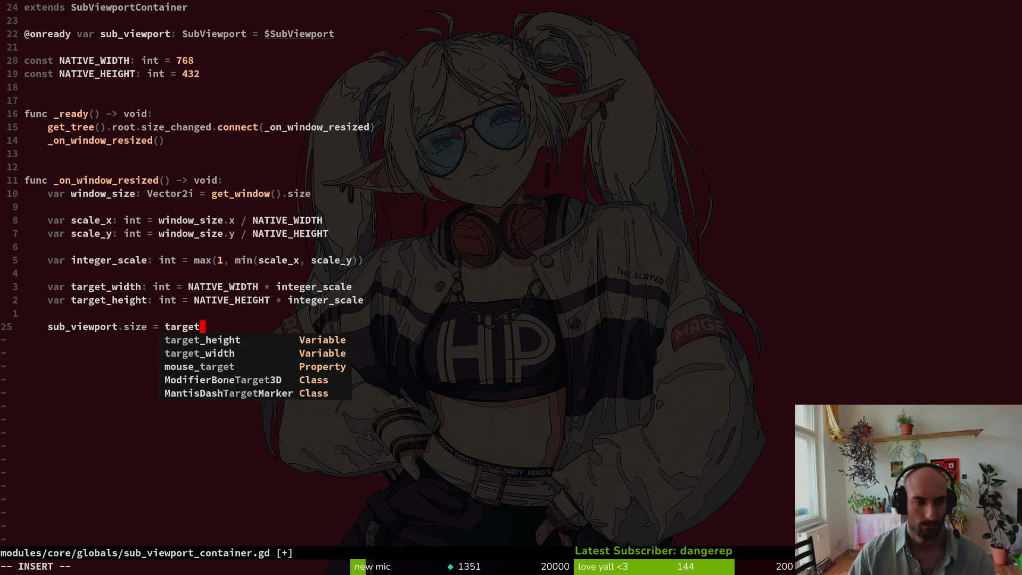
- Correct the target_size name and begin 'var target_size: Vector2i = Vector2i(' above the assignment
key(BackSpace)
text(ize)
key(Escape)
text(kk)
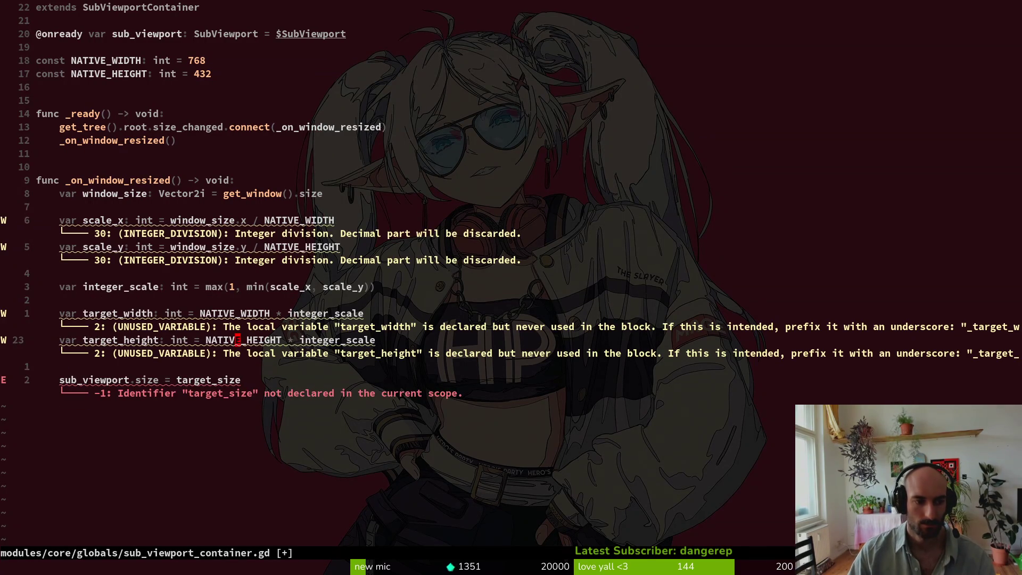
text(ovar target_size: )
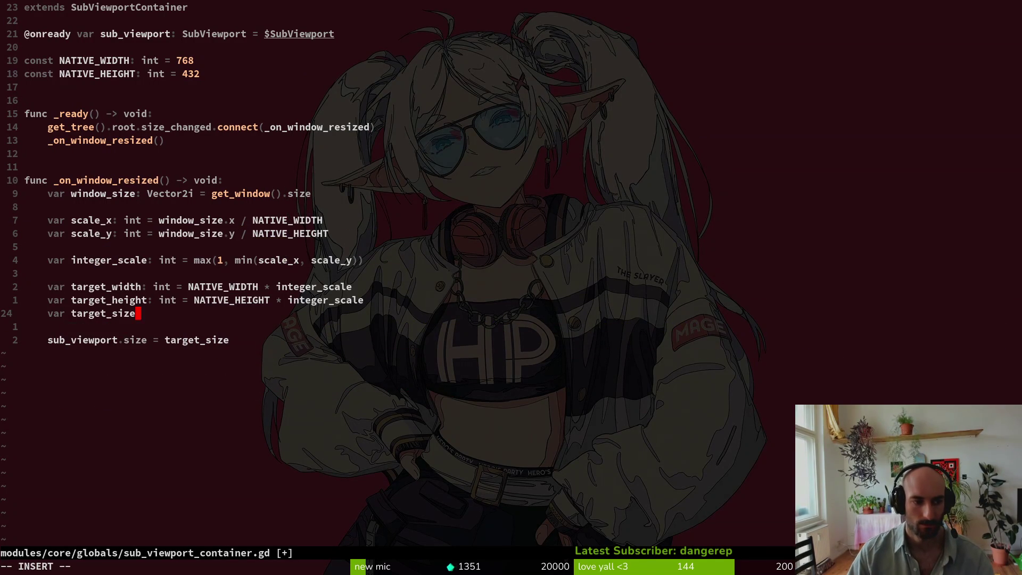
text(Ve)
key(Tab)
text(= )
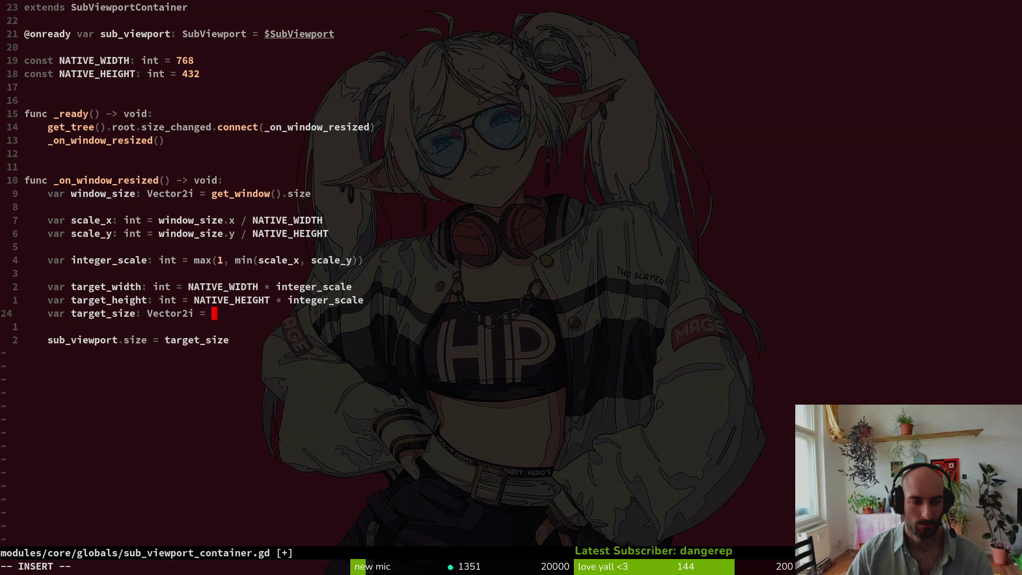
text(Ve)
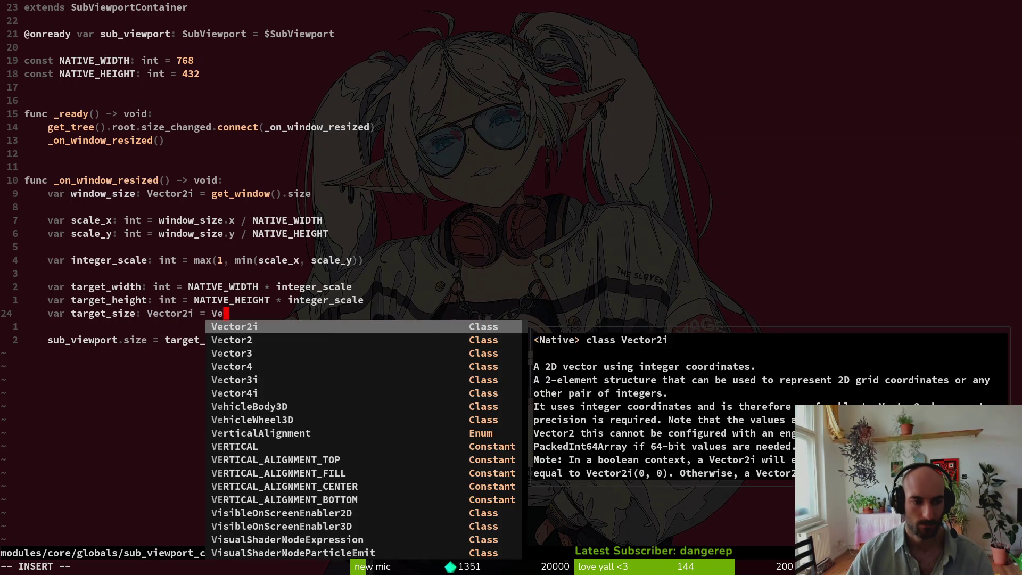
key(Tab)
text(f)
key(BackSpace)
text((ana)
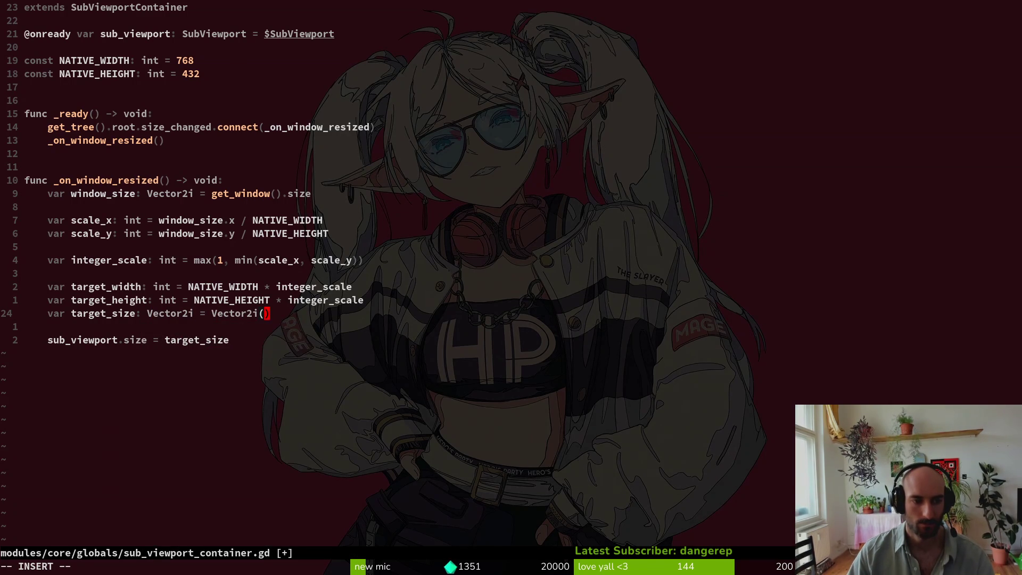
- Fill in the Vector2i arguments as target_width and target_height instead of NATIVE_WIDTH
key(BackSpace)
key(BackSpace)
key(BackSpace)
text(nat)
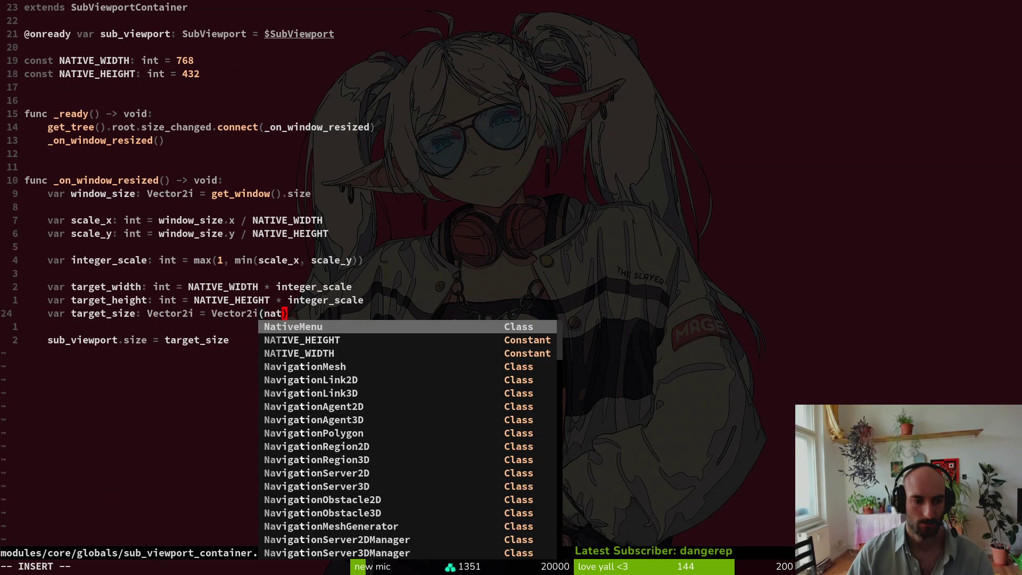
key(ctrl+n)
key(ctrl+n)
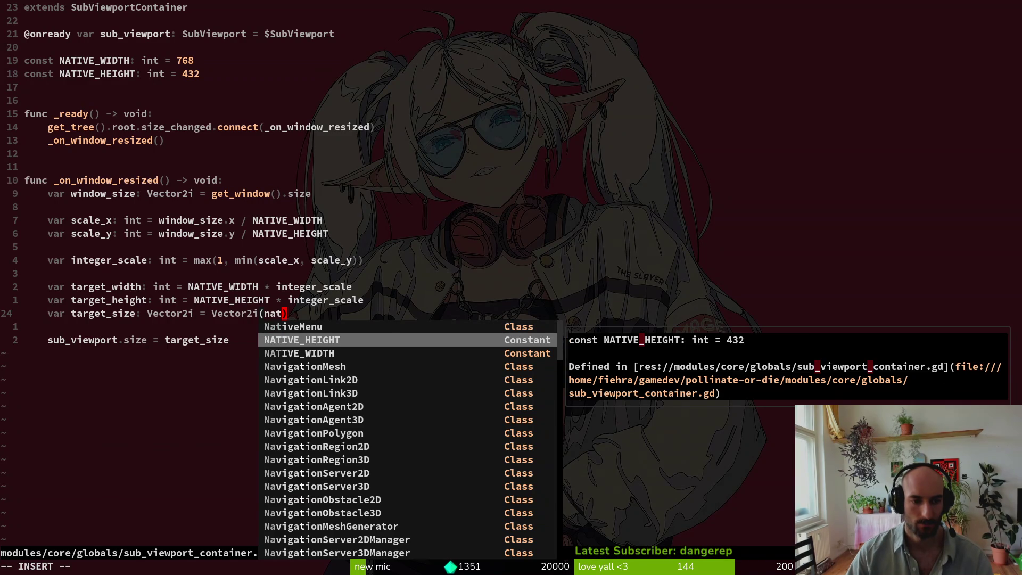
key(ctrl+n)
key(Tab)
text(,)
key(BackSpace)
key(BackSpace)
key(BackSpace)
key(BackSpace)
key(BackSpace)
key(BackSpace)
text(tar)
key(ctrl+n)
key(ctrl+n)
key(ctrl+n)
key(Tab)
text(, tar)
key(ctrl+n)
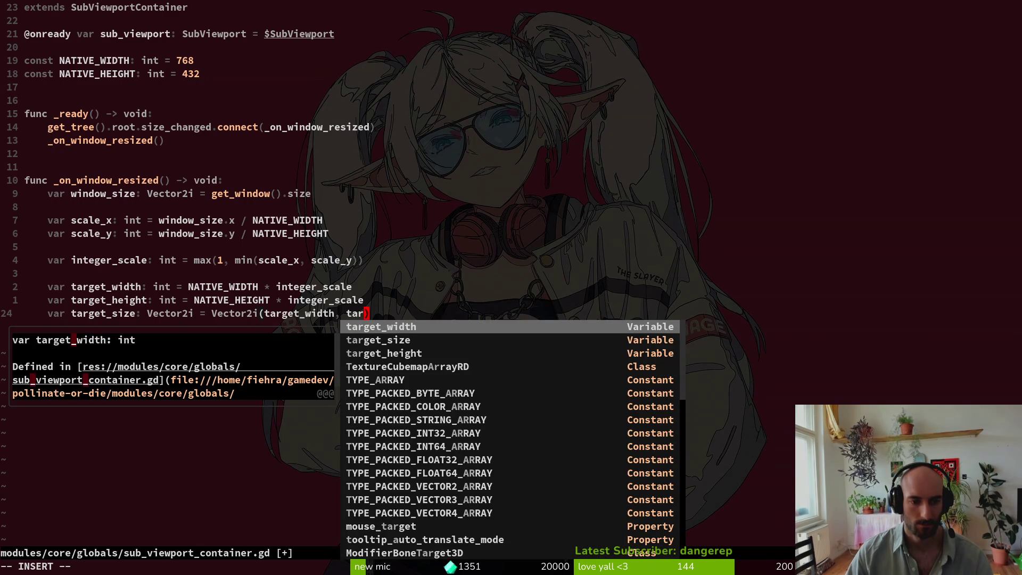
key(ctrl+n)
key(ctrl+n)
key(Escape)
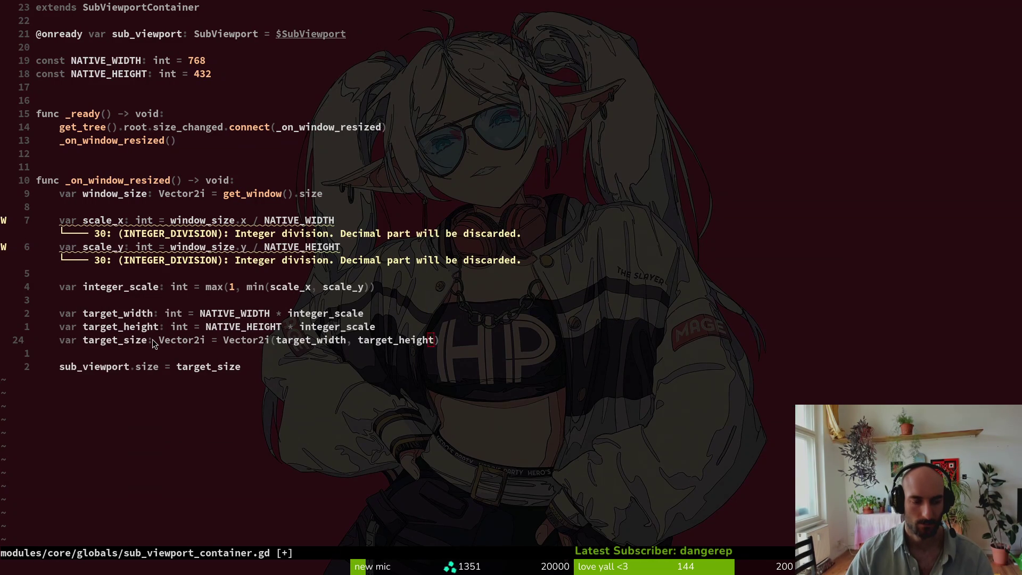
- Save the script with :w and run the project from the Godot editor
text(:w)
key(Return)
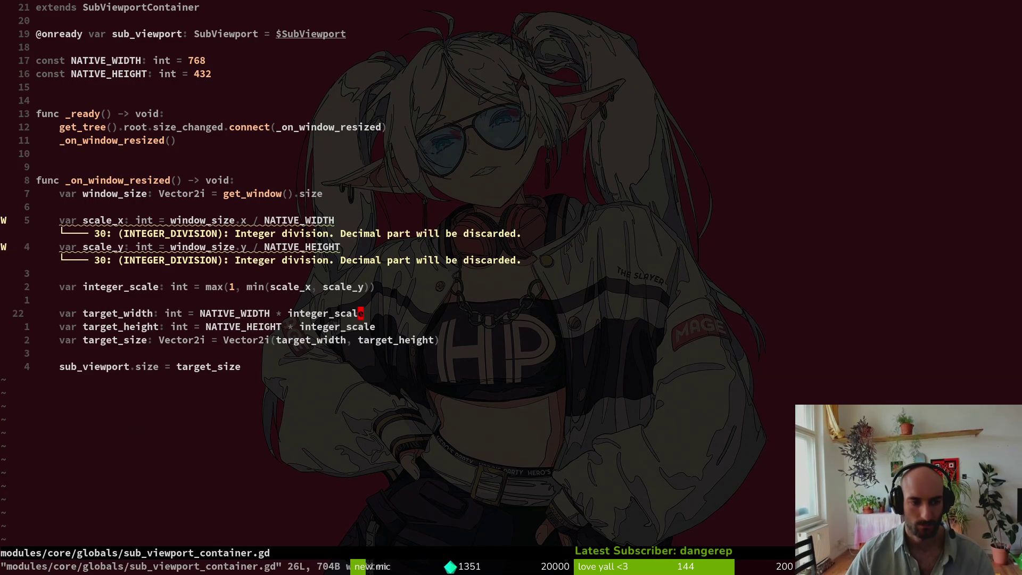
key(super+2)
click(839, 31)
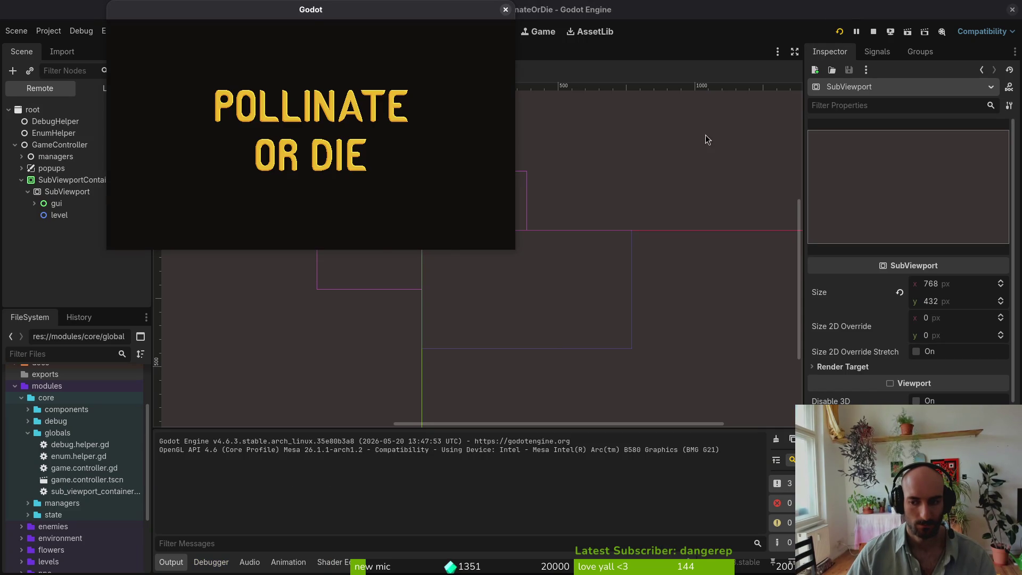
- Enlarge the running game window to test the scaling, then return to the script in Neovim
drag(515, 249, 1018, 569)
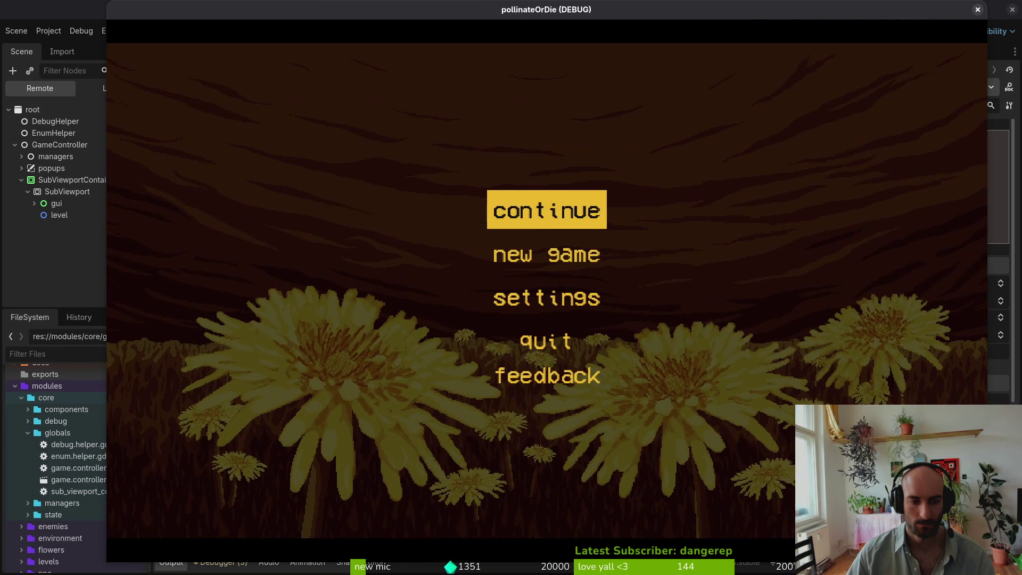
click(62, 275)
key(alt+Tab)
key(alt+Tab)
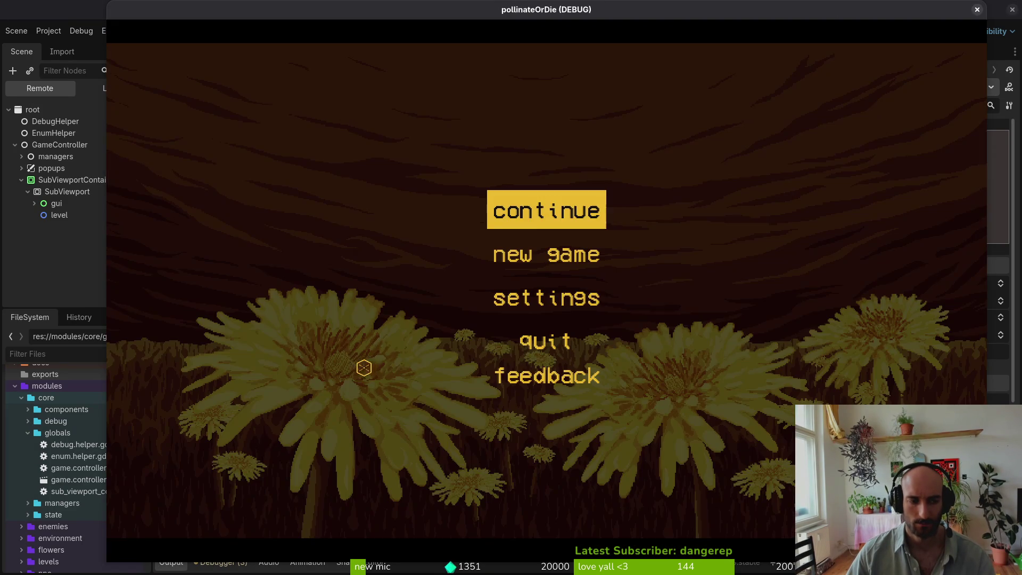
click(98, 366)
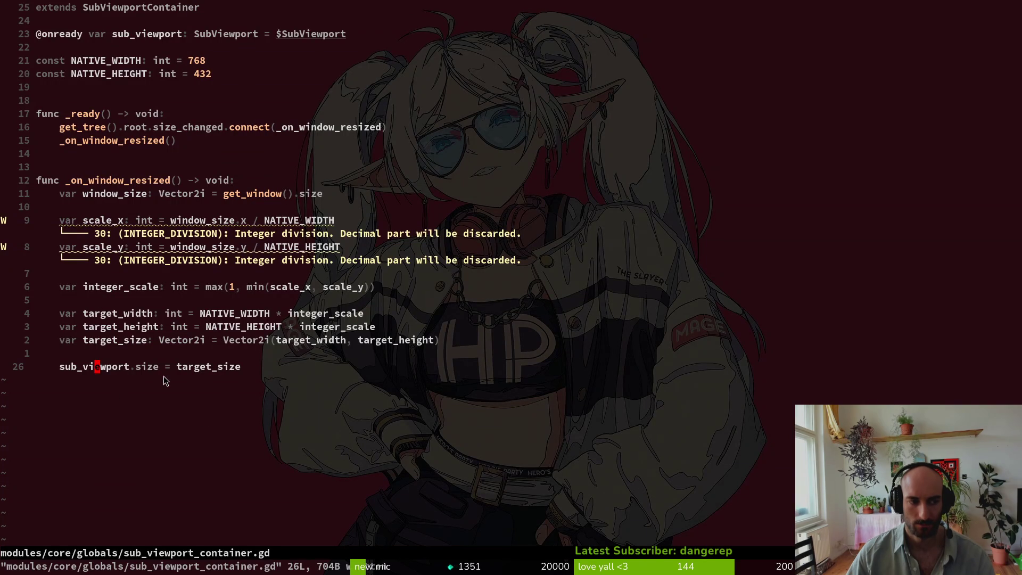
- Remove the blank line and insert print_debug(target_size) above the sub_viewport size assignment
key(k)
key(p)
key(d)
key(d)
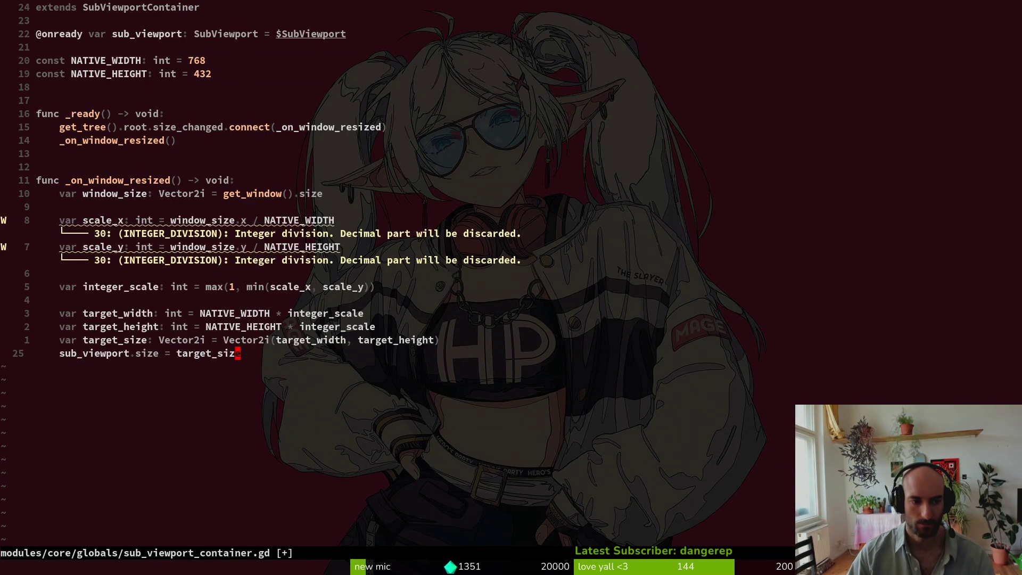
key(shift+o)
text(print_debug(tar)
key(Tab)
key(Tab)
key(Tab)
key(Return)
text())
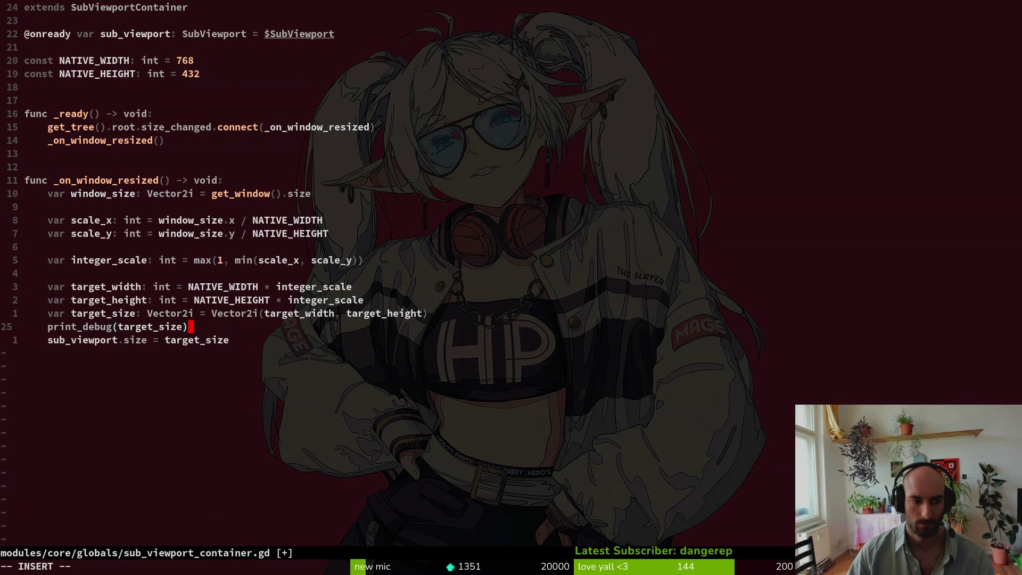
key(Escape)
- Save the file and bring up the running game with F5
text(:Wq)
key(Return)
key(Return)
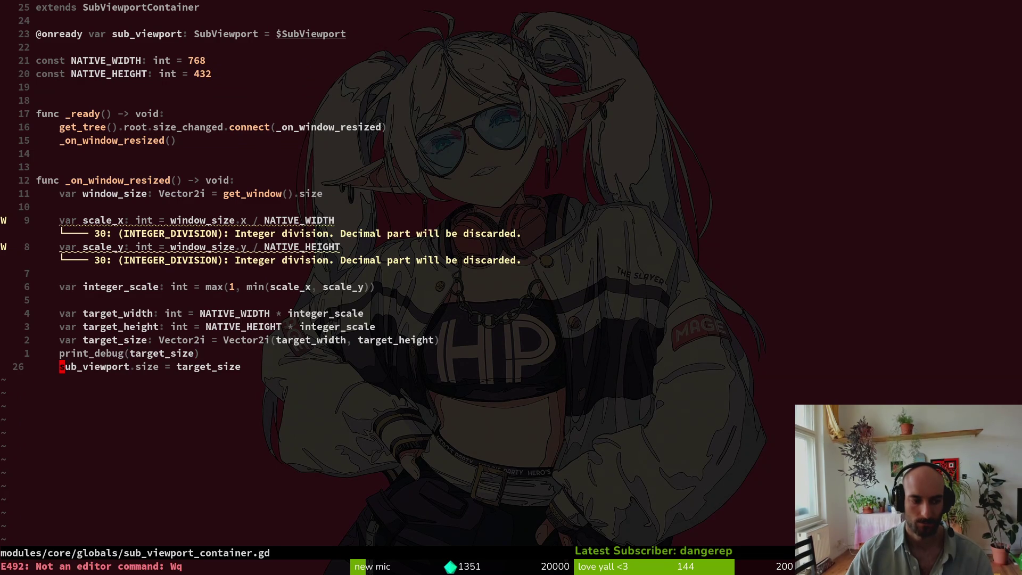
key(F5)
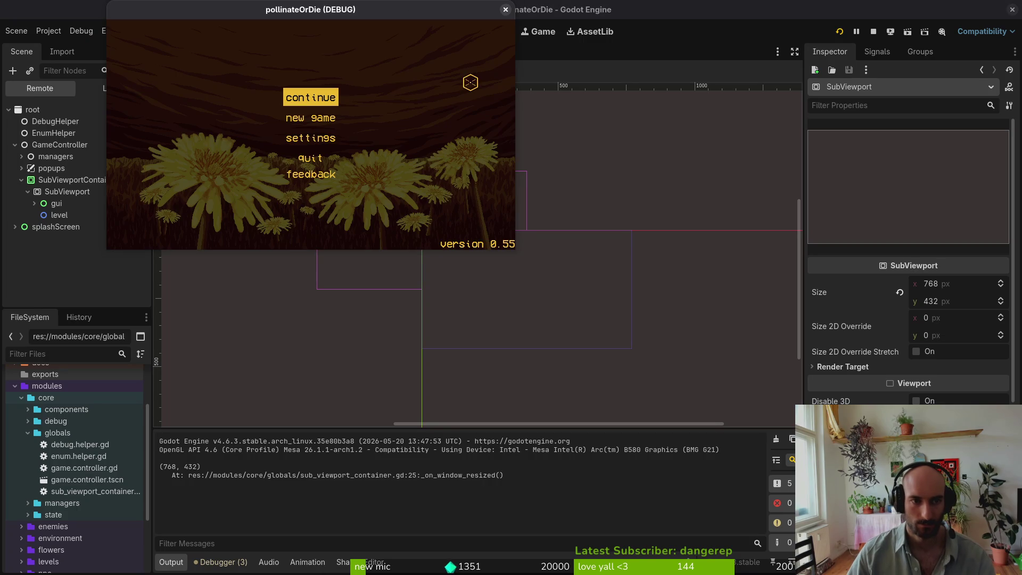
- Continue into the hive level, enlarge and maximize the game window, then close the game
click(323, 99)
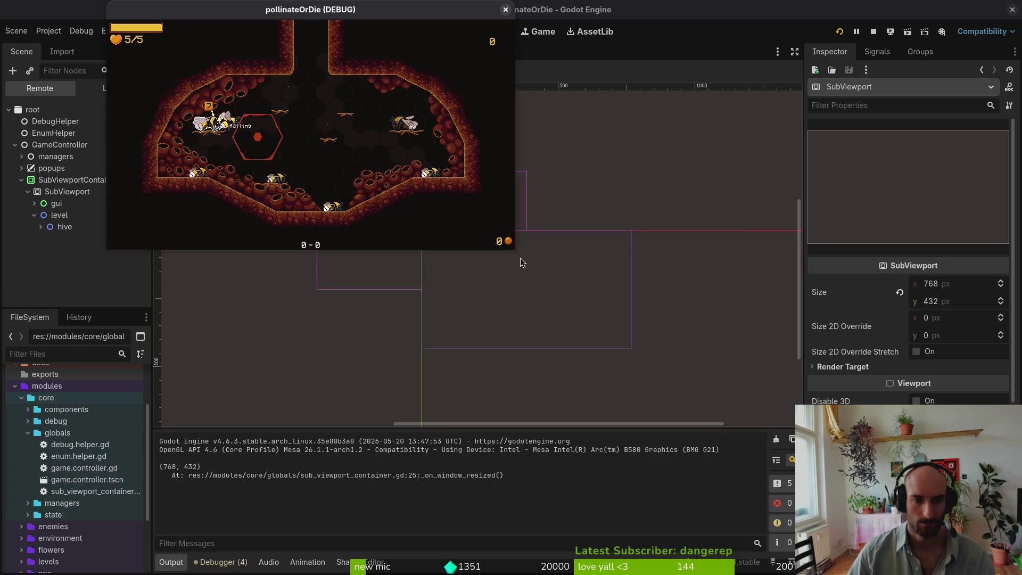
drag(520, 258, 900, 463)
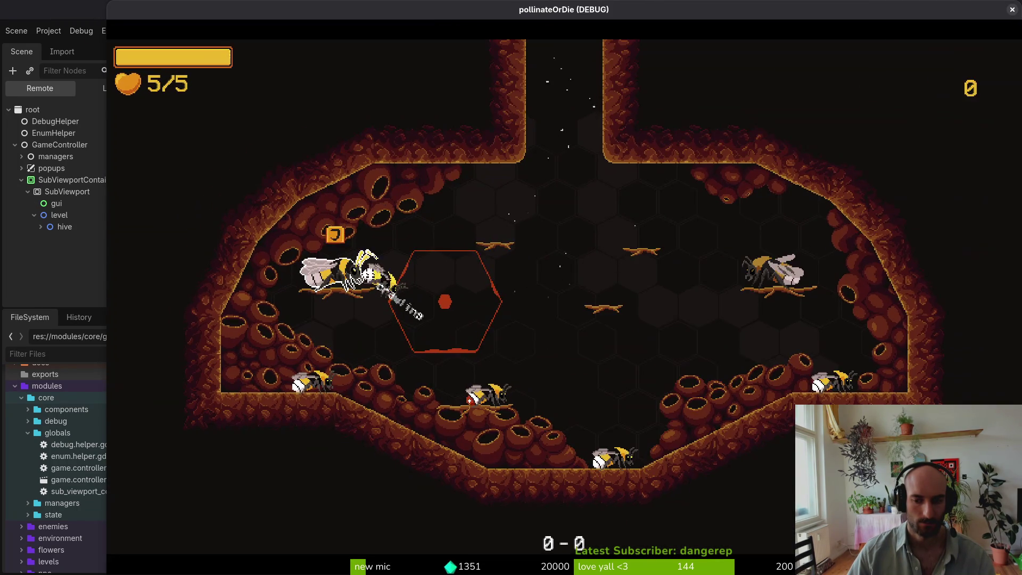
key(super+Up)
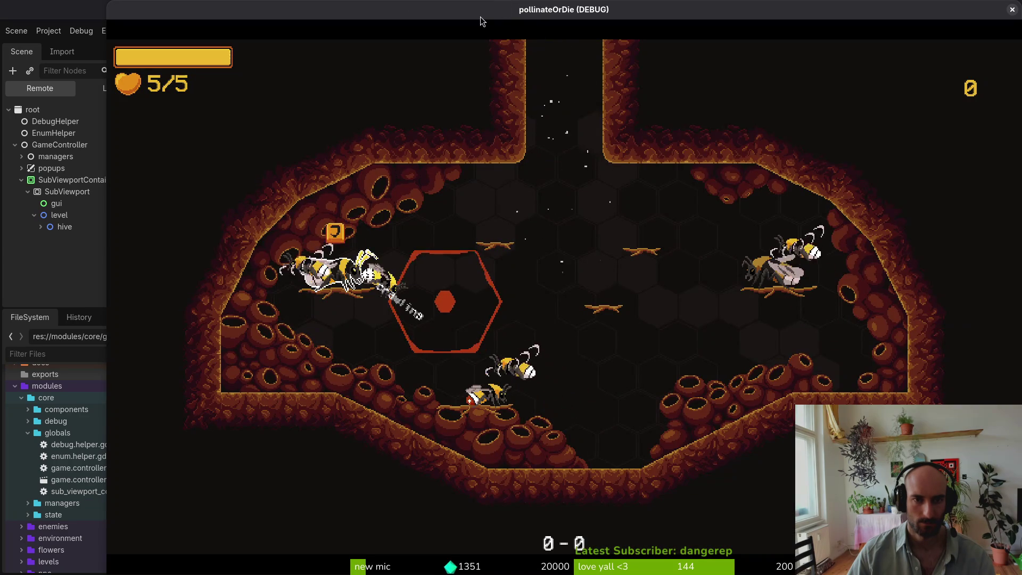
key(alt+Tab)
key(alt+Tab)
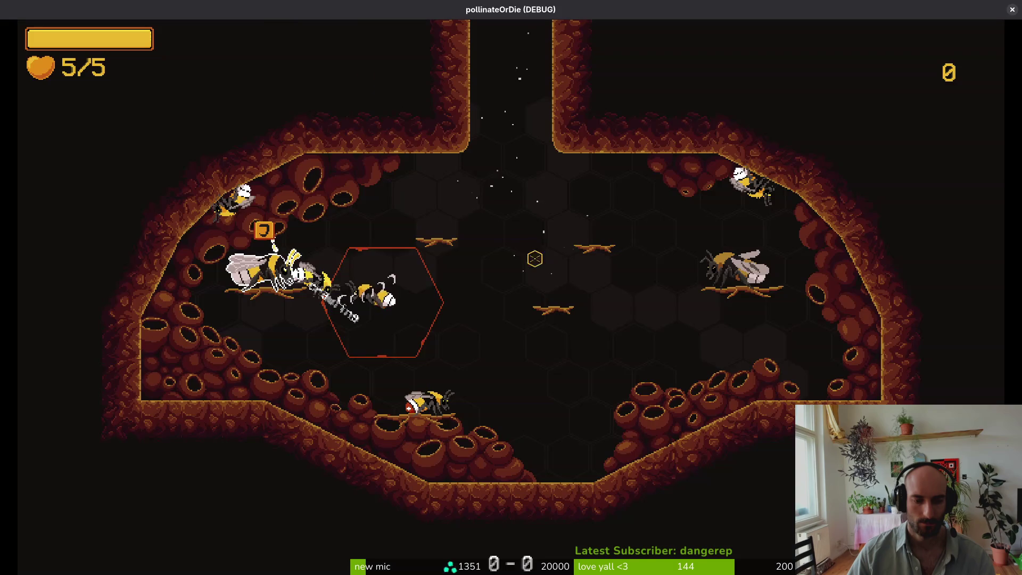
click(1013, 10)
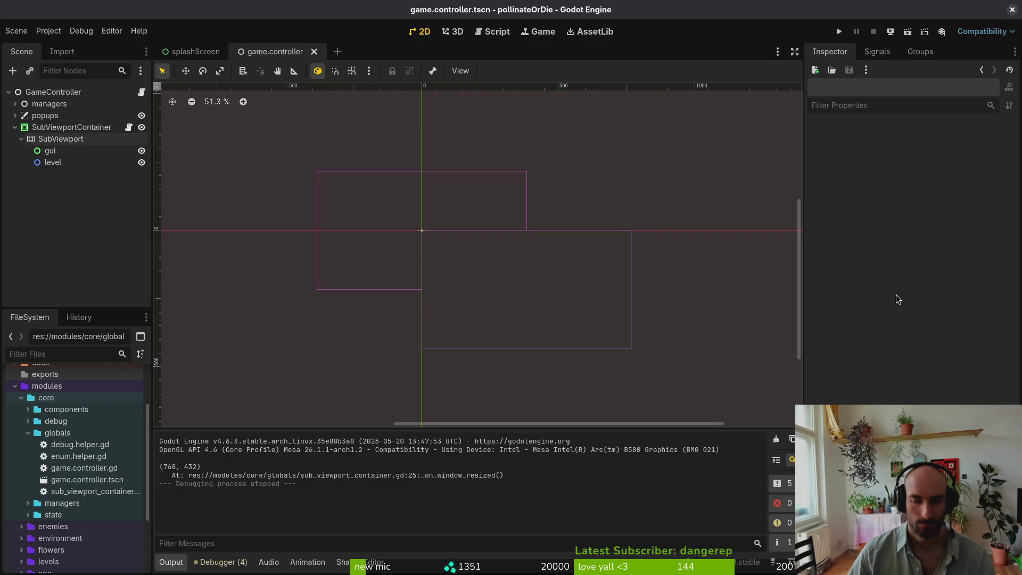
key(alt+Tab)
- Launch vim in the project folder and open sub_viewport_container.gd by searching 'sub_v'
key(Up)
key(Return)
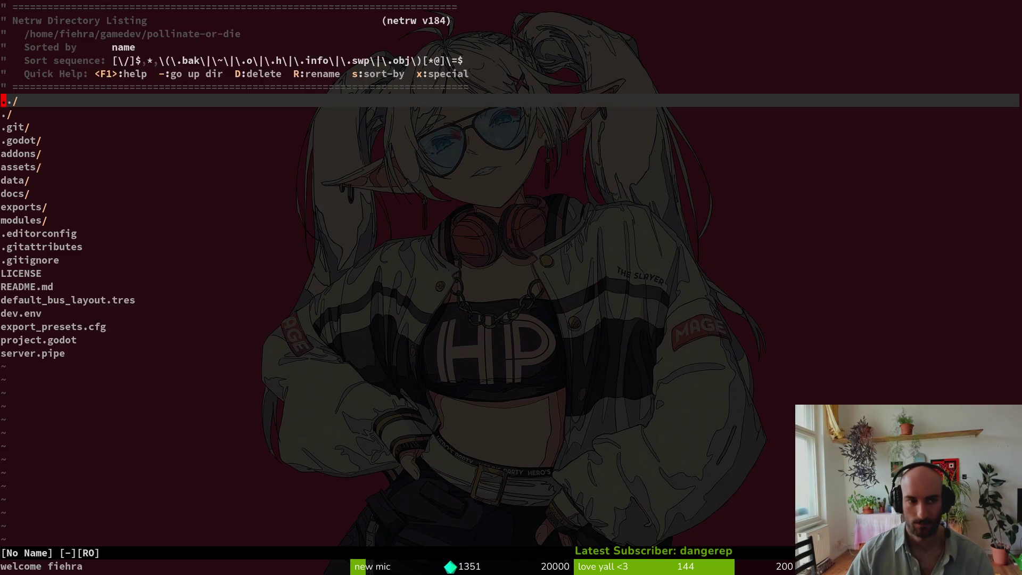
key(space)
key(f)
key(f)
text(sub_v)
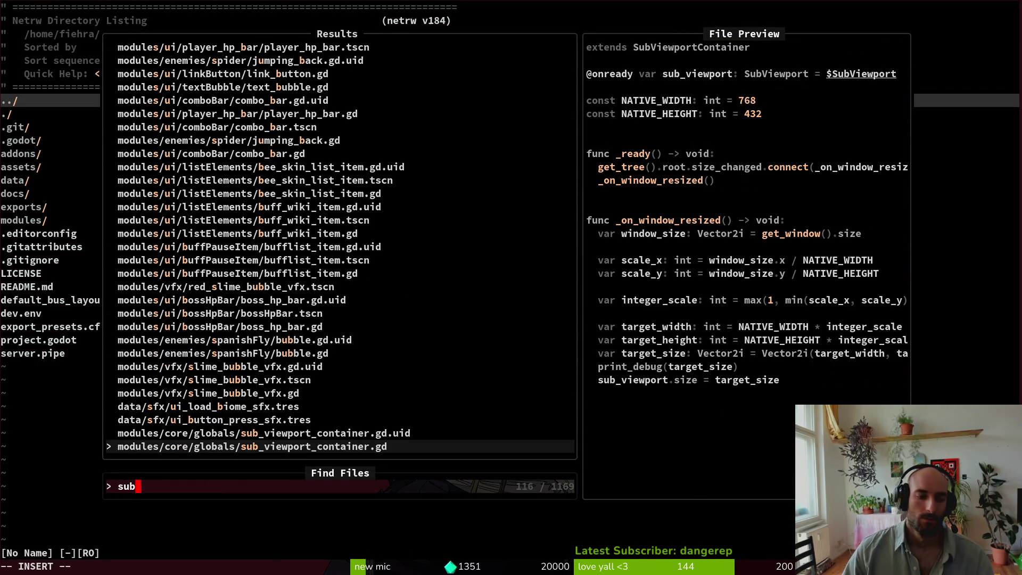
key(Return)
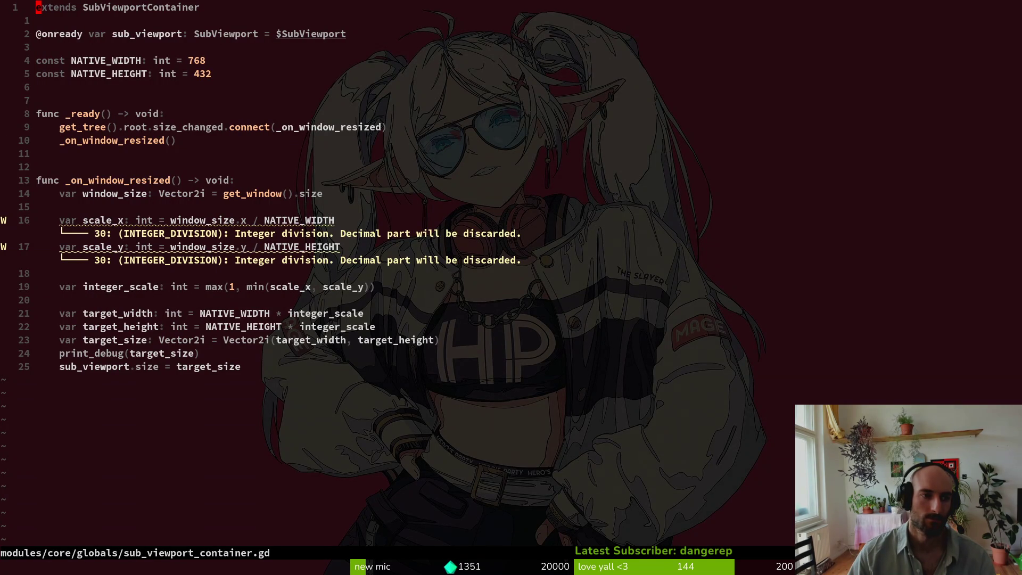
- Look over the _on_window_resized function and write the unchanged file with :w
key(j)
key(j)
key(j)
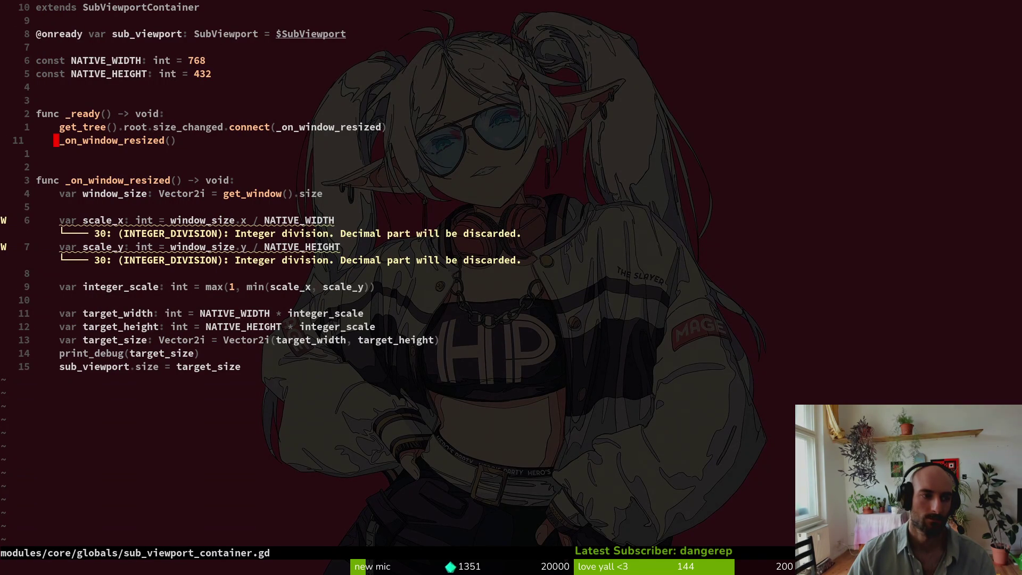
key(Return)
key(Return)
key(Return)
key(g)
key(g)
key(V)
key(Escape)
text(:w)
key(Return)
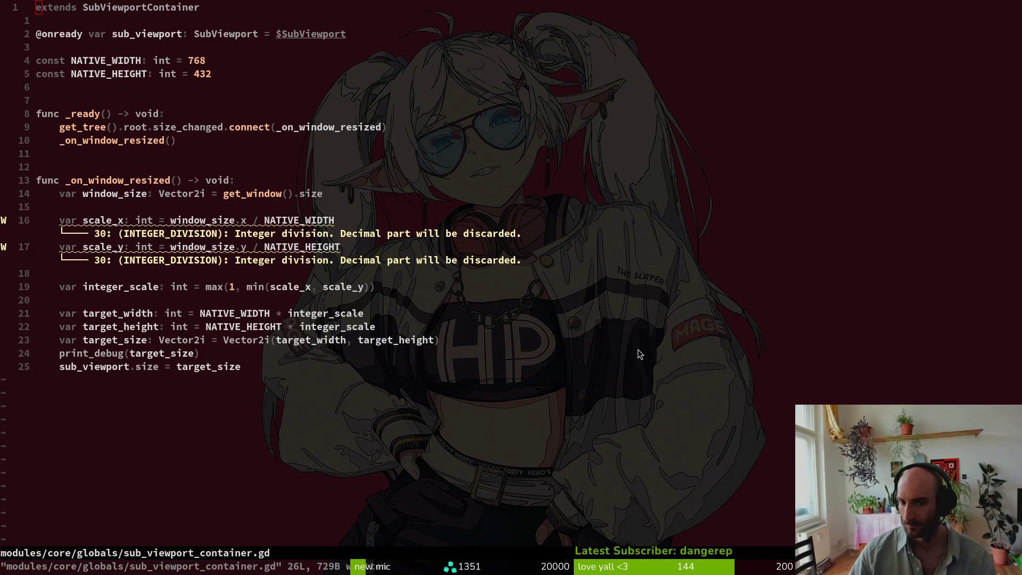
key(ctrl+p)
- Open game.controller.tscn via 'gamectr', scan to its end, save it, and return to Godot
text(gamectr)
key(Return)
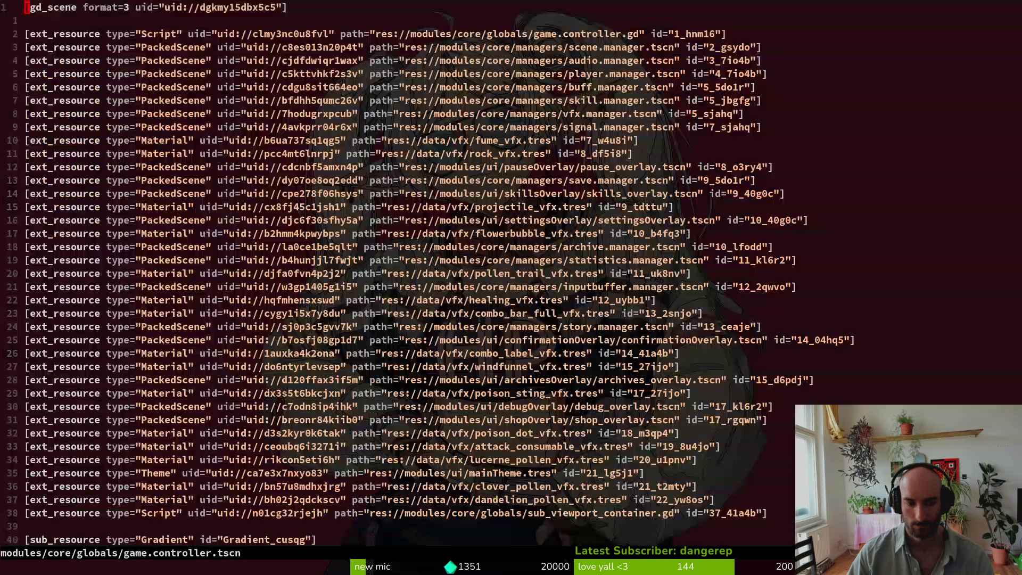
key(shift+g)
key(v)
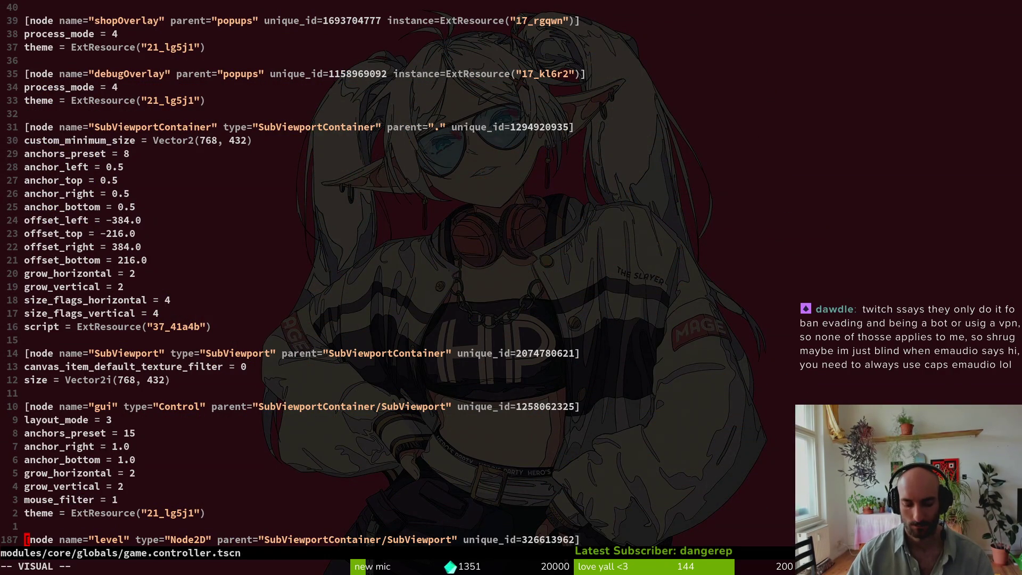
key(g)
key(g)
key(y)
key(ctrl+s)
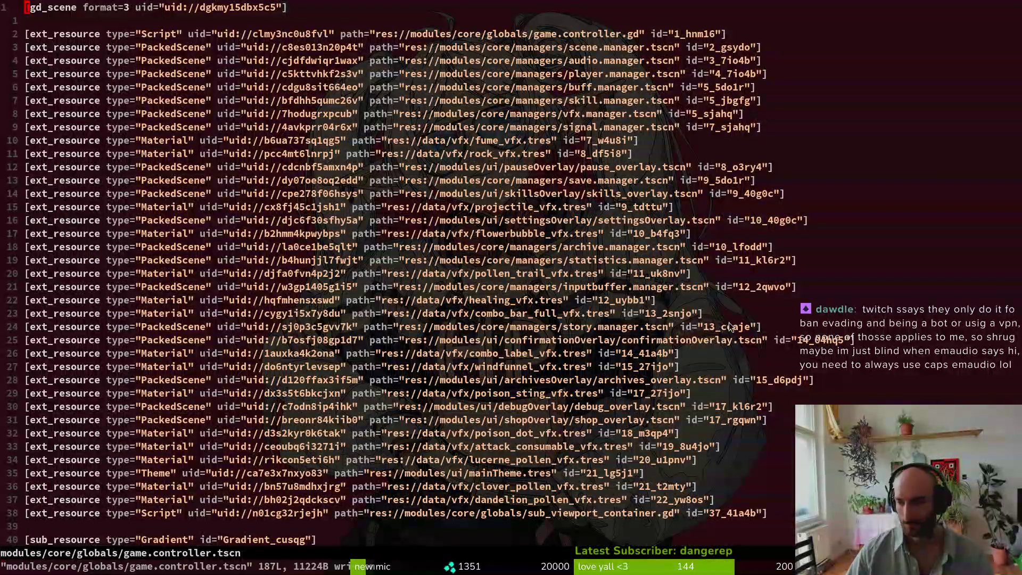
key(alt+Tab)
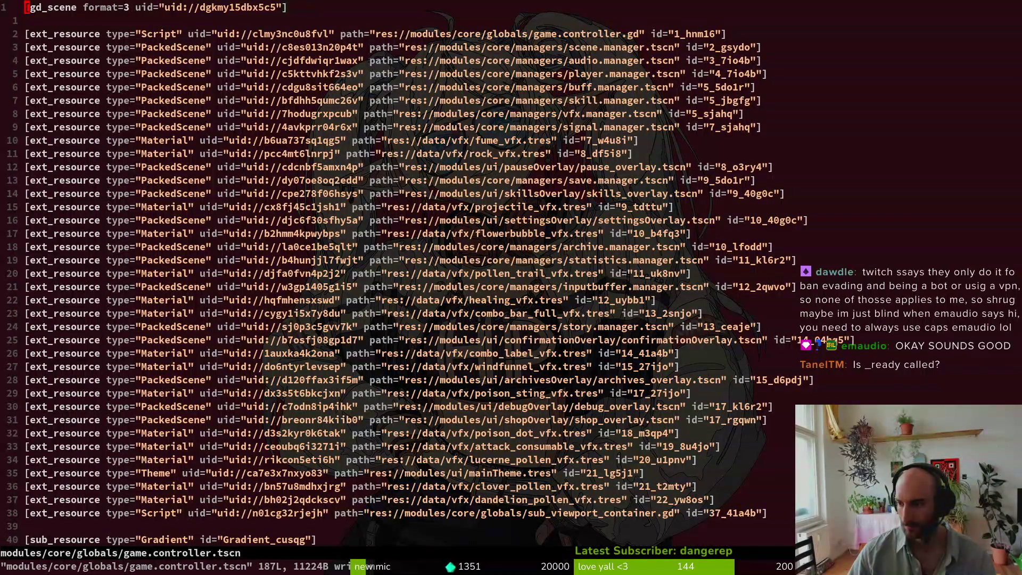
key(alt+Tab)
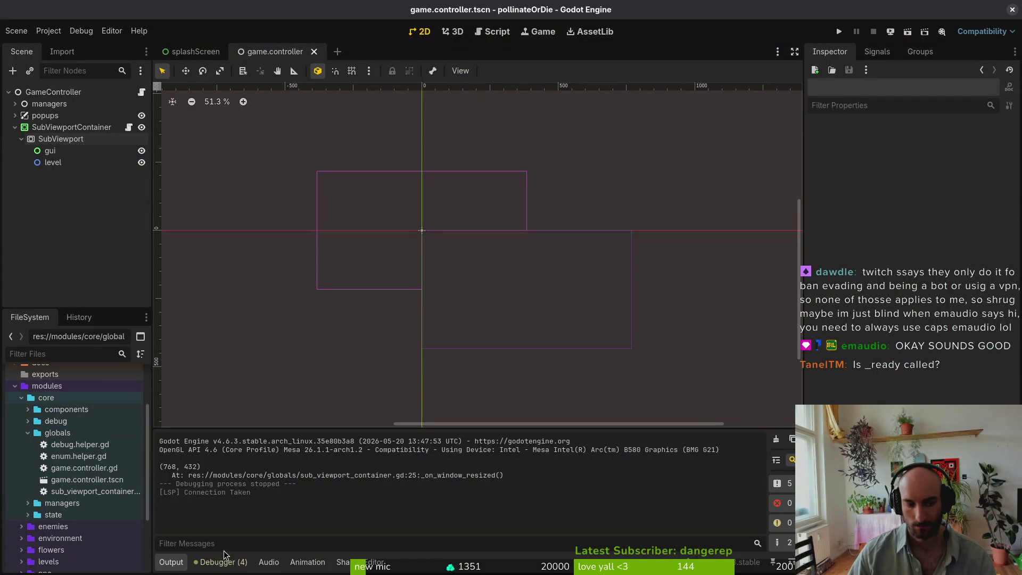
- Select SubViewportContainer, review the Debugger's Errors and Stack Trace, then go back to Output
click(527, 288)
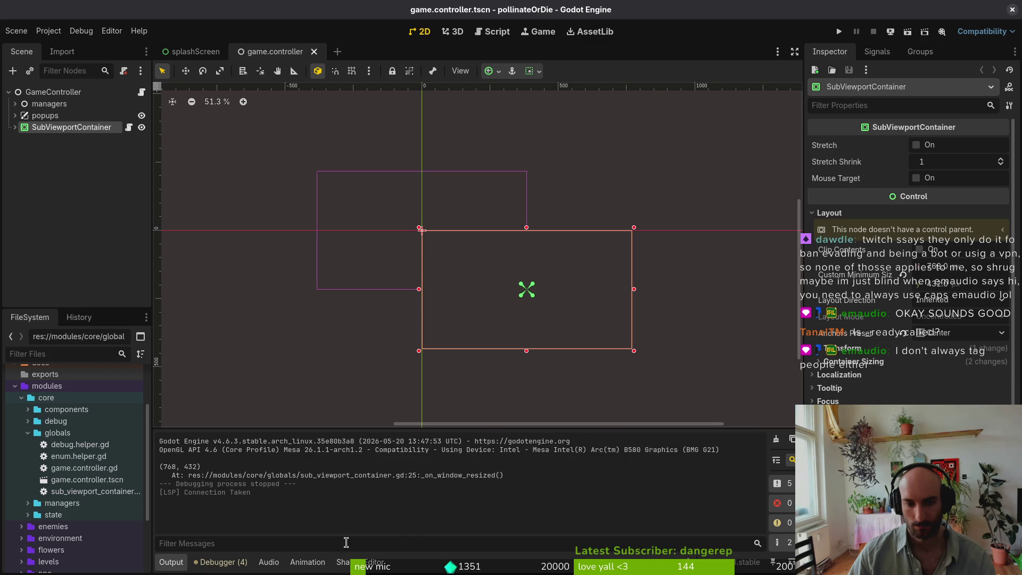
click(220, 562)
click(234, 429)
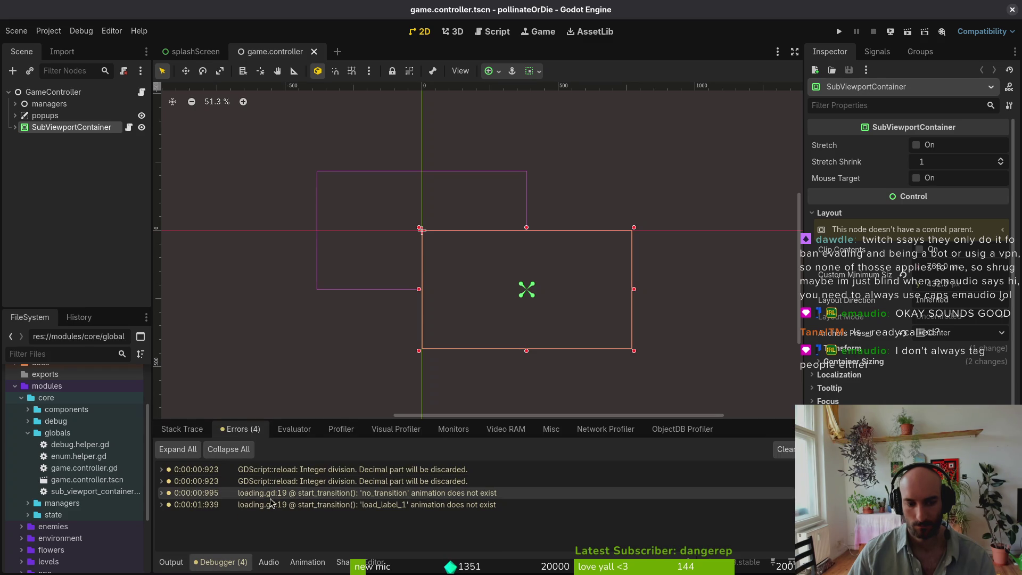
click(182, 429)
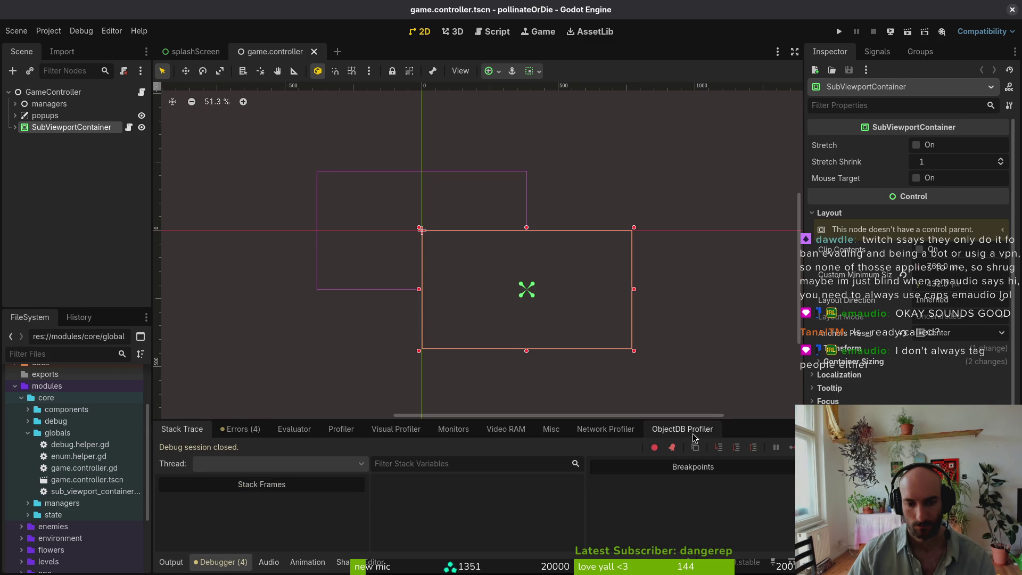
click(171, 562)
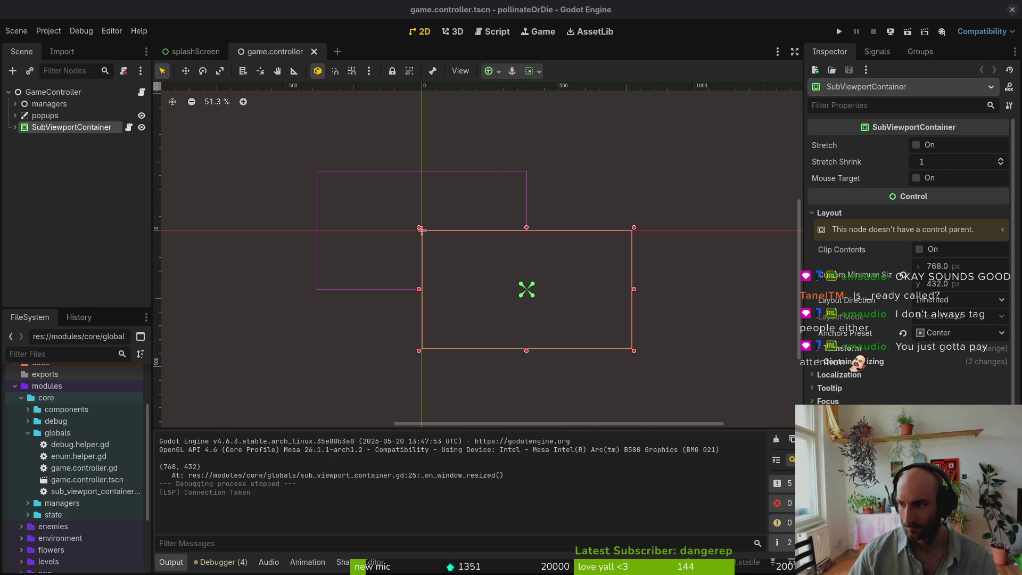
key(alt+Tab)
- Add get_window().size_changed.connect(_on_window_resized) in _ready of sub_viewport_container.gd
key(ctrl+6)
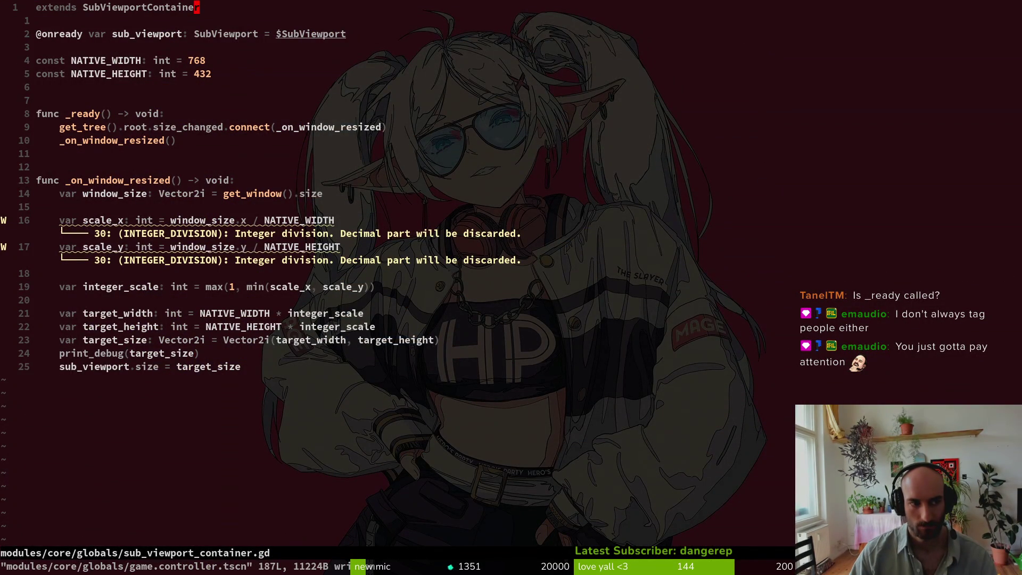
text(15koget)
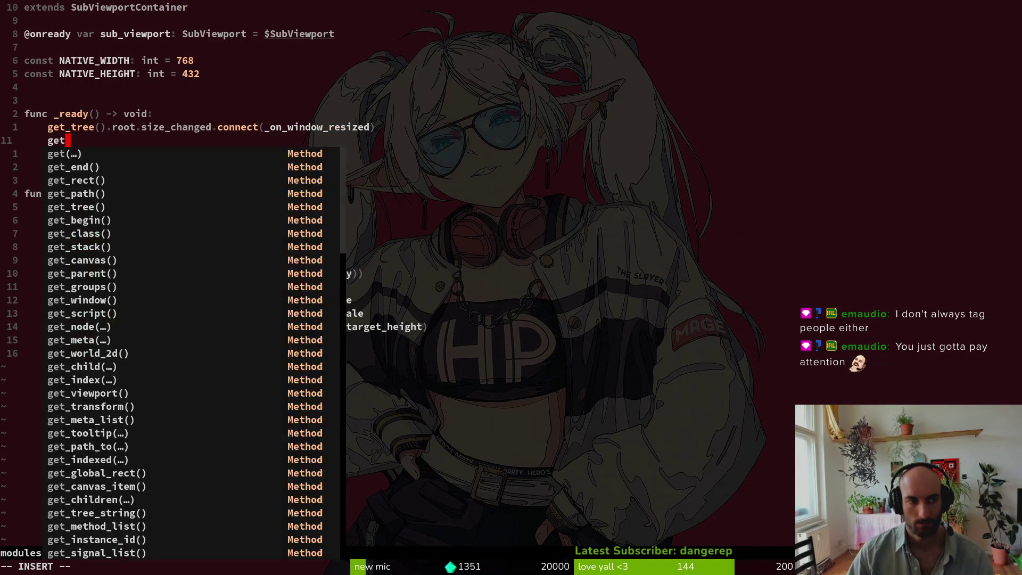
text(window())
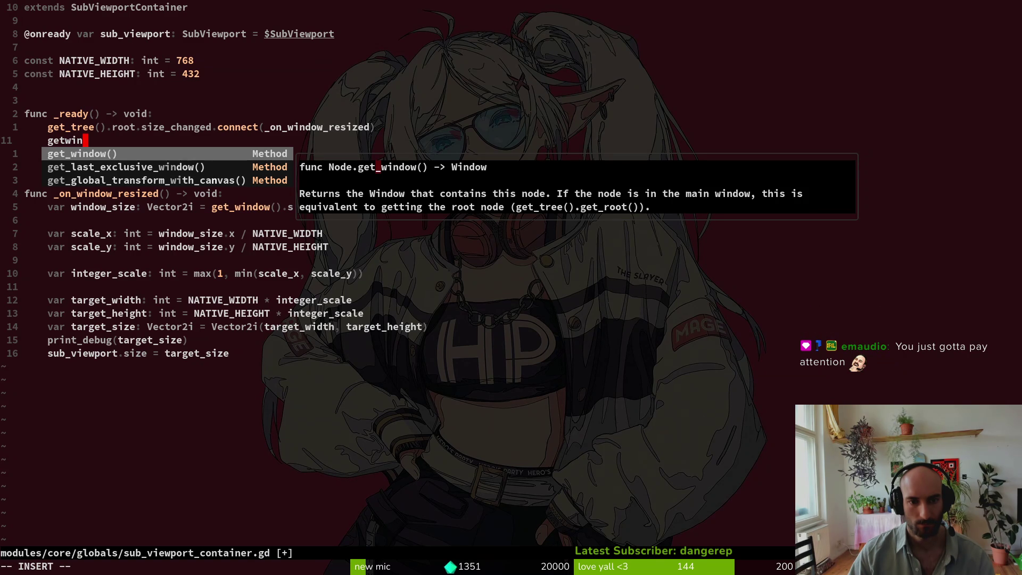
key(Return)
text(.si)
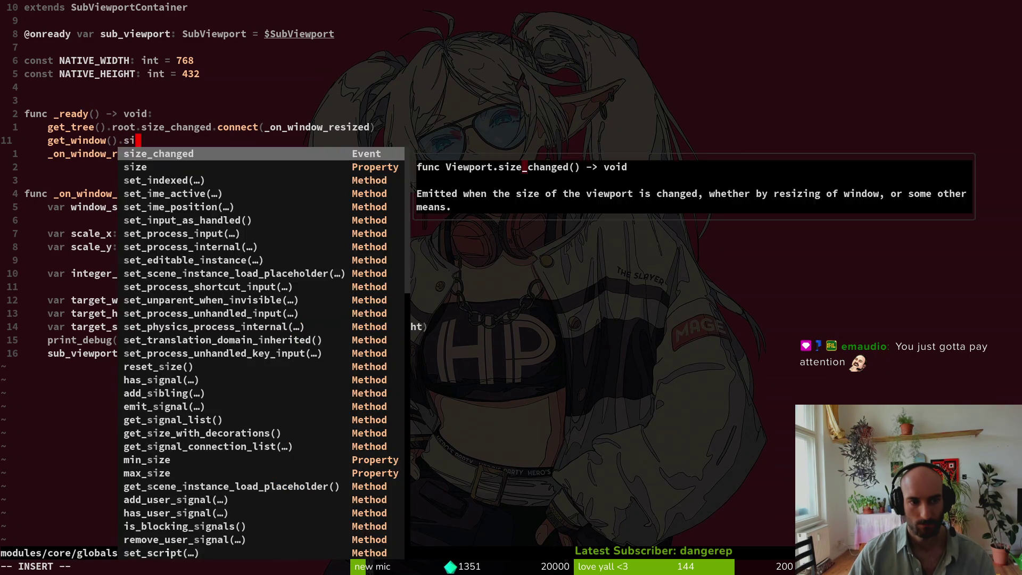
key(Return)
text(.co)
key(Return)
text((()
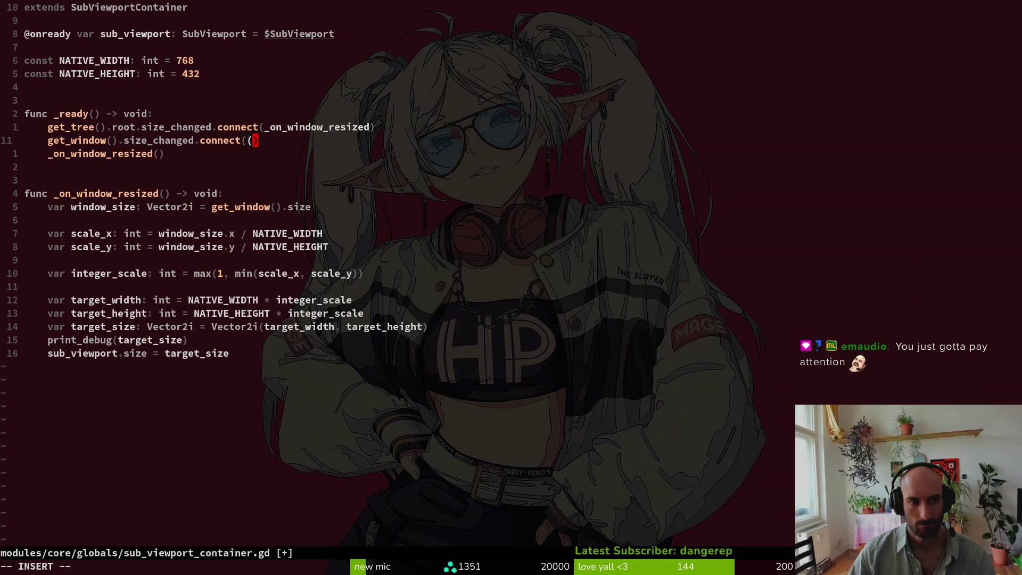
key(BackSpace)
text(_on)
key(Return)
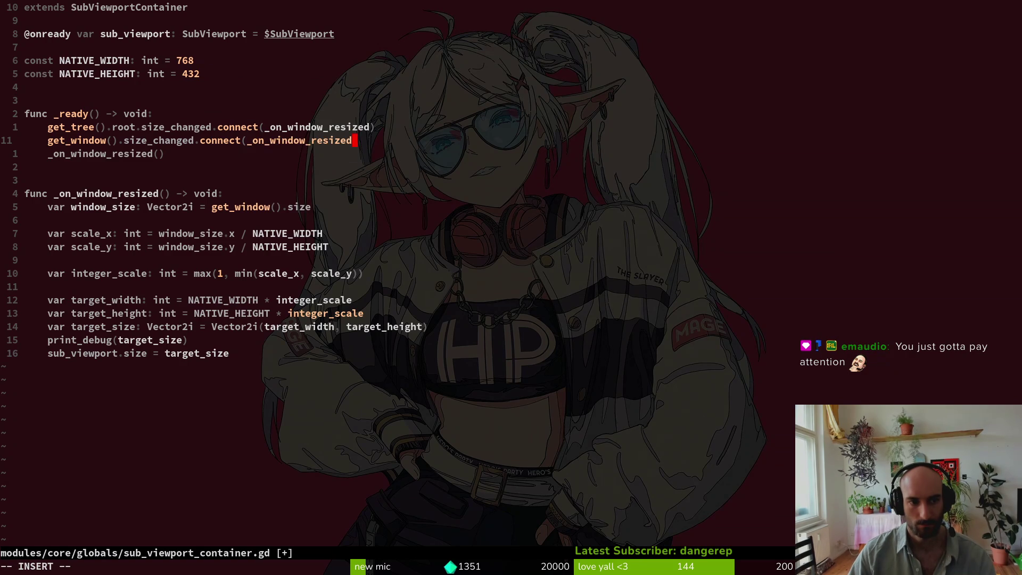
text())
key(Escape)
- Delete the old get_tree connection line, save, and run the project in Godot with F5
key(k)
key(d)
key(d)
text(:w)
key(Return)
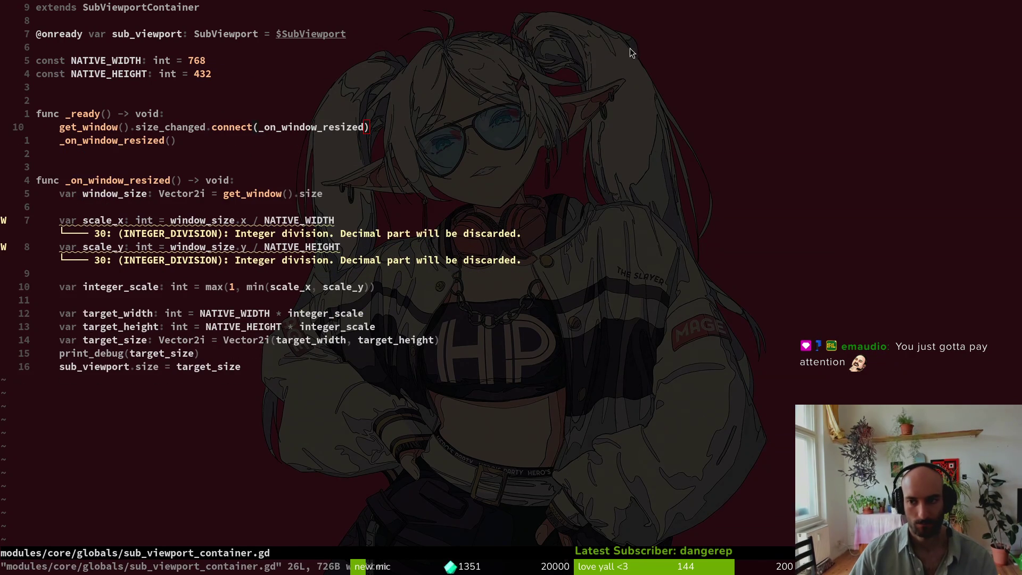
key(alt+Tab)
key(F5)
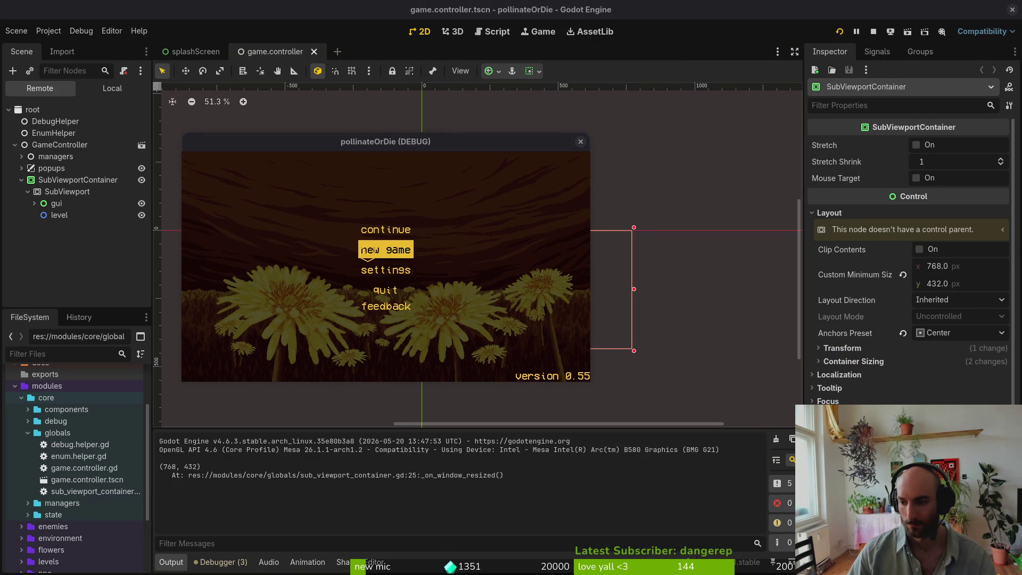
mouse_move(590, 381)
mouse_down()
mouse_move(814, 422)
mouse_move(899, 556)
mouse_up()
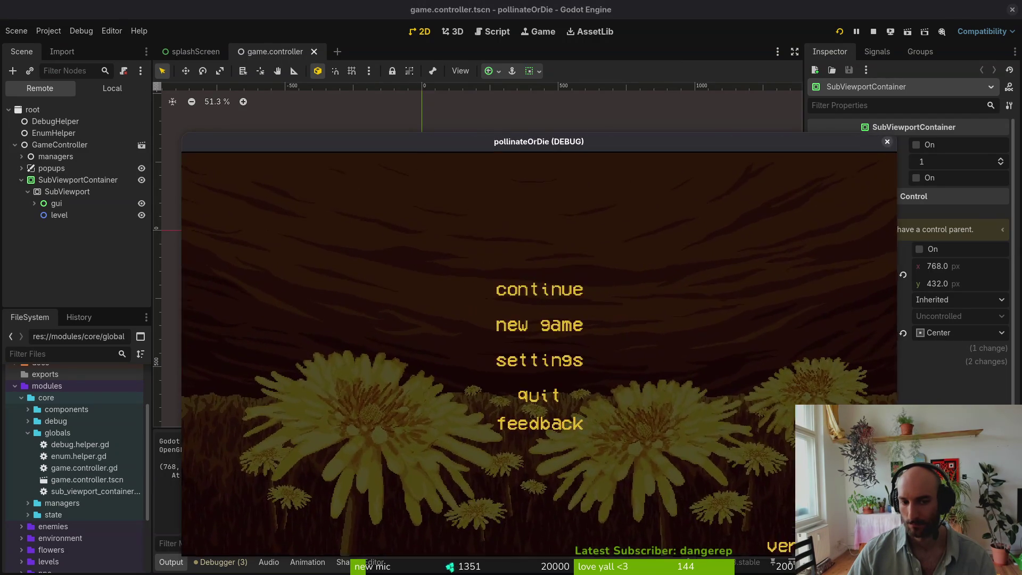
double_click(495, 146)
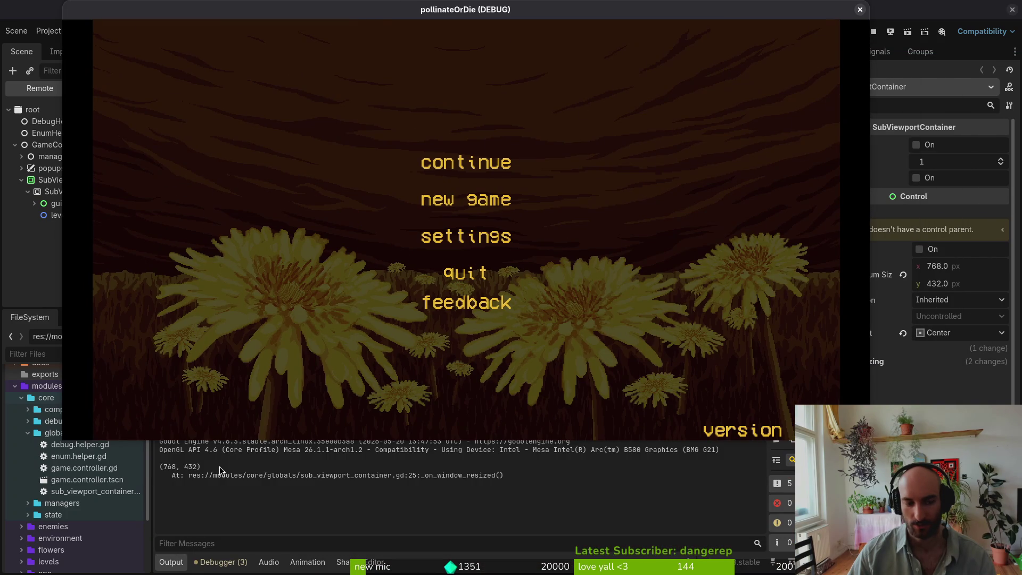
double_click(609, 10)
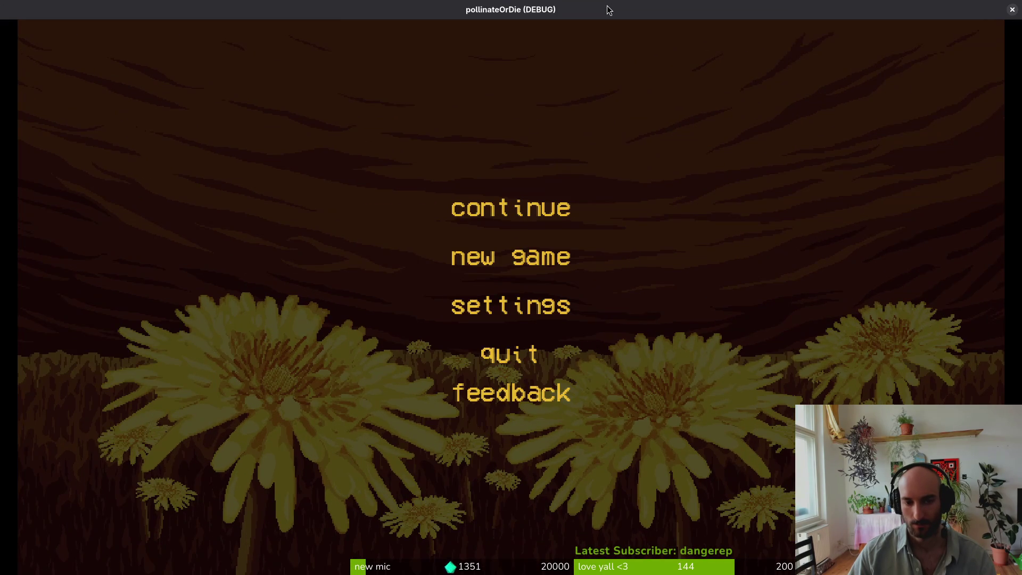
double_click(578, 10)
key(alt+Tab)
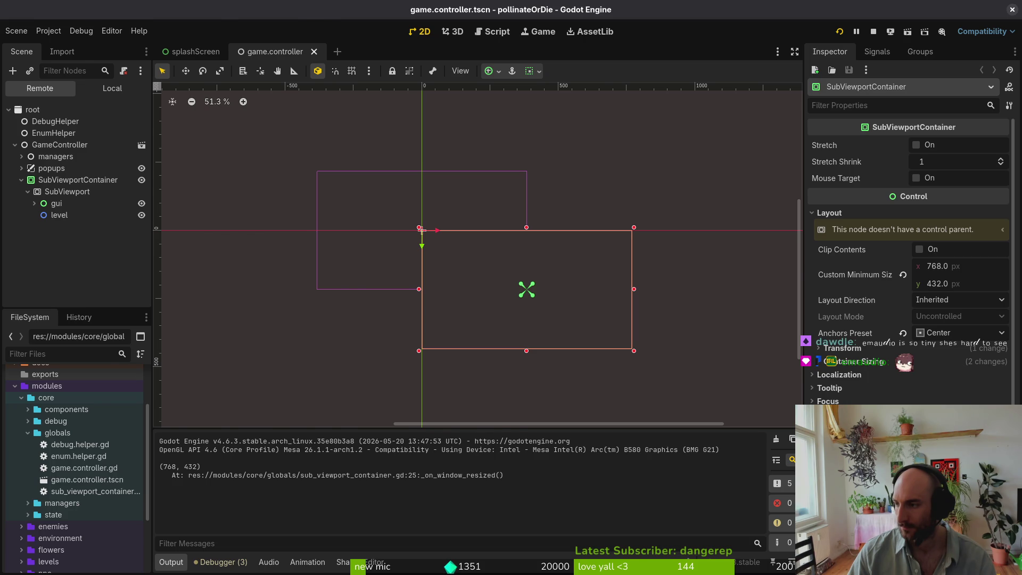
- Switch the Scene dock back to the Local tree, then return to the script in Neovim
key(alt+Tab)
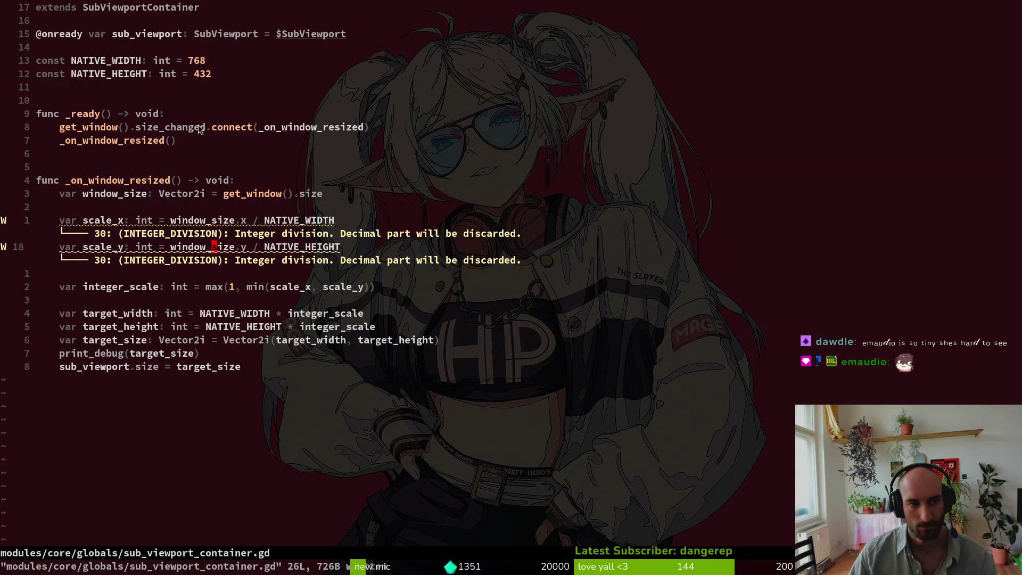
key(alt+Tab)
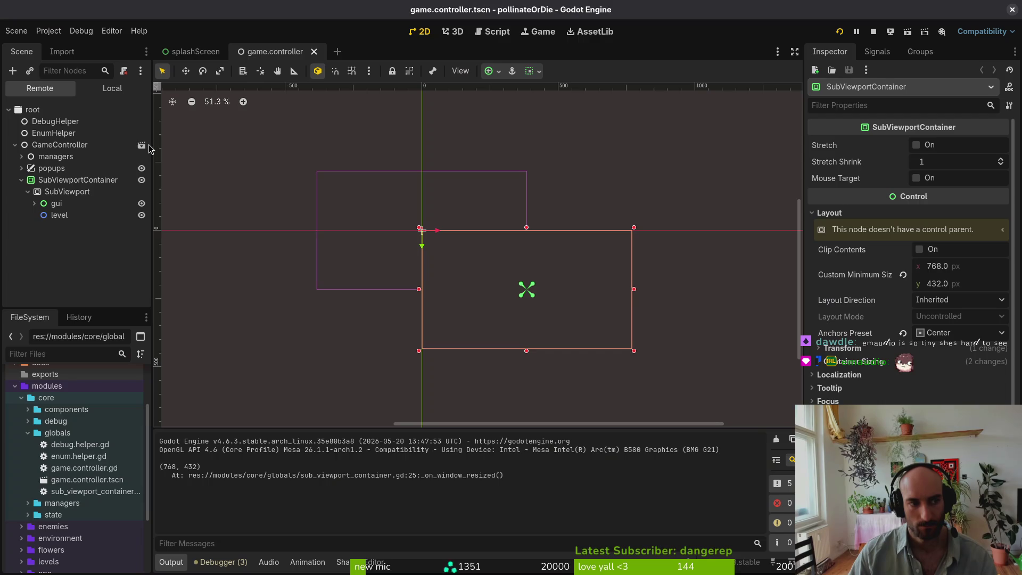
click(112, 88)
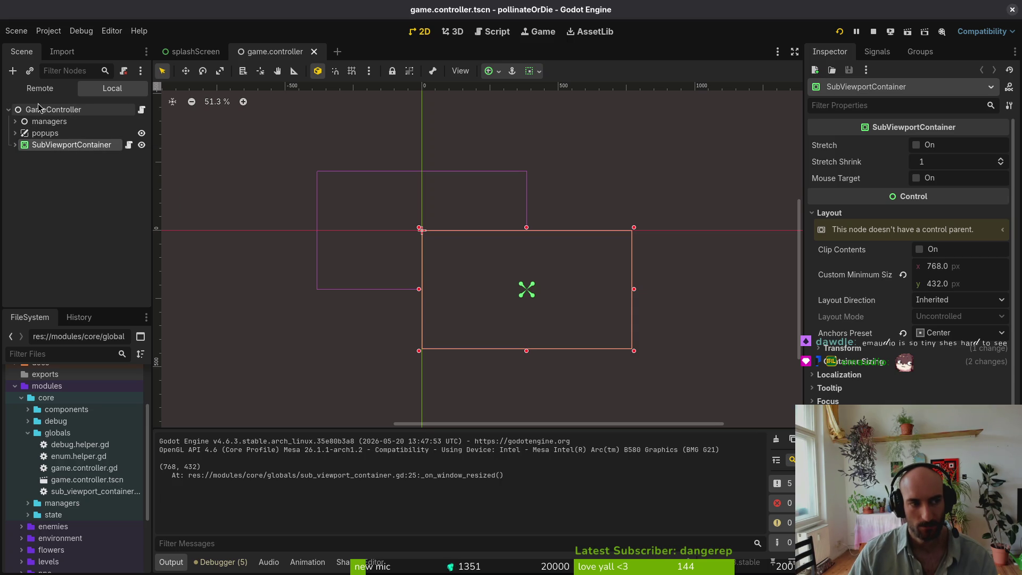
key(alt+Tab)
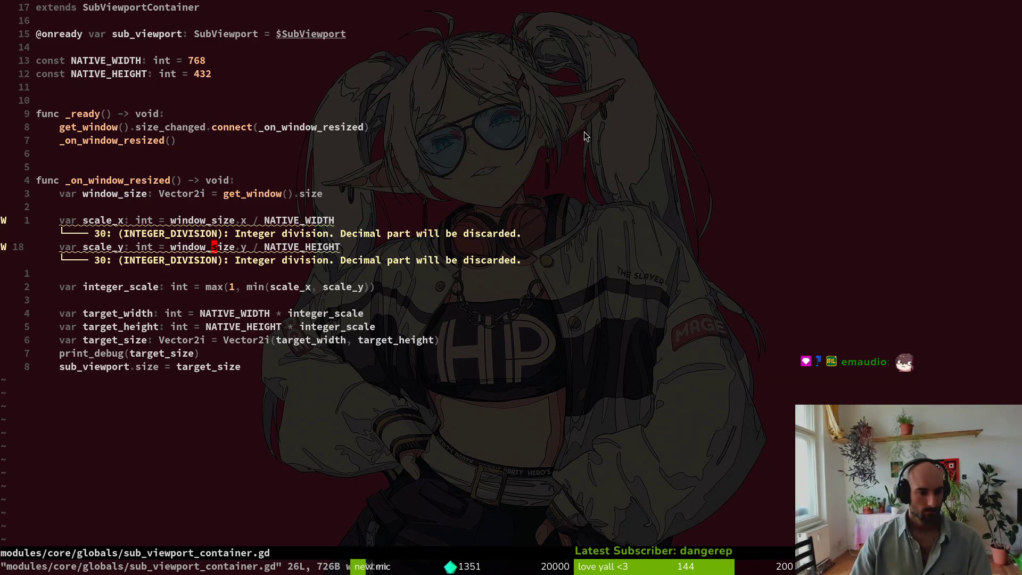
click(213, 194)
drag(123, 191, 366, 193)
key(Escape)
click(268, 194)
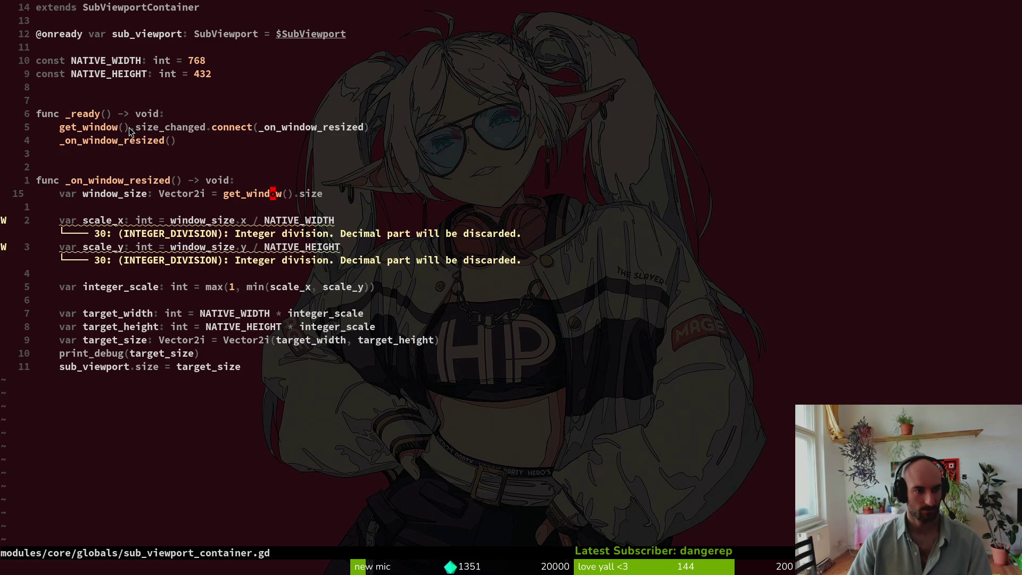
click(211, 127)
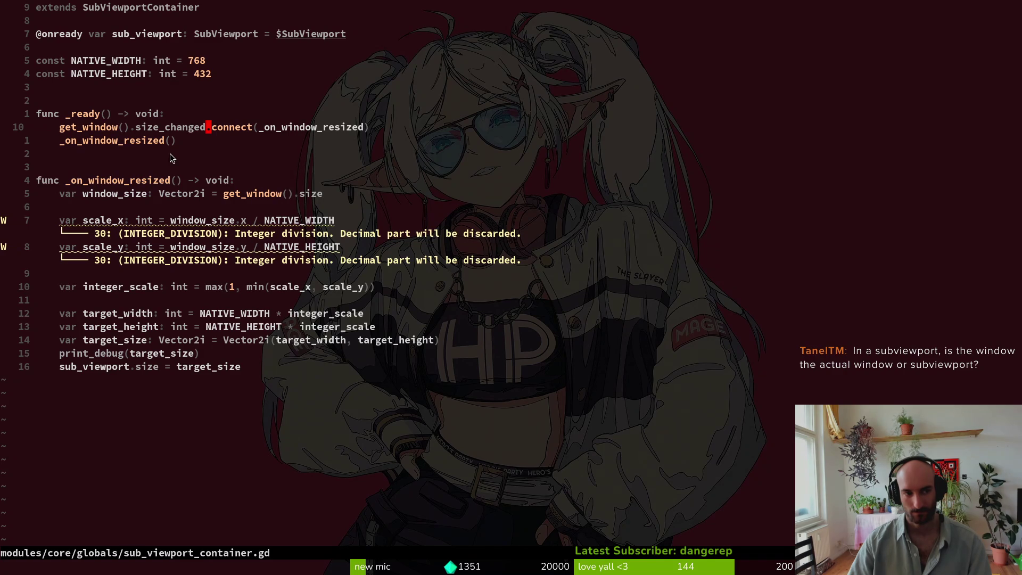
drag(179, 34, 344, 35)
key(y)
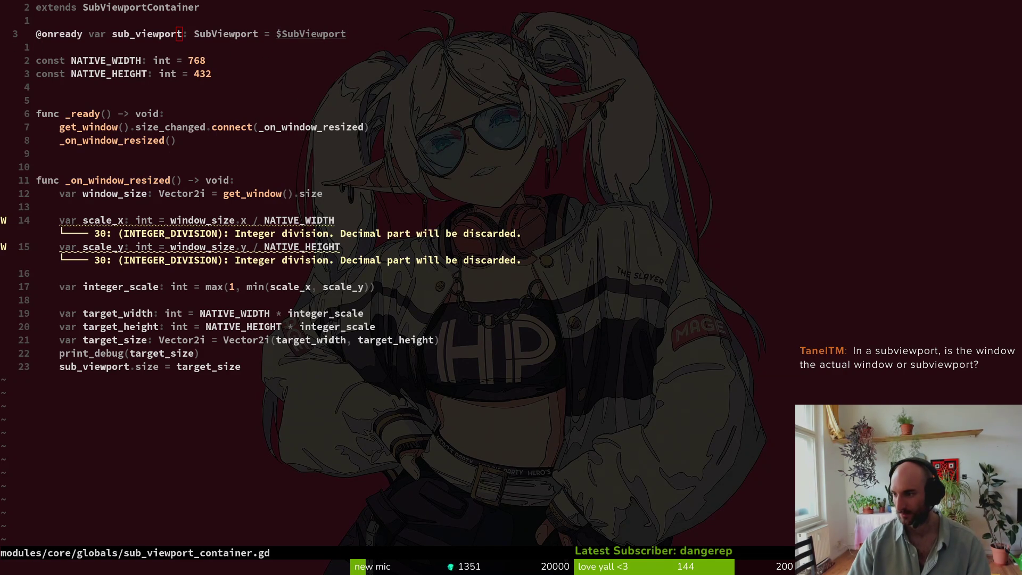
key(alt+Tab)
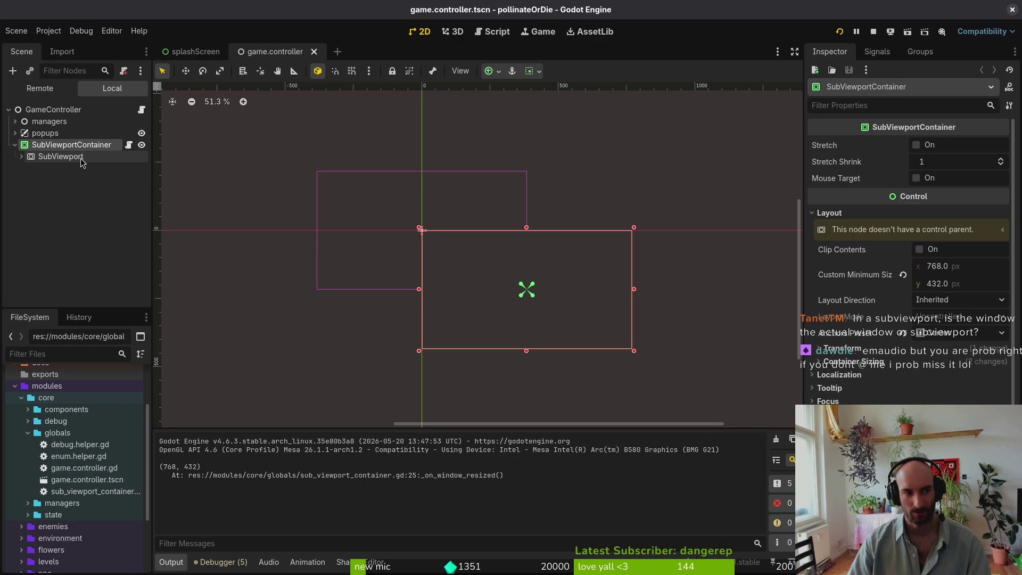
- Add a Control node under GameController and move SubViewportContainer inside it
click(21, 158)
click(22, 158)
click(54, 109)
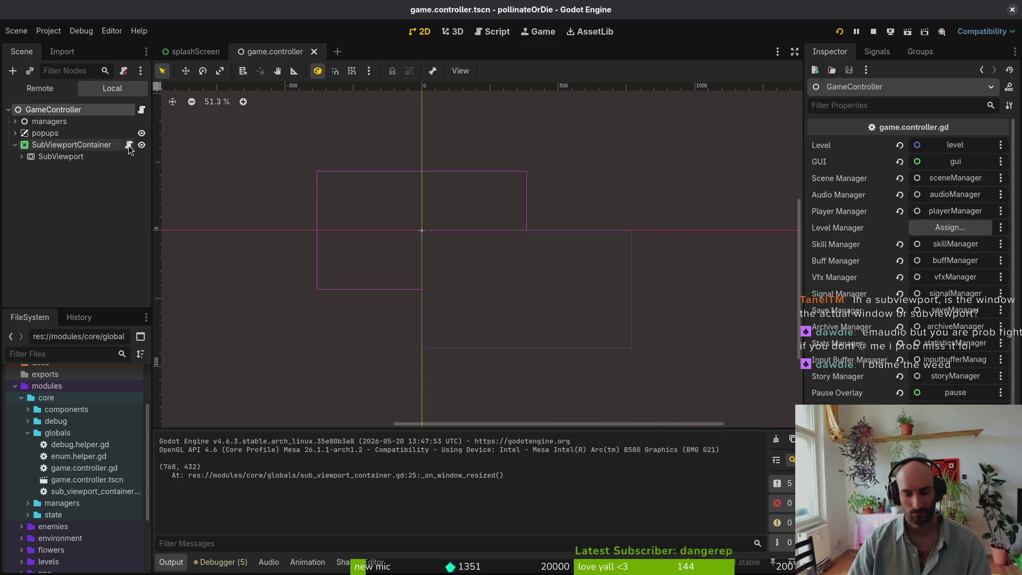
key(ctrl+a)
text(control)
key(Return)
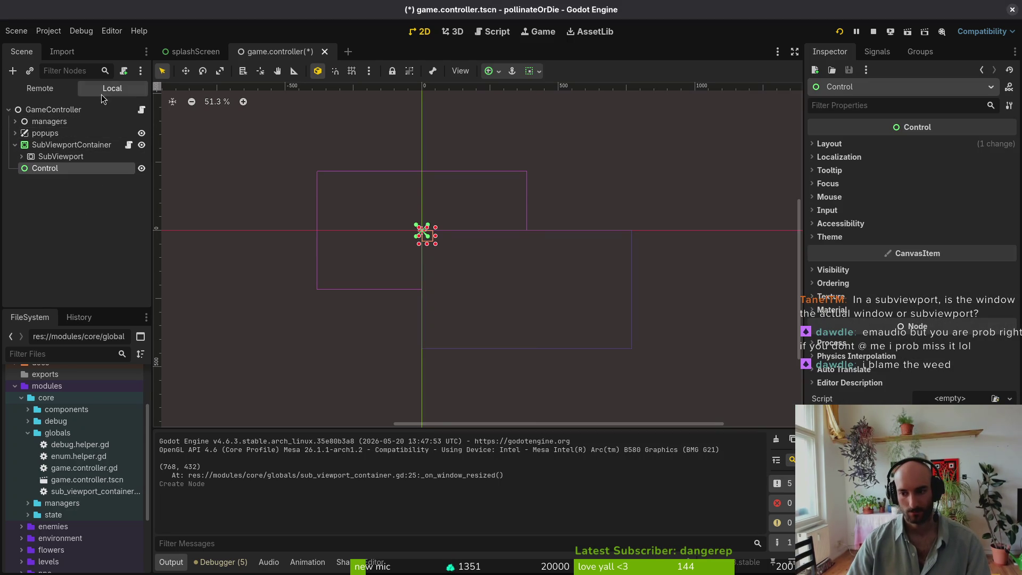
click(54, 150)
drag(53, 151, 45, 168)
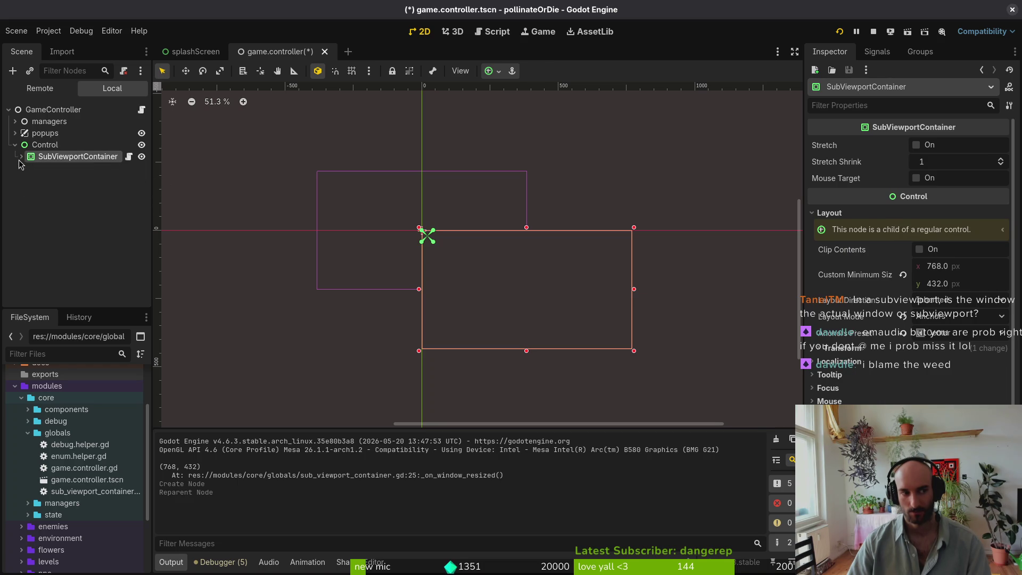
click(21, 157)
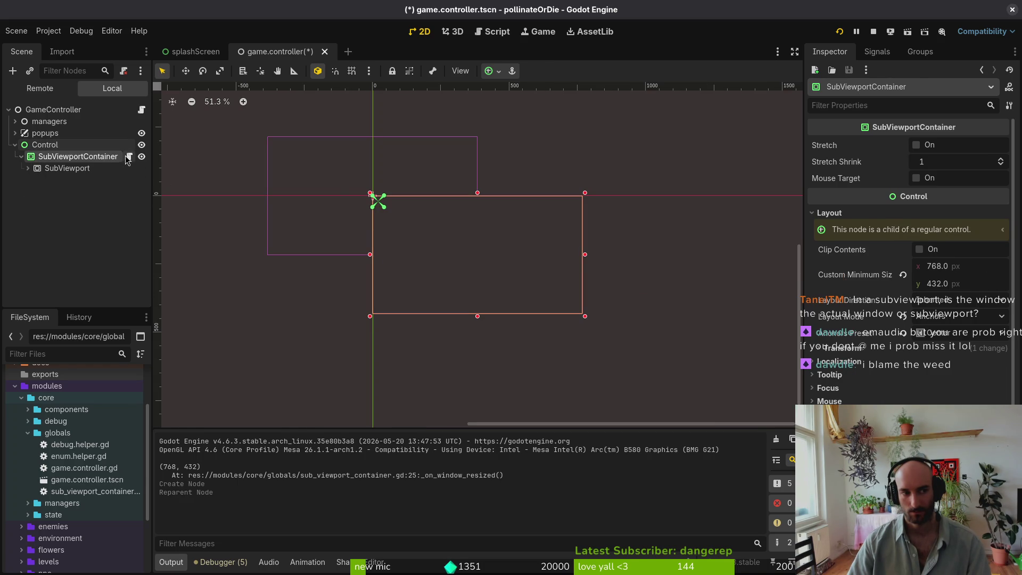
- Detach the script from SubViewportContainer and attach sub_viewport_container.gd to the Control node
right_click(107, 158)
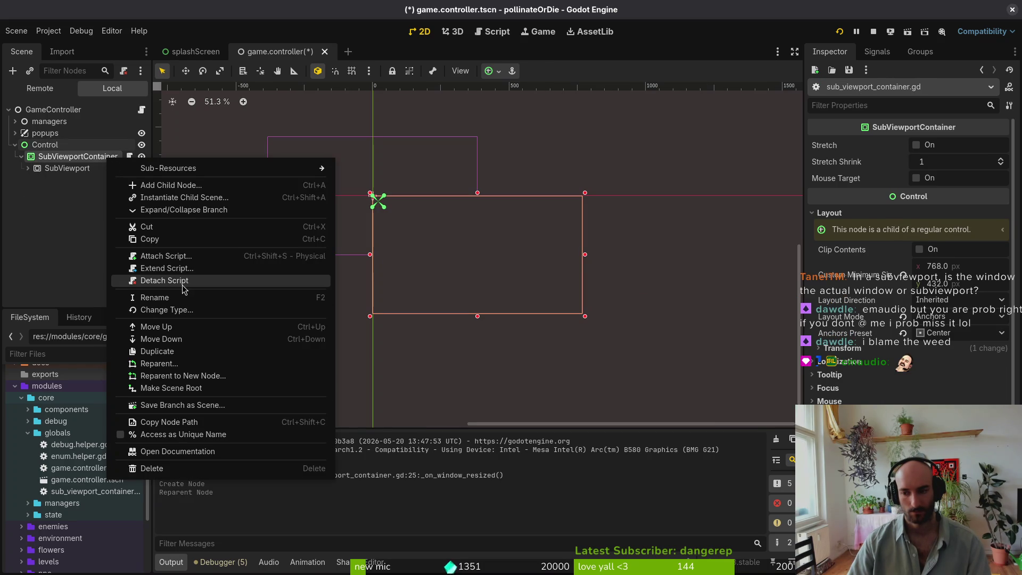
click(182, 280)
click(45, 145)
right_click(48, 145)
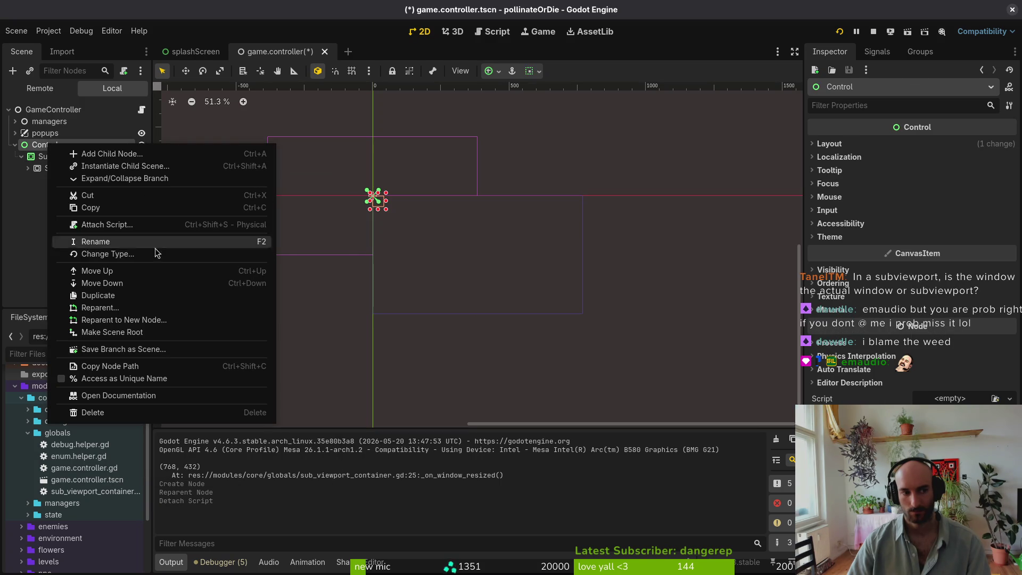
click(125, 229)
click(626, 275)
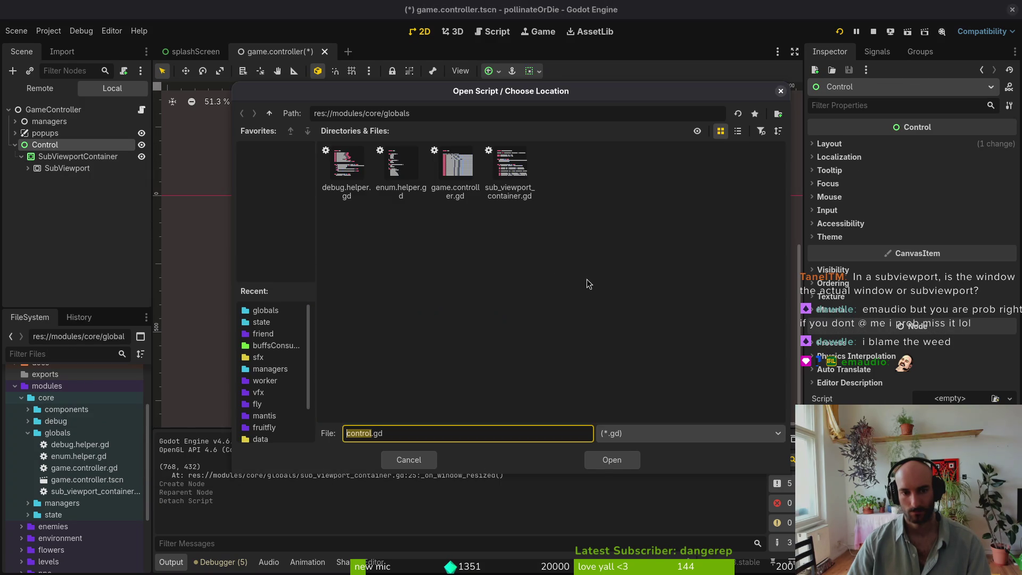
click(510, 170)
click(610, 468)
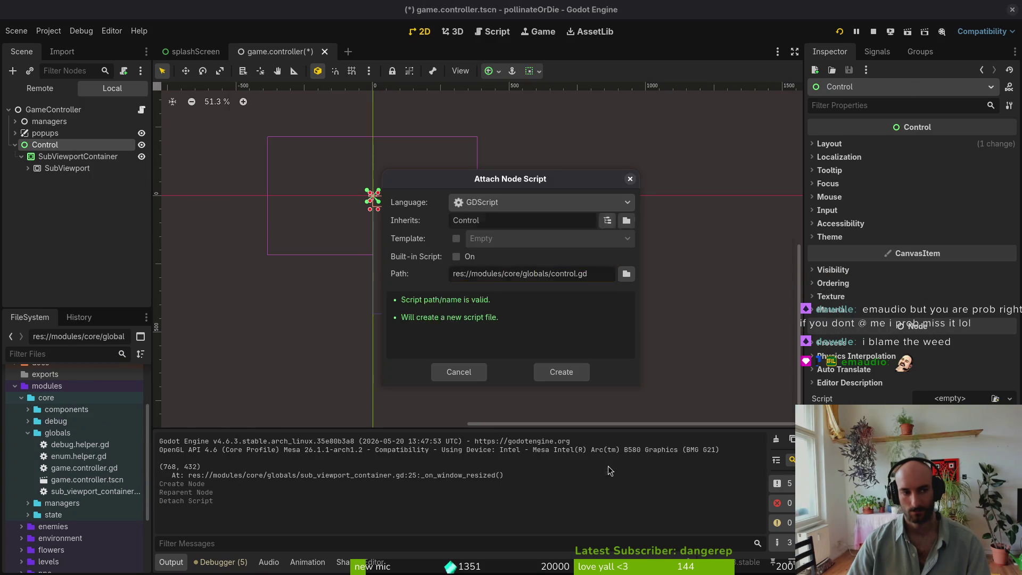
click(568, 368)
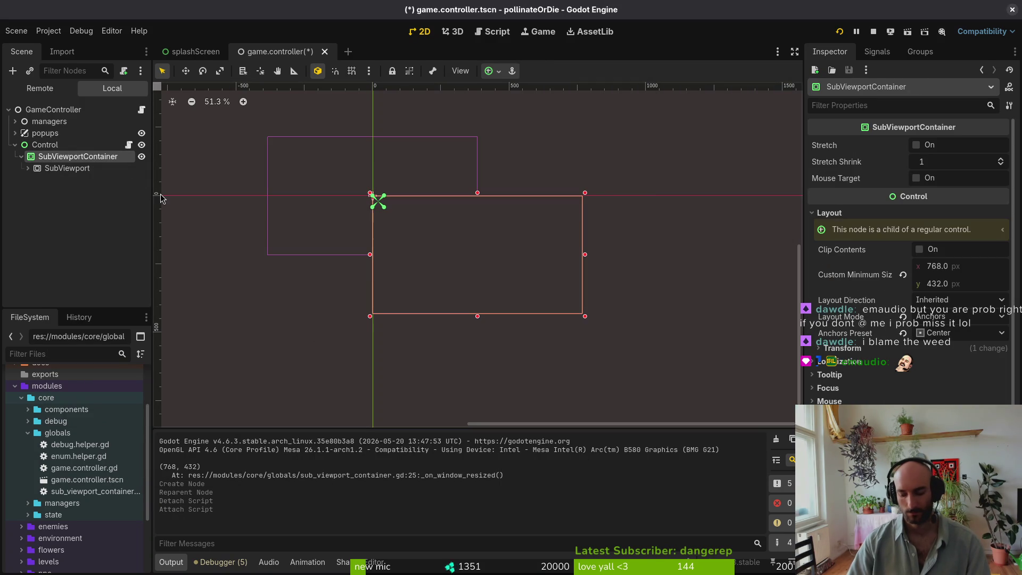
key(Up)
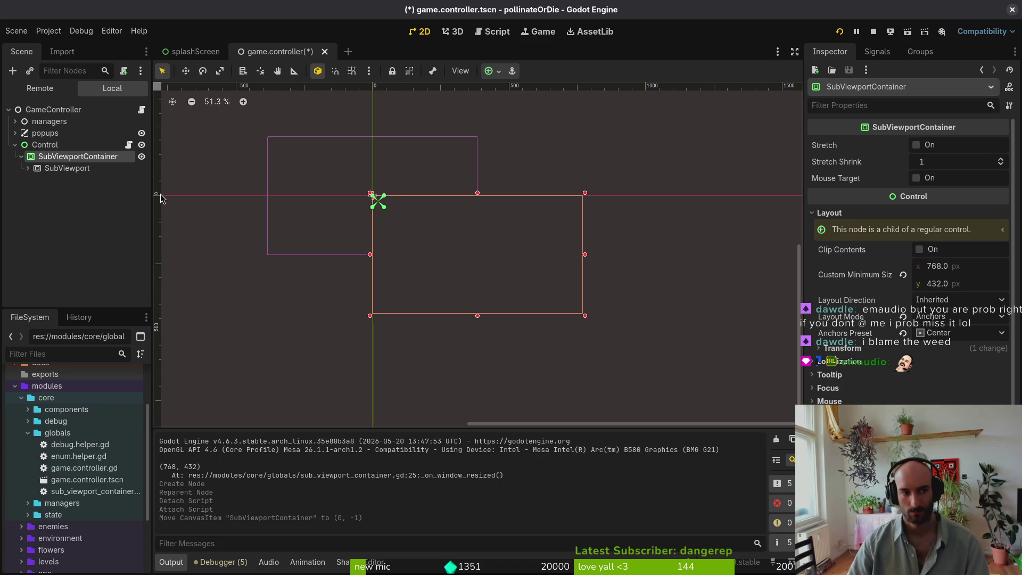
- Begin retyping the line 3 node path in Neovim, checking the scene tree in Godot
click(163, 198)
key(alt+Tab)
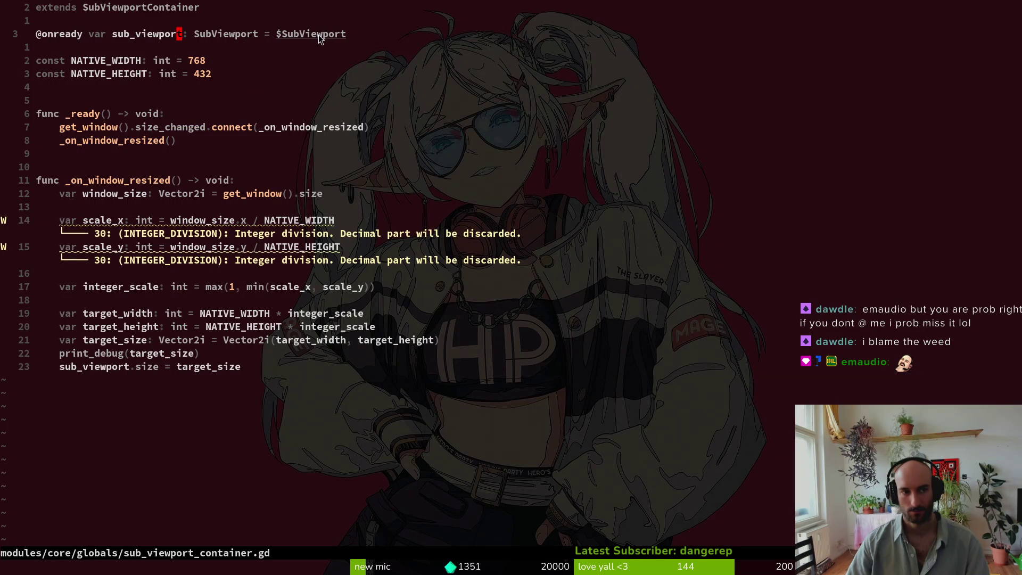
click(279, 35)
text(ar sub)
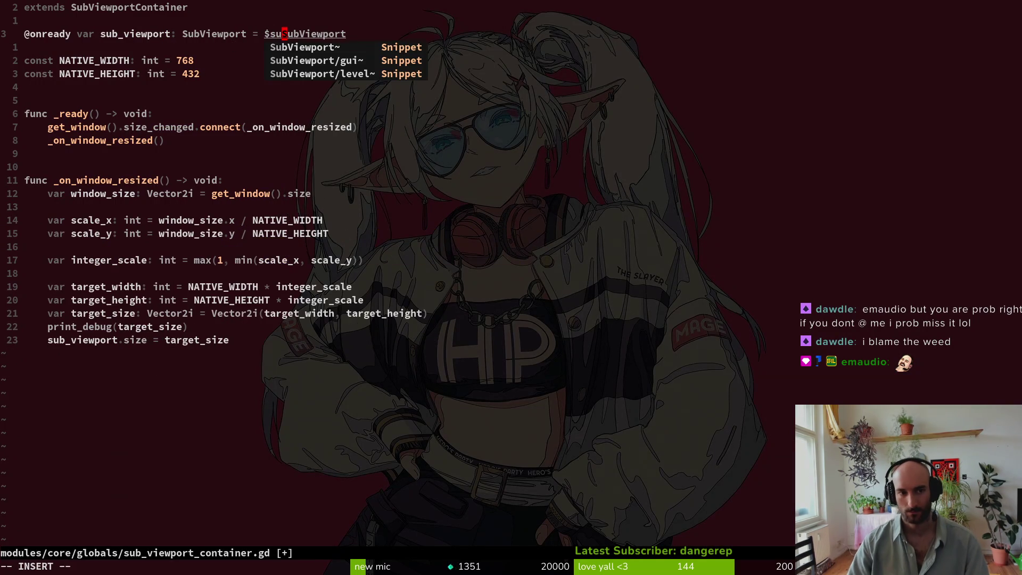
key(Escape)
key(shift+c)
text(b)
key(Escape)
key(alt+Tab)
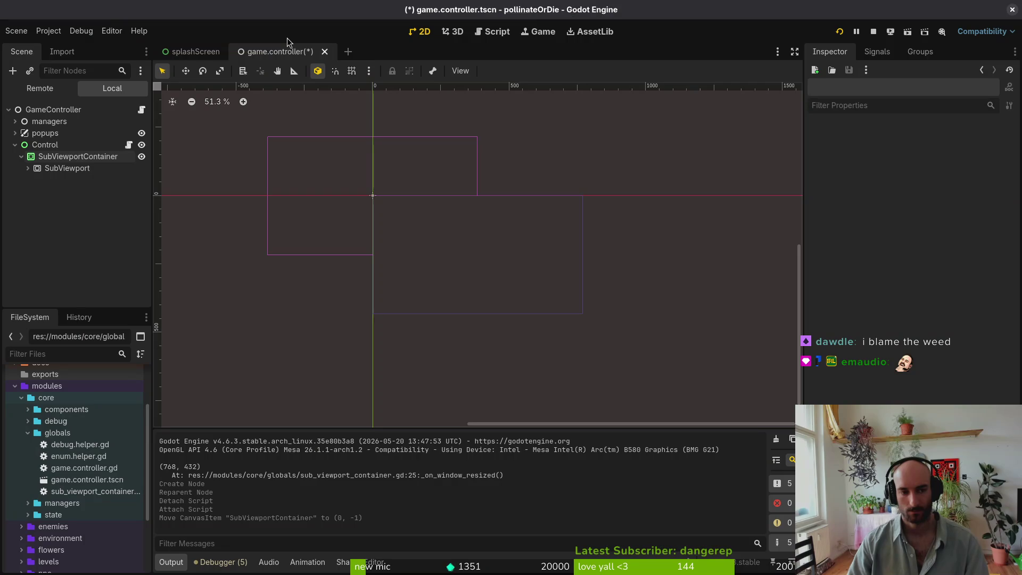
key(alt+Tab)
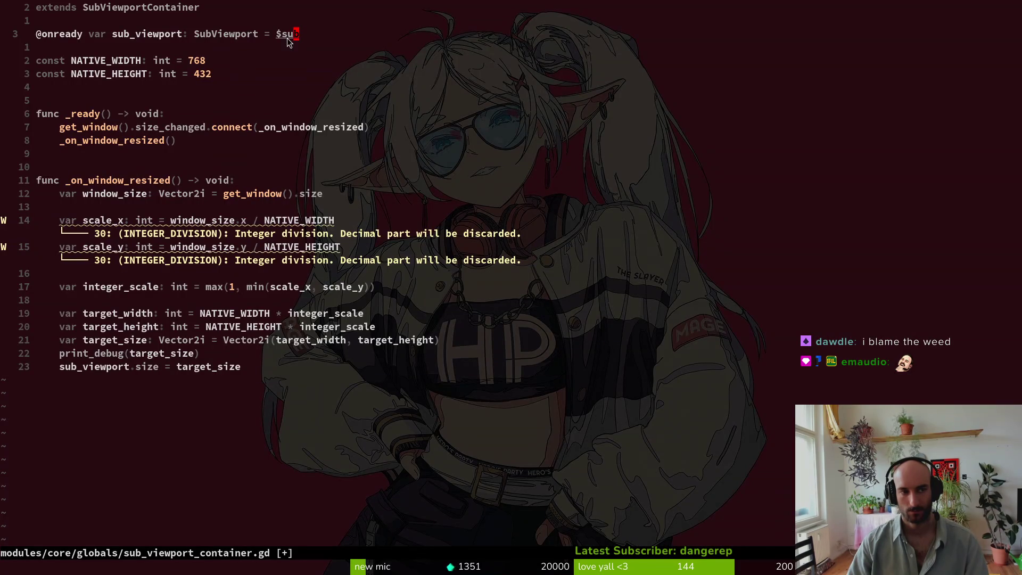
- Change 'extends SubViewportContainer' to 'extends Control' and save the script
key(shift+a)
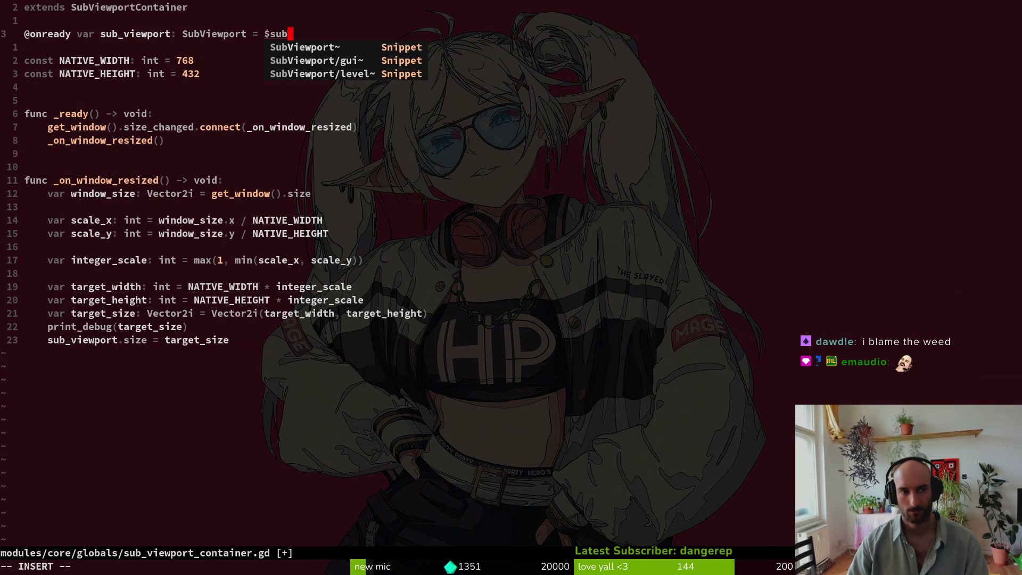
key(BackSpace)
key(BackSpace)
key(BackSpace)
key(Escape)
key(k)
key(d)
key(d)
text(kciwControl)
key(Escape)
text(:w)
key(Return)
key(j)
key(j)
key(dollar)
text(ar sub)
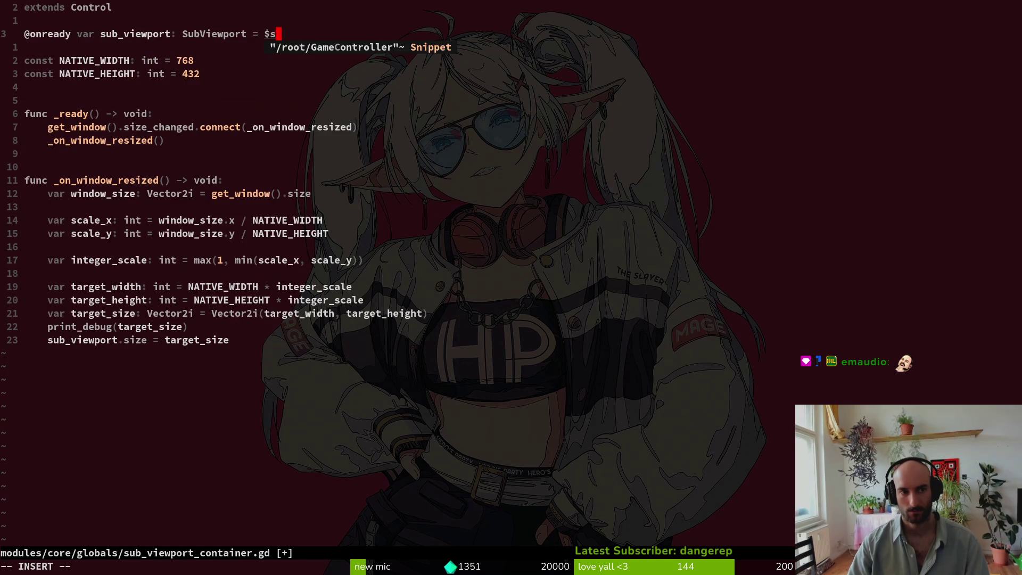
key(alt+Tab)
key(alt+Tab)
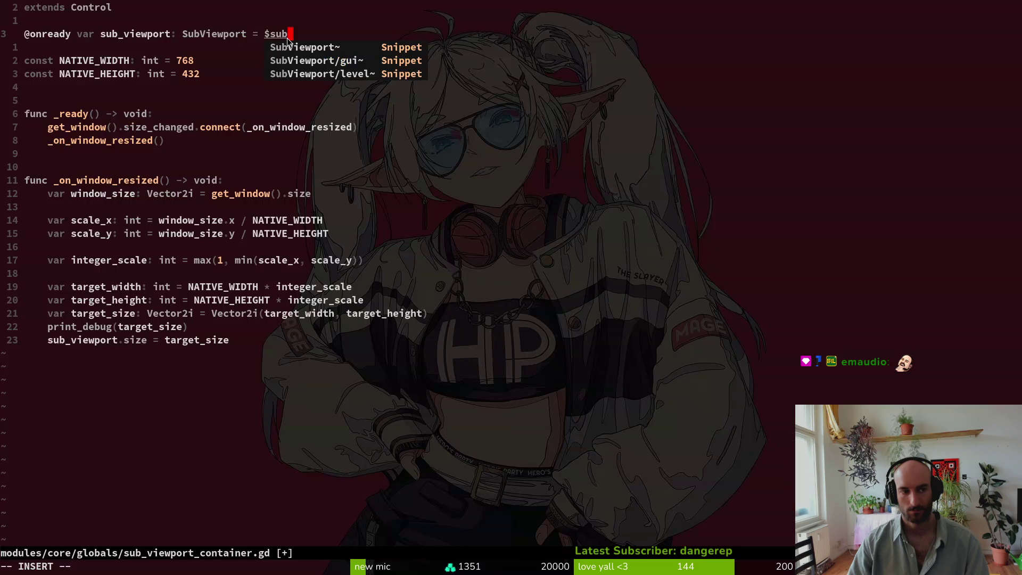
key(Return)
text(Container)
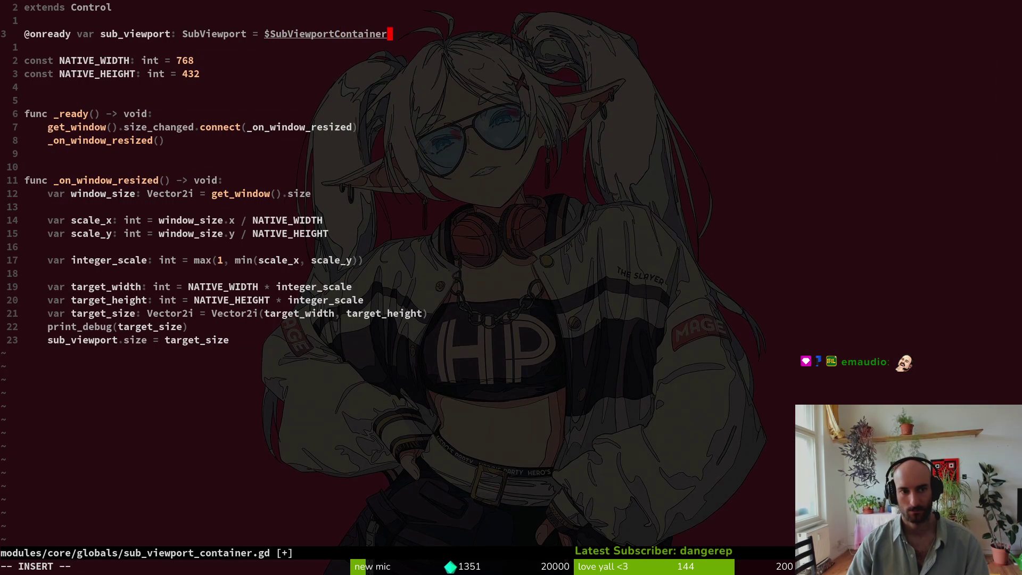
key(Escape)
text(ainer)
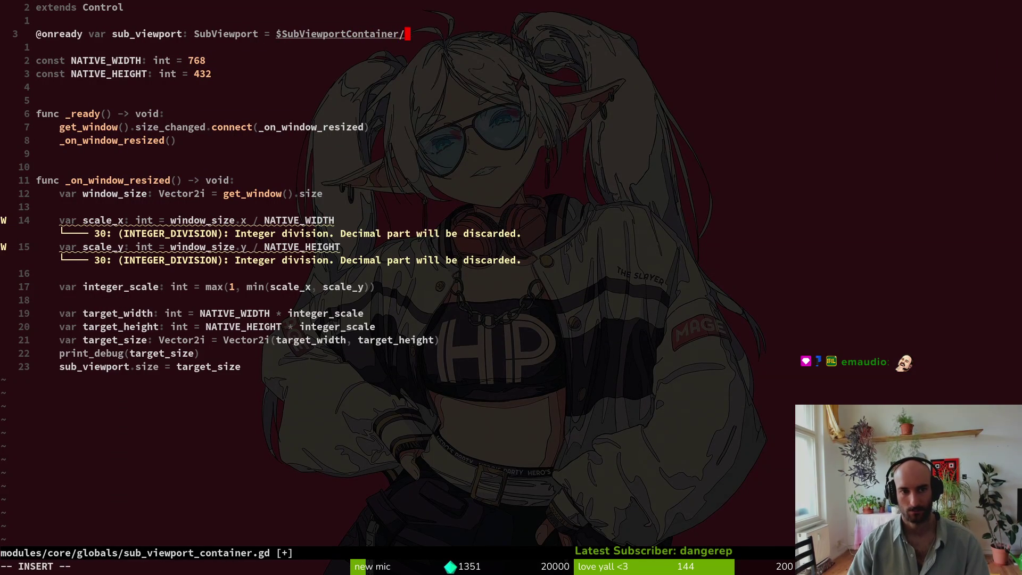
text(/s)
key(Return)
key(Escape)
key(b)
key(b)
key(b)
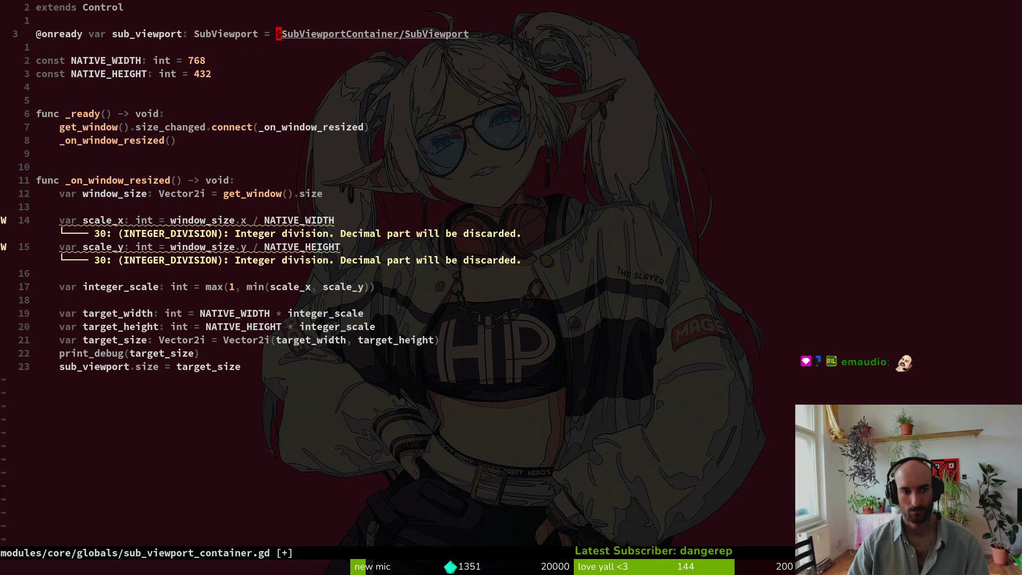
key(alt+Tab)
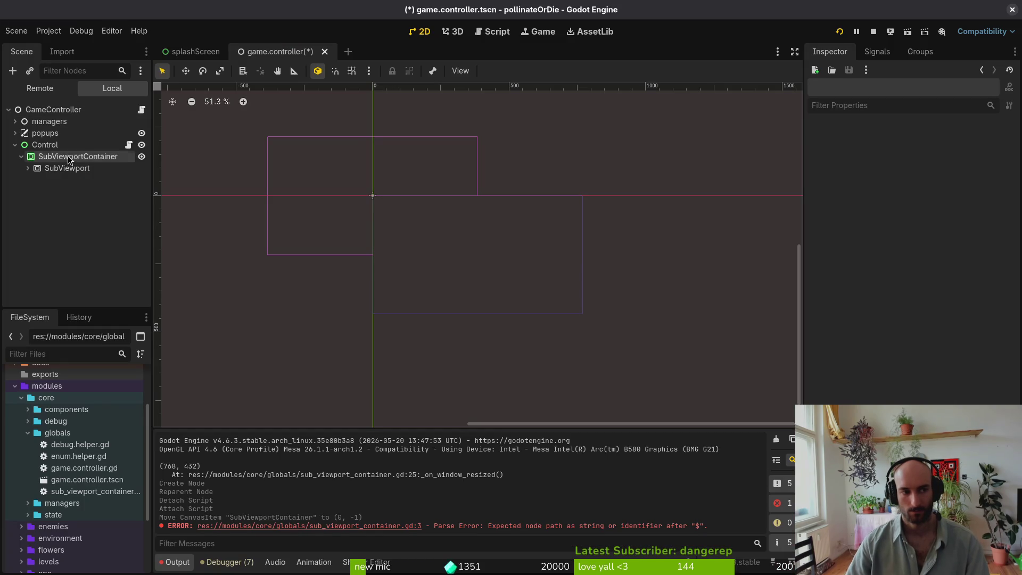
- Set the Control node's anchors preset to Full Rect and save the scene
click(56, 144)
click(865, 142)
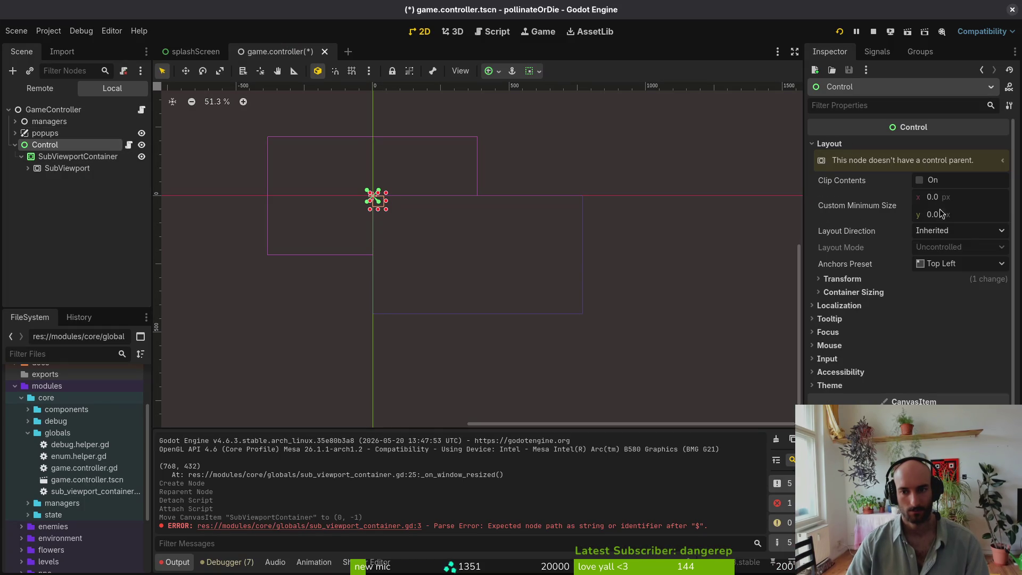
click(959, 263)
click(965, 305)
key(ctrl+s)
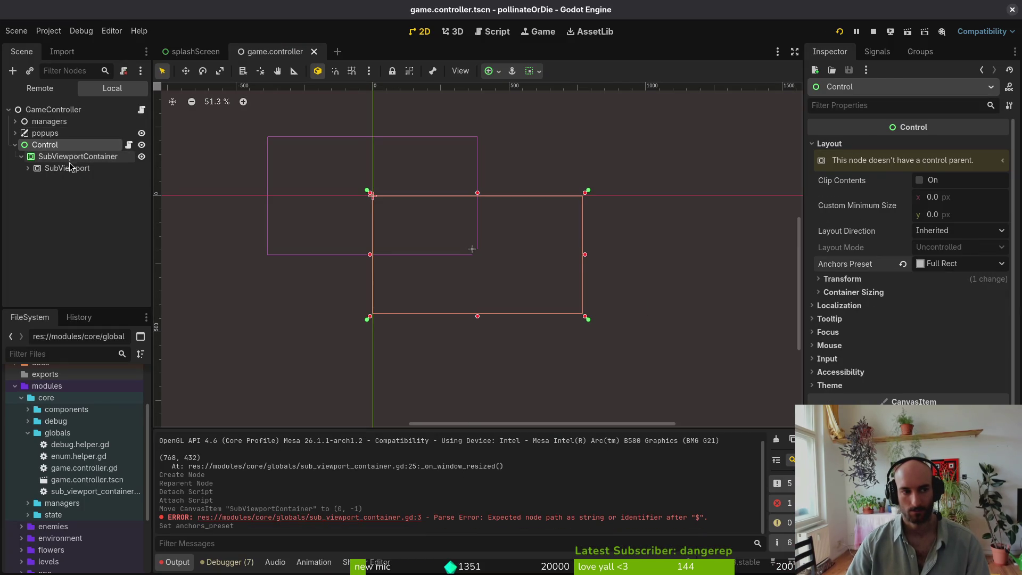
- Reset SubViewportContainer's minimum size to 0, anchor it top-left, use Position layout, and run the game
click(72, 156)
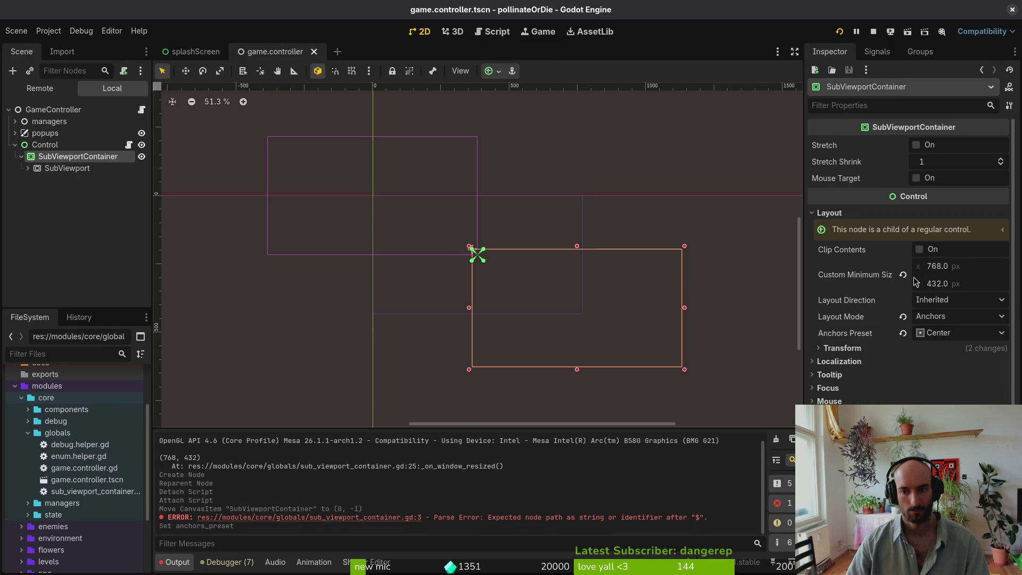
click(903, 274)
click(938, 333)
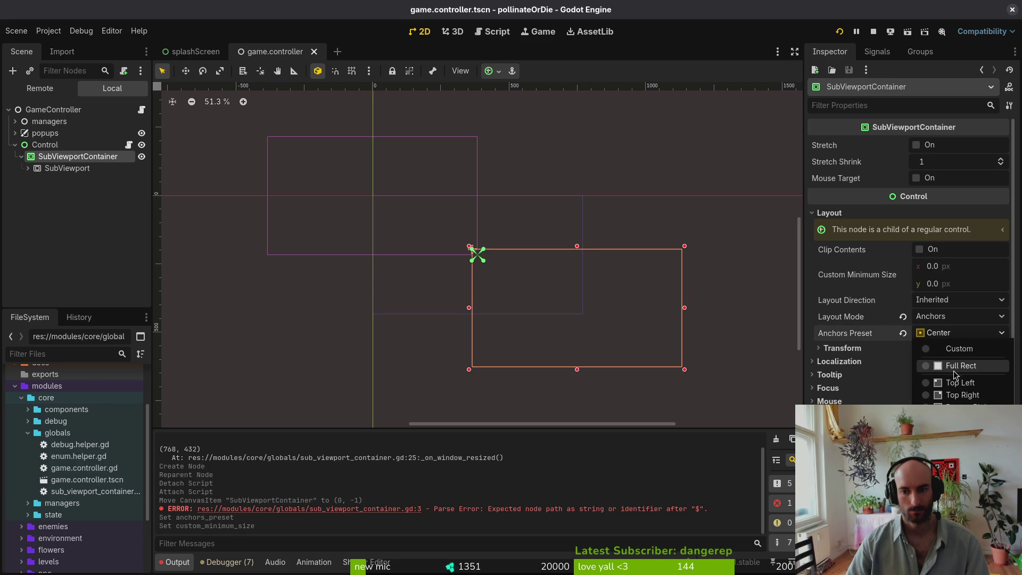
click(956, 383)
click(956, 333)
click(945, 382)
key(ctrl+s)
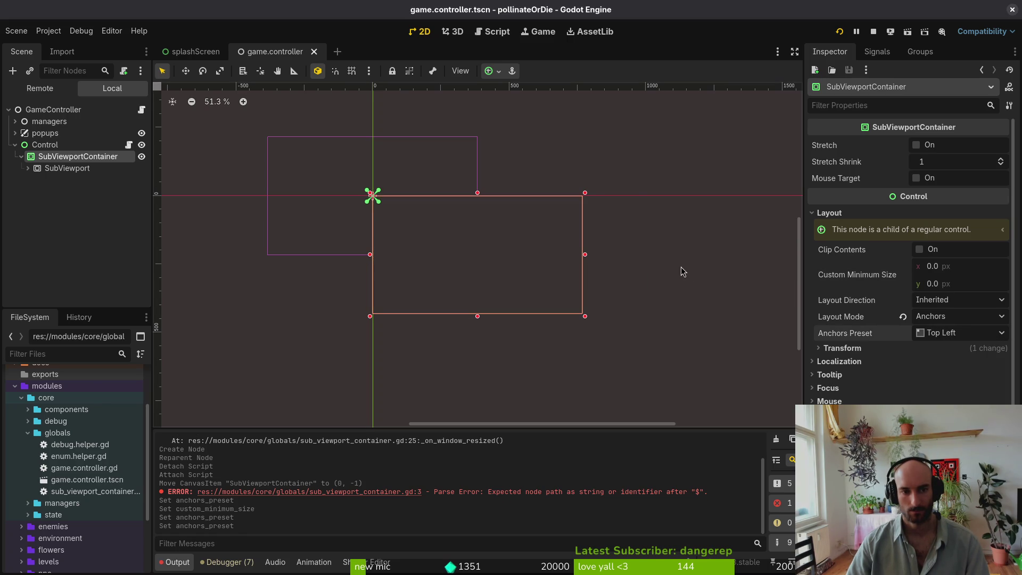
click(904, 318)
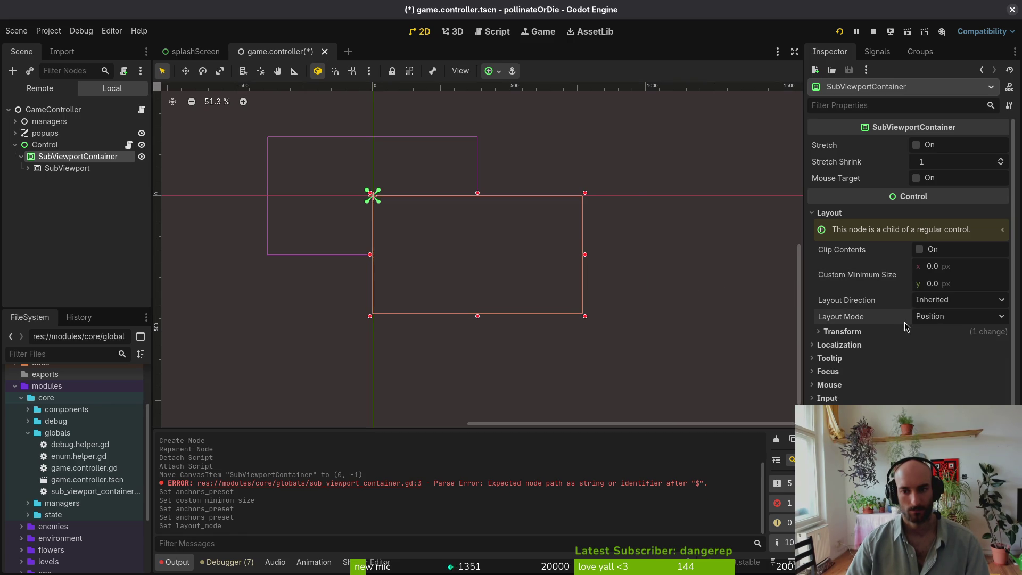
click(925, 332)
click(925, 332)
key(F5)
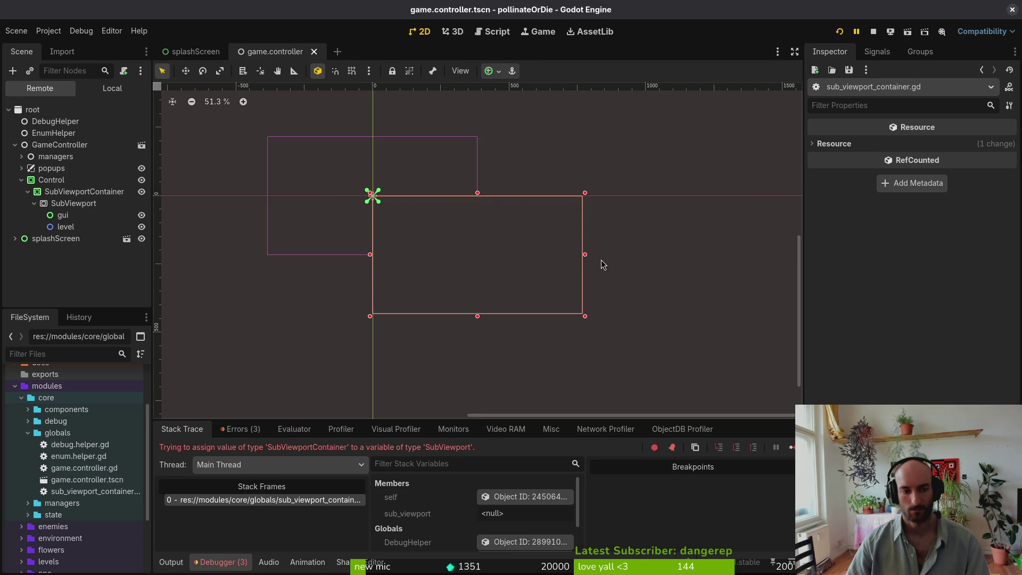
- Stop the running game and resave the script in Neovim
click(873, 32)
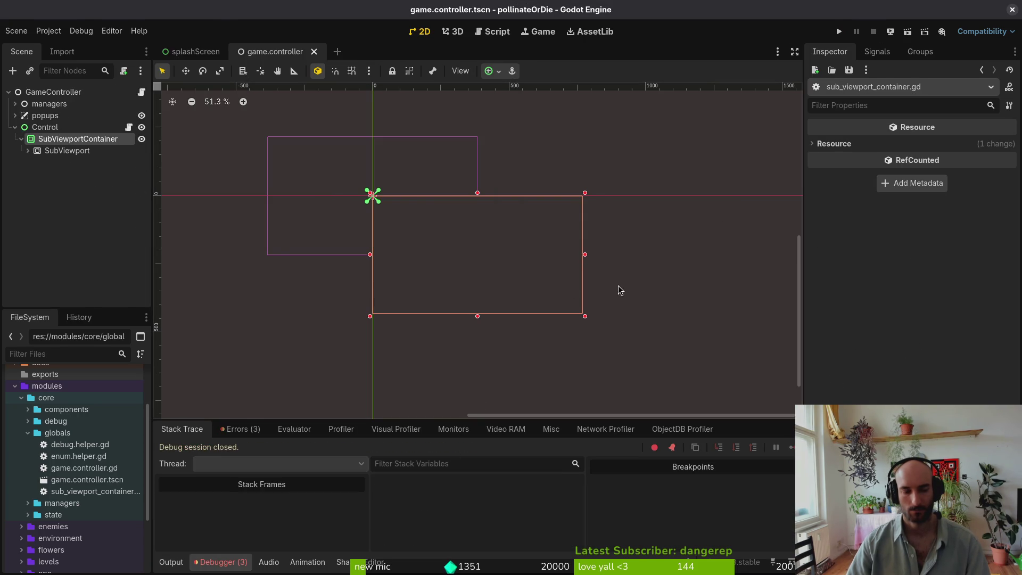
key(alt+Tab)
click(232, 33)
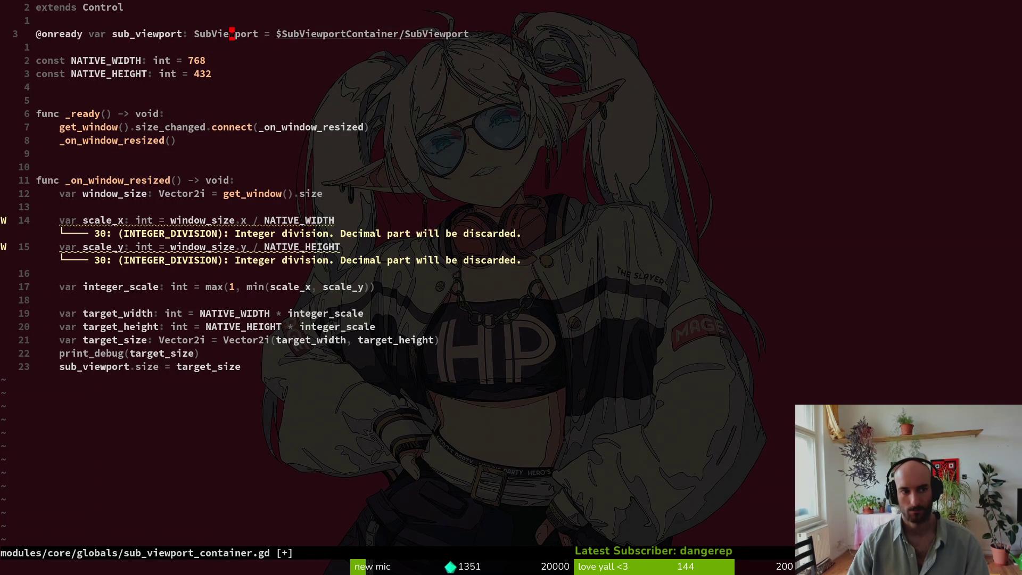
text(:w)
key(Return)
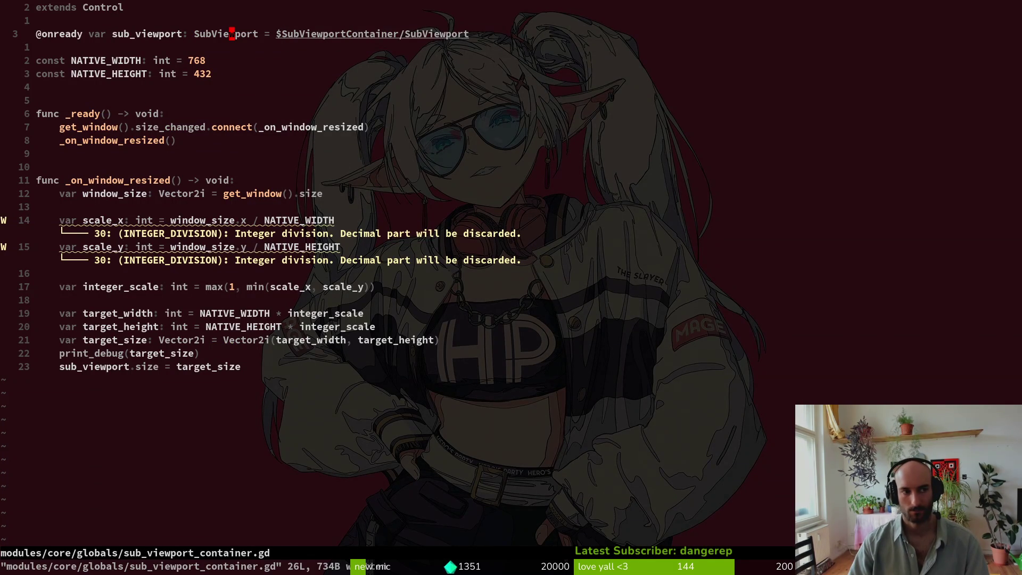
key(alt+Tab)
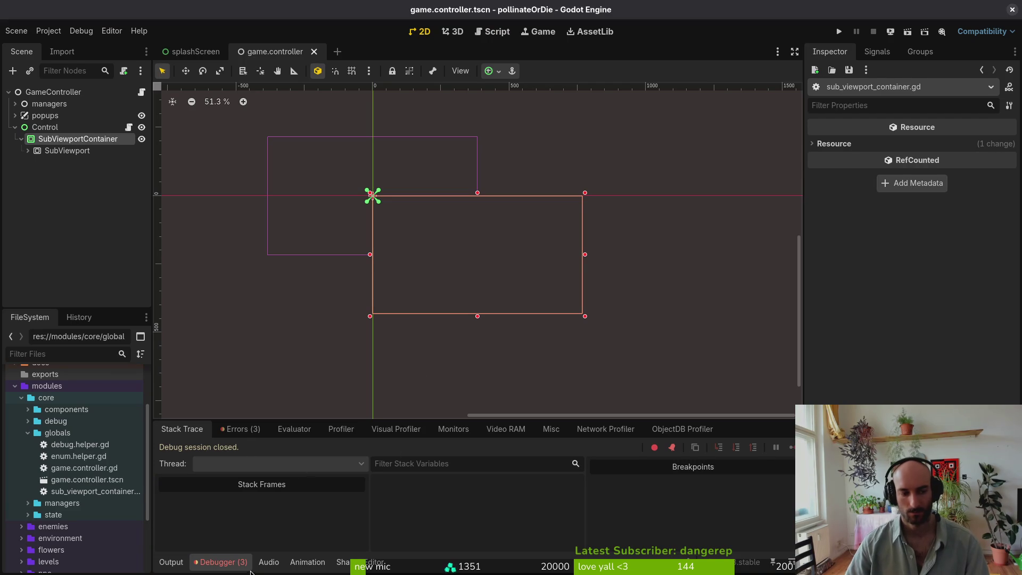
- Review the type-mismatch error and inspect the sub_viewport declaration and size assignment in the script
click(243, 429)
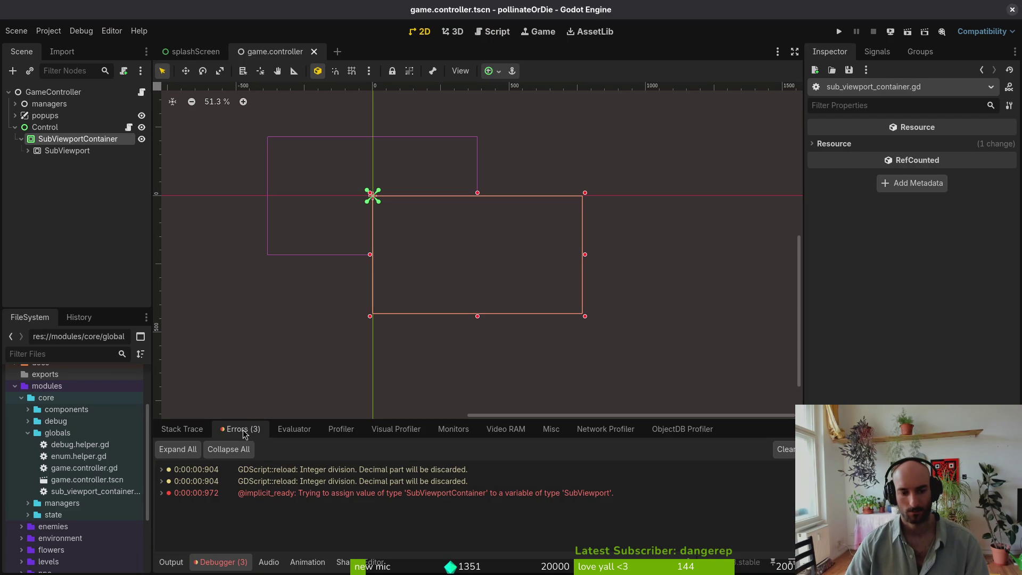
click(182, 429)
key(alt+Tab)
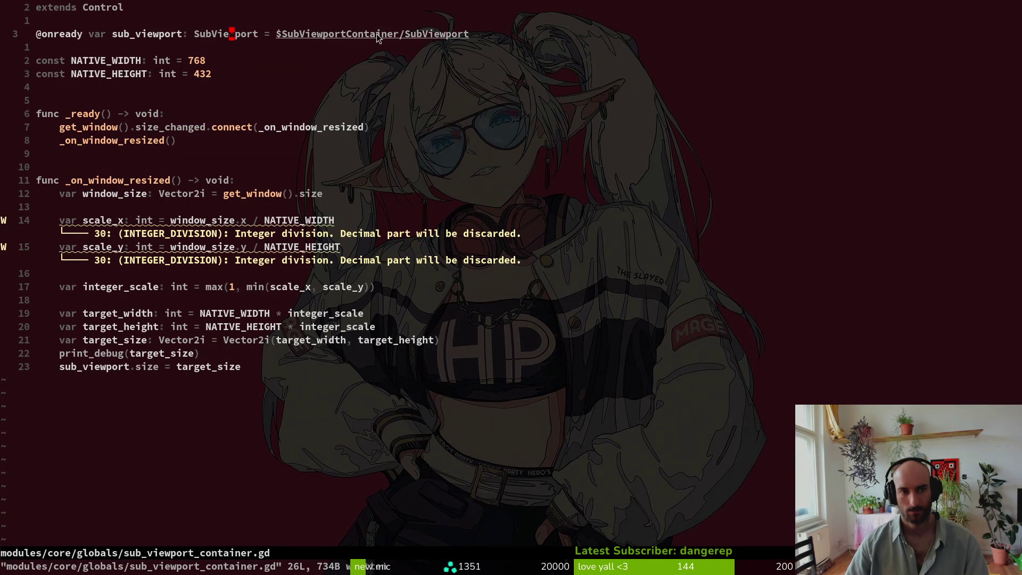
click(144, 35)
click(113, 367)
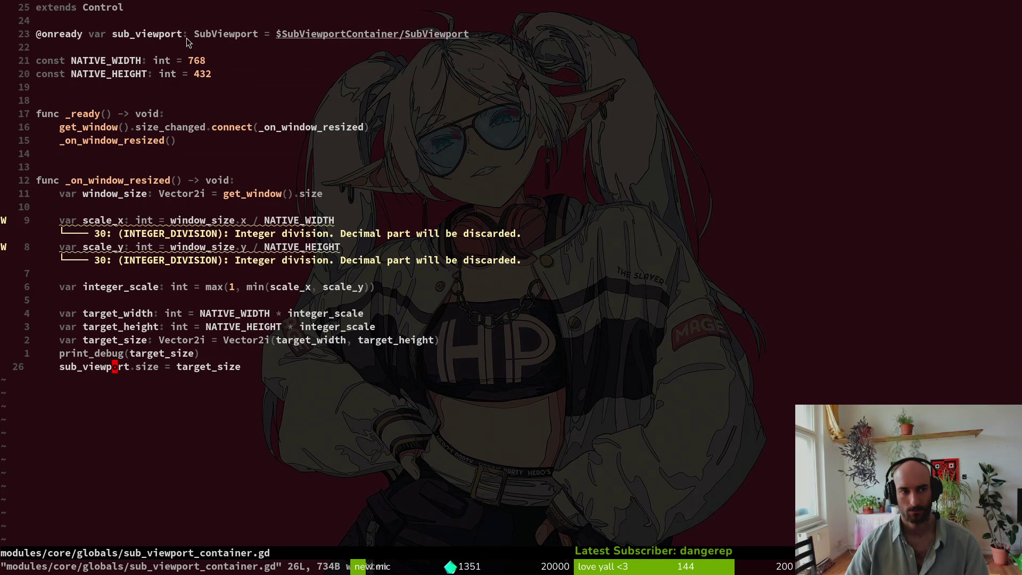
key(alt+Tab)
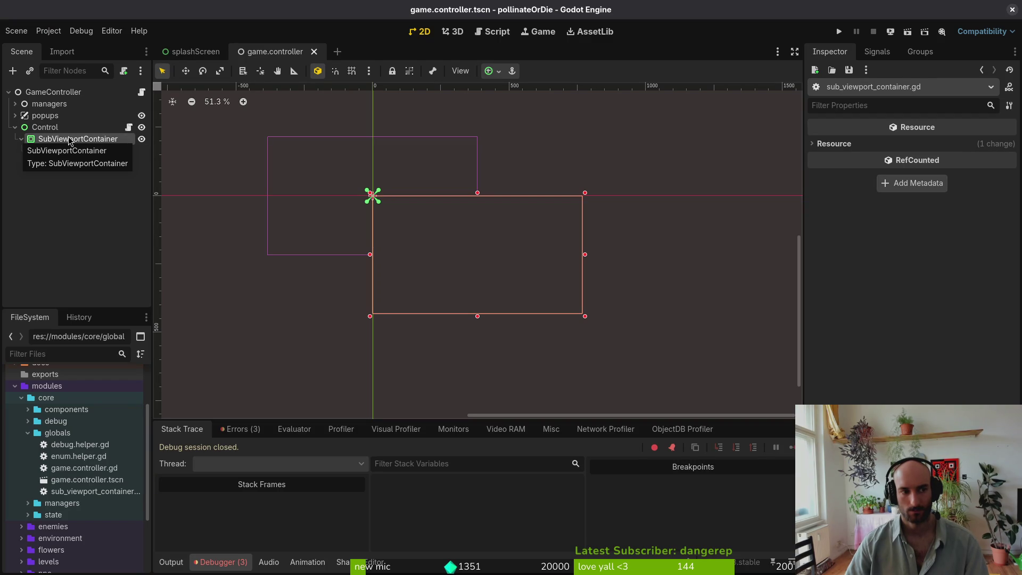
click(62, 219)
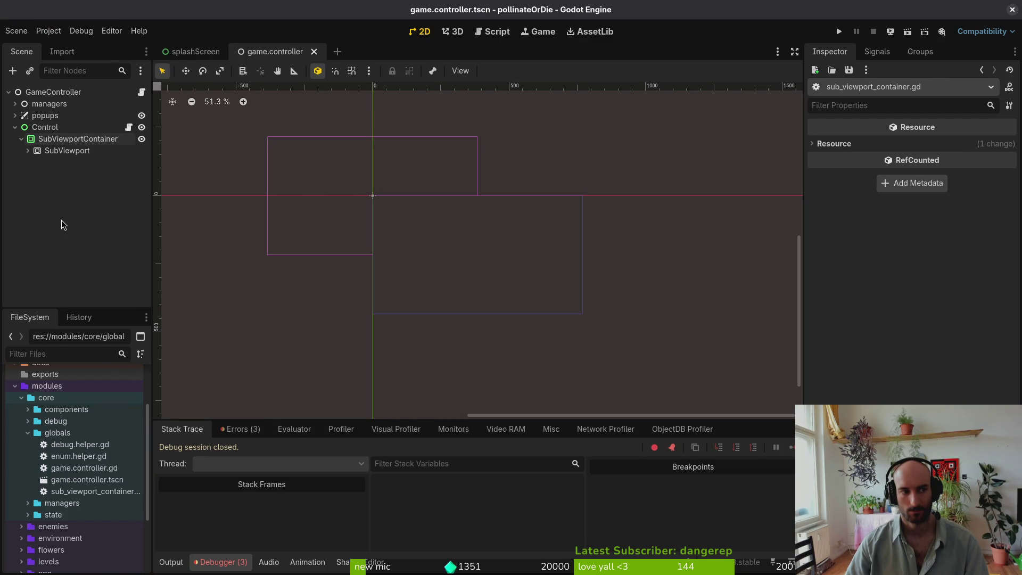
key(alt+Tab)
click(137, 34)
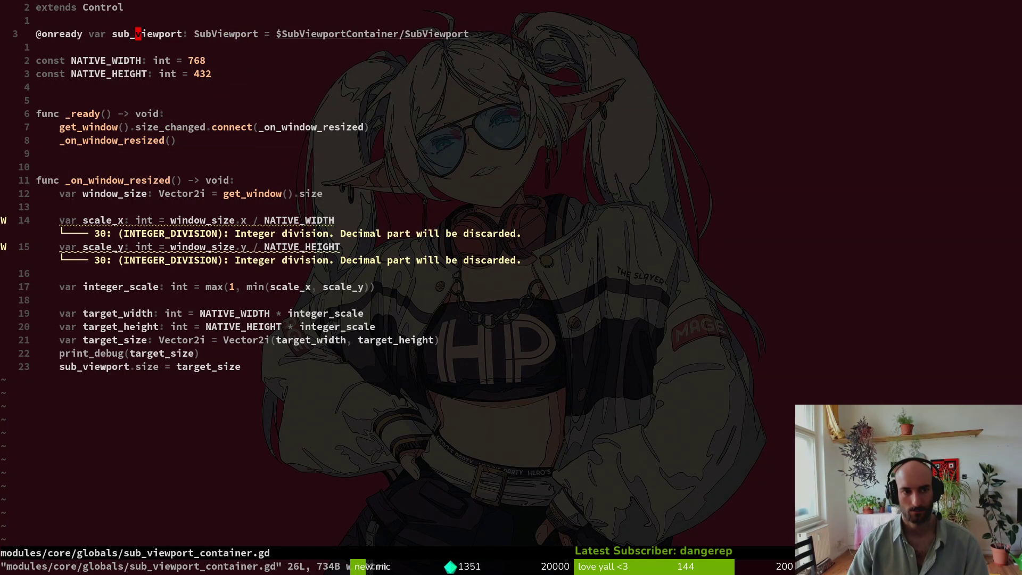
key(alt+Tab)
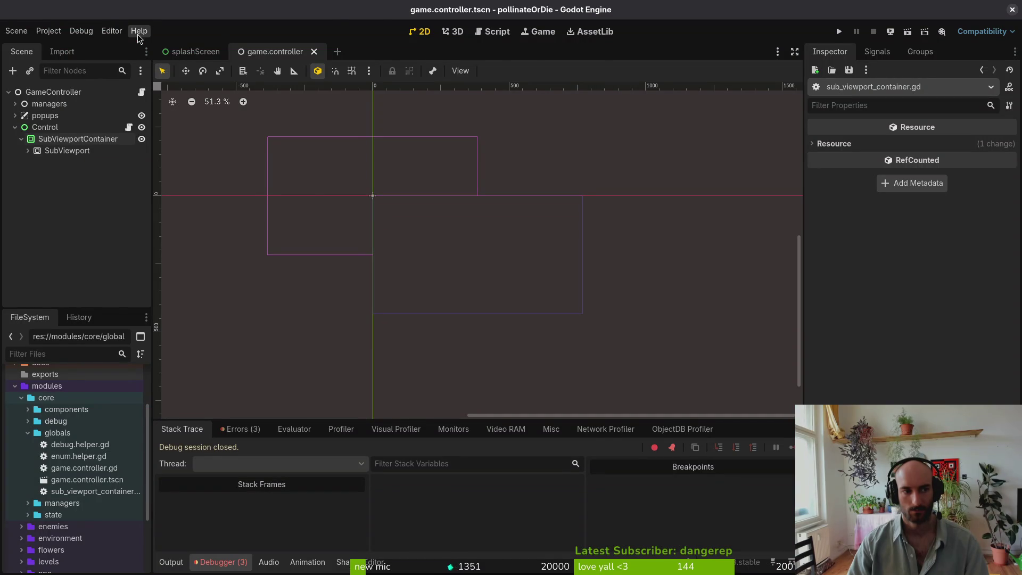
key(alt+Tab)
- Retype line 3's node path as $SubViewportContainer/SubViewport using completion
key(w)
key(w)
key(w)
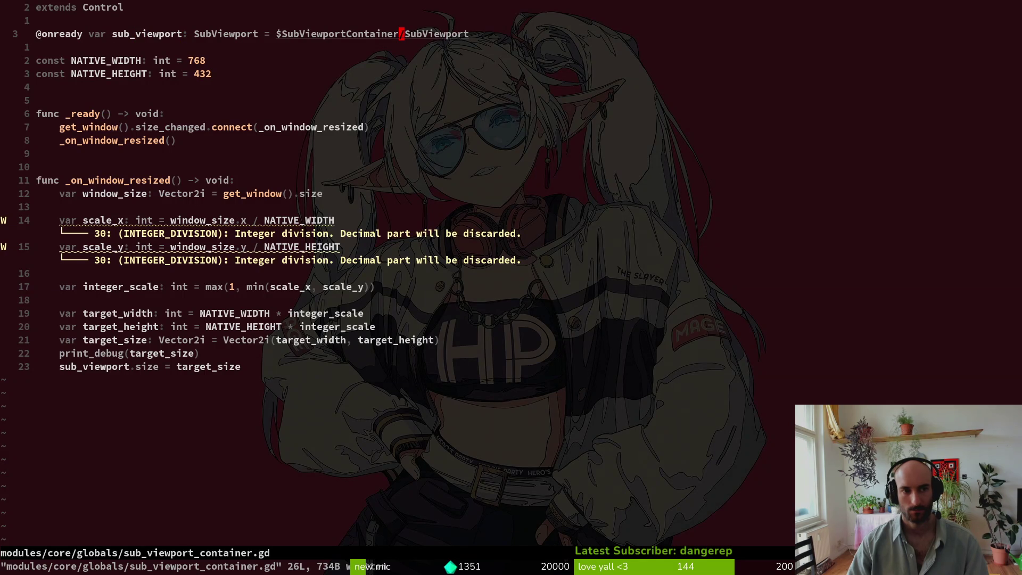
key(c)
key(w)
key(BackSpace)
key(BackSpace)
key(BackSpace)
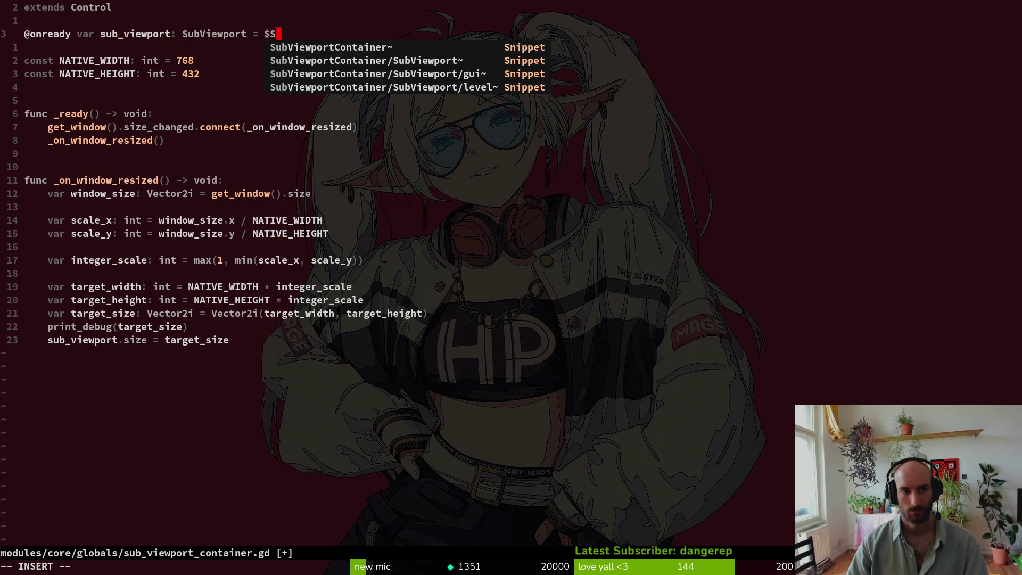
text($su)
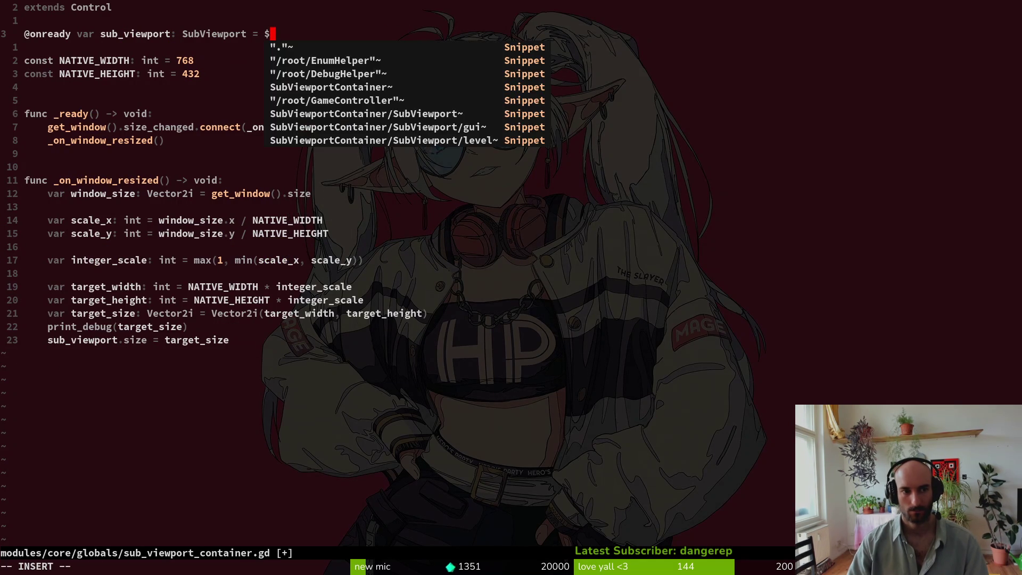
key(ctrl+n)
key(ctrl+n)
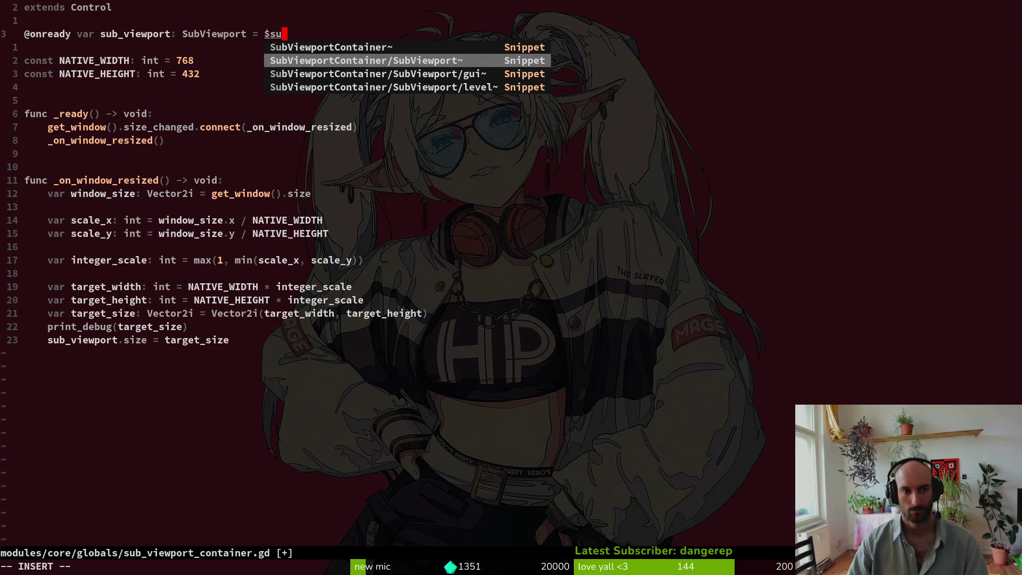
key(ctrl+y)
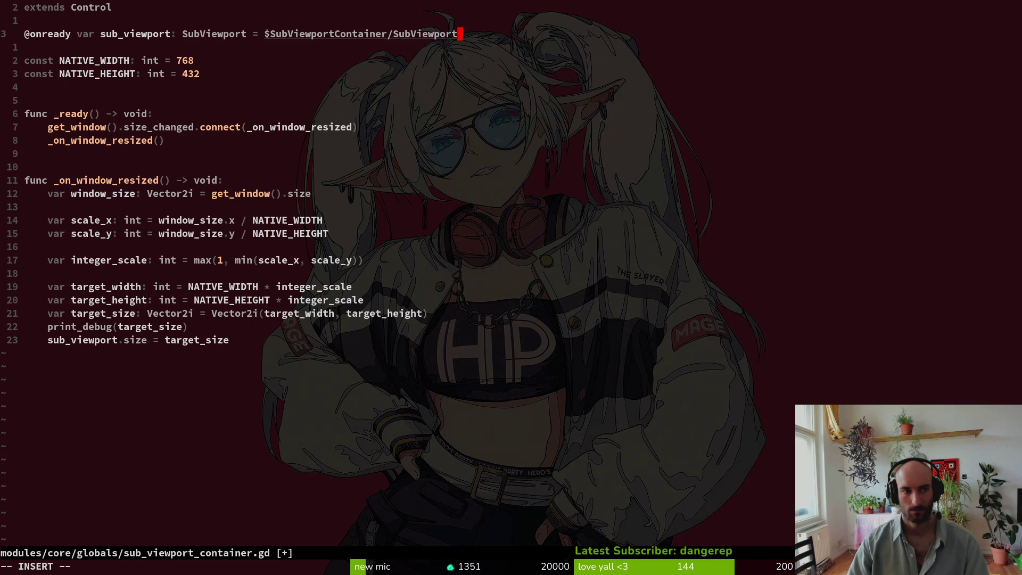
- Run the game, enlarge its window to test resizing, then close it
key(alt+Tab)
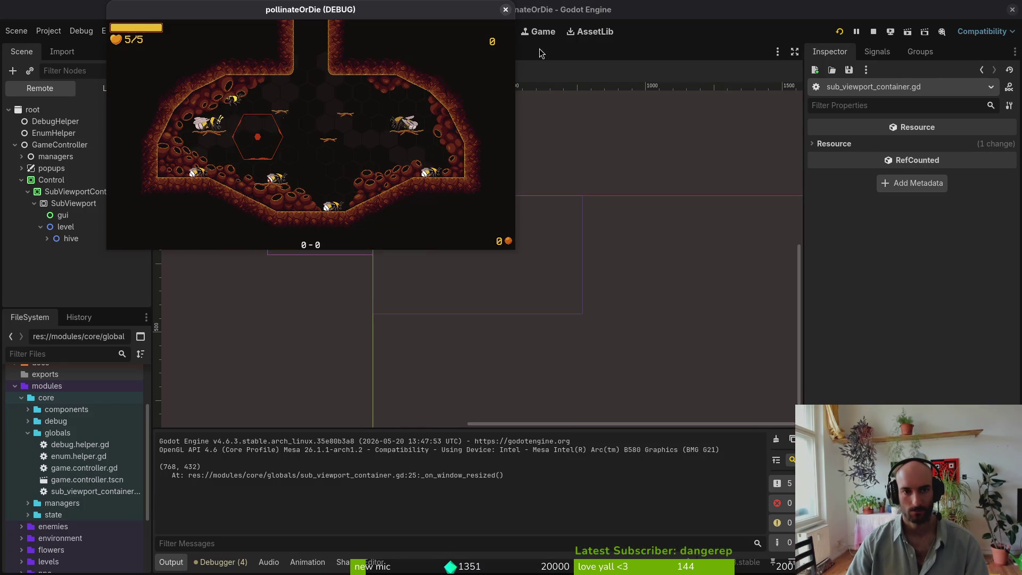
mouse_move(515, 249)
mouse_down()
mouse_move(662, 376)
mouse_move(866, 491)
mouse_up()
click(542, 513)
key(alt+Tab)
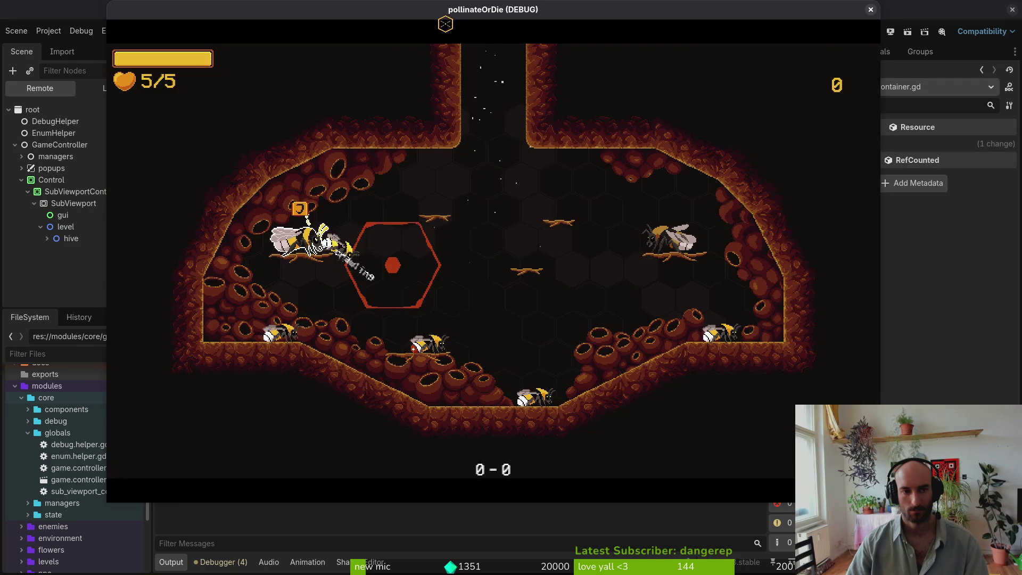
key(alt+Tab)
key(alt+Tab)
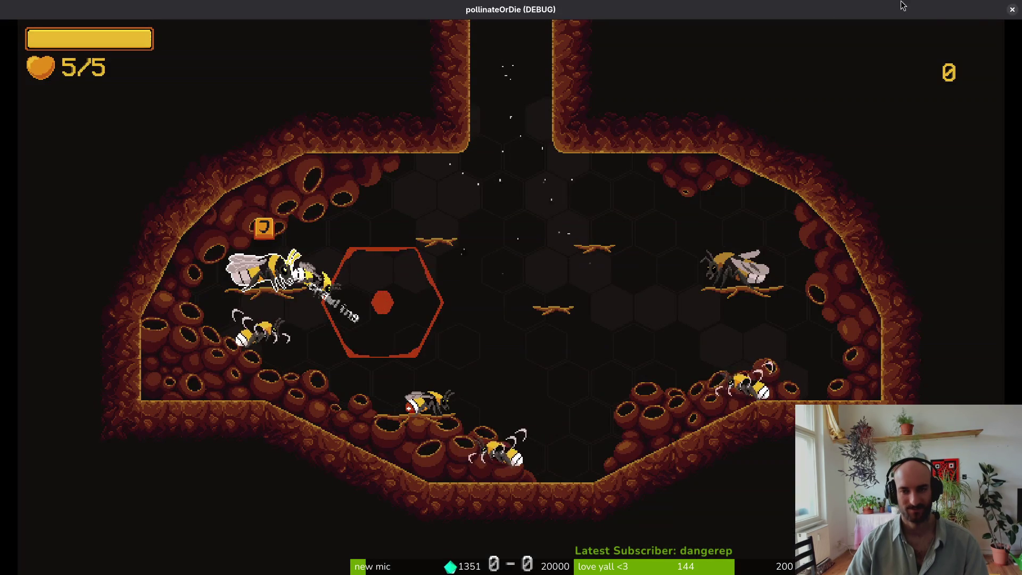
key(alt+F4)
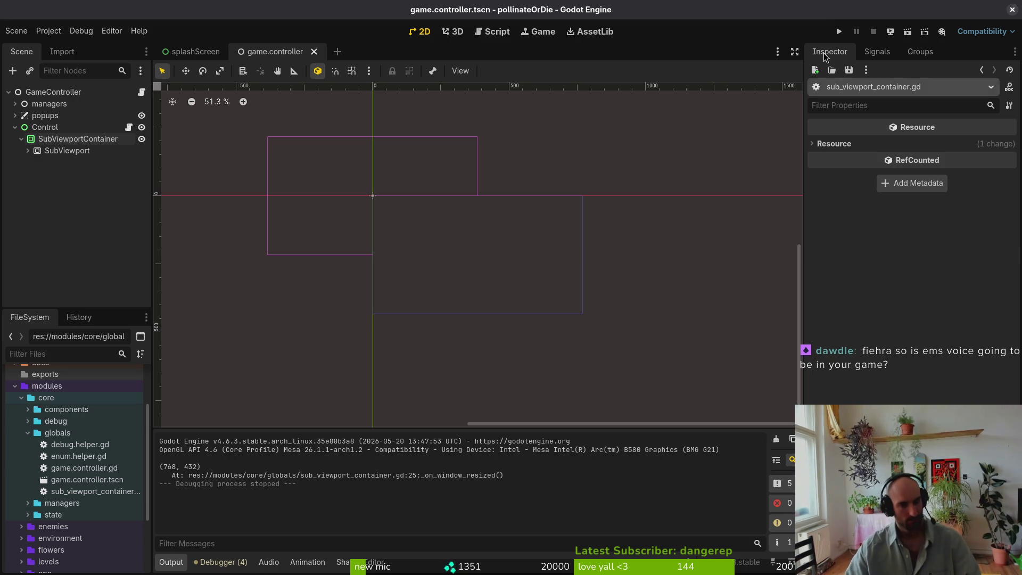
scroll(368, 282, down, 2)
key(alt+Tab)
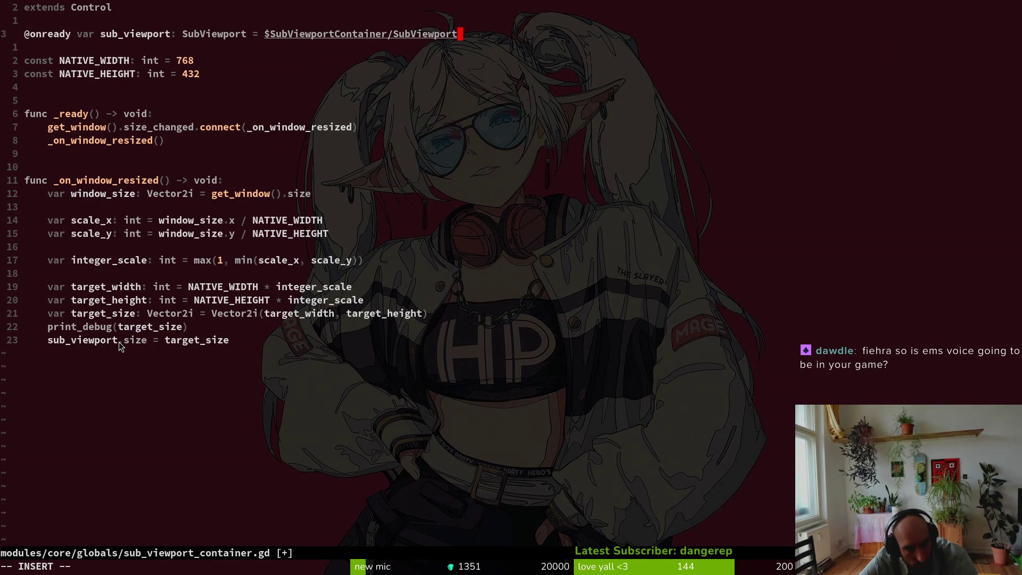
key(Up)
key(j)
key(k)
key(j)
key(y)
key(y)
key(p)
key(w)
key(w)
key(w)
key(w)
key(w)
text(bi_conatiner: SubViewport = $SubViewportContainer/SubViewport)
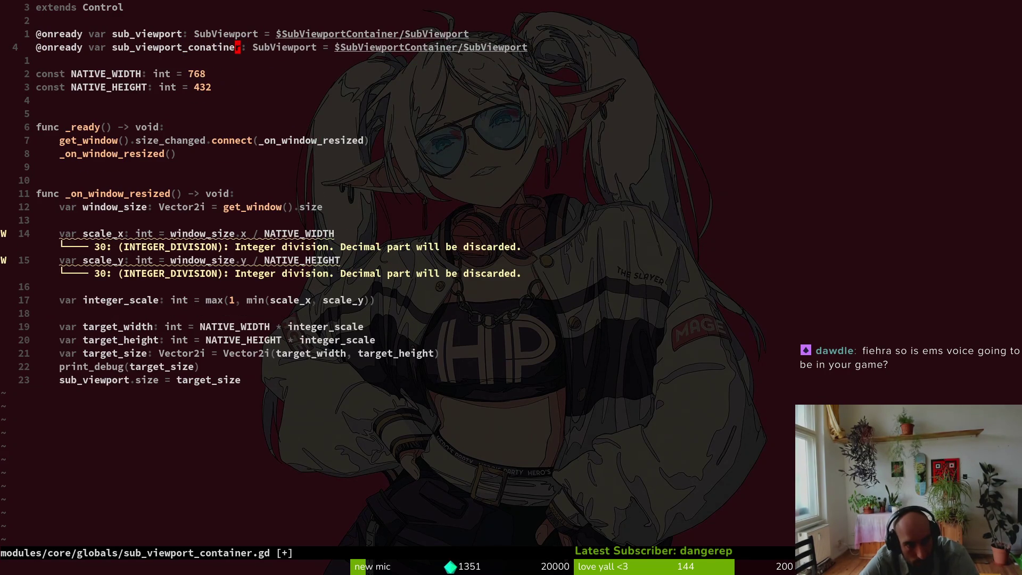
text(ciw)
key(Escape)
key(u)
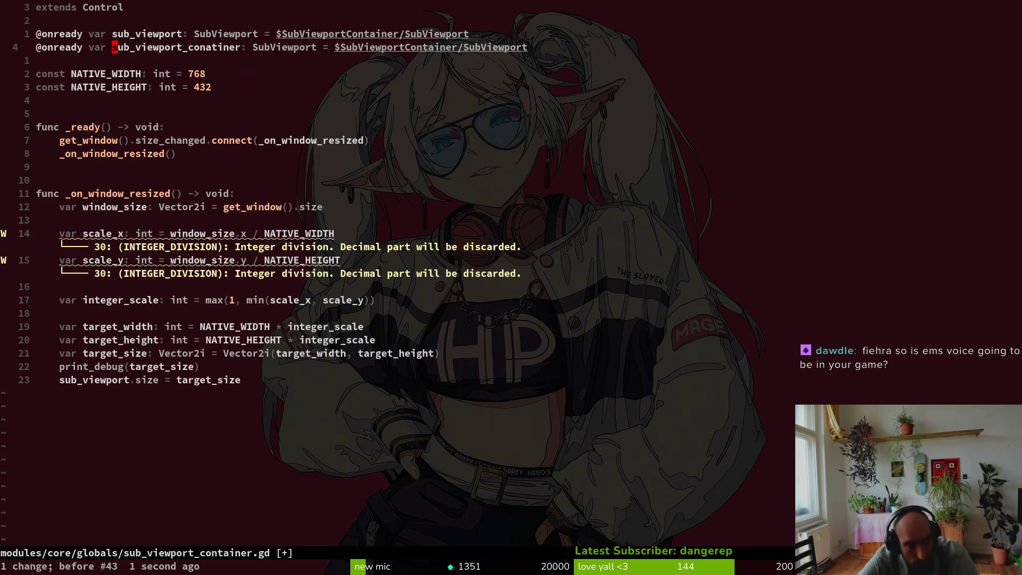
- Rename the copy to sub_viewport_container, typed SubViewportContainer with path $SubViewportContainer, and save
text(ciwsub_viewport_container)
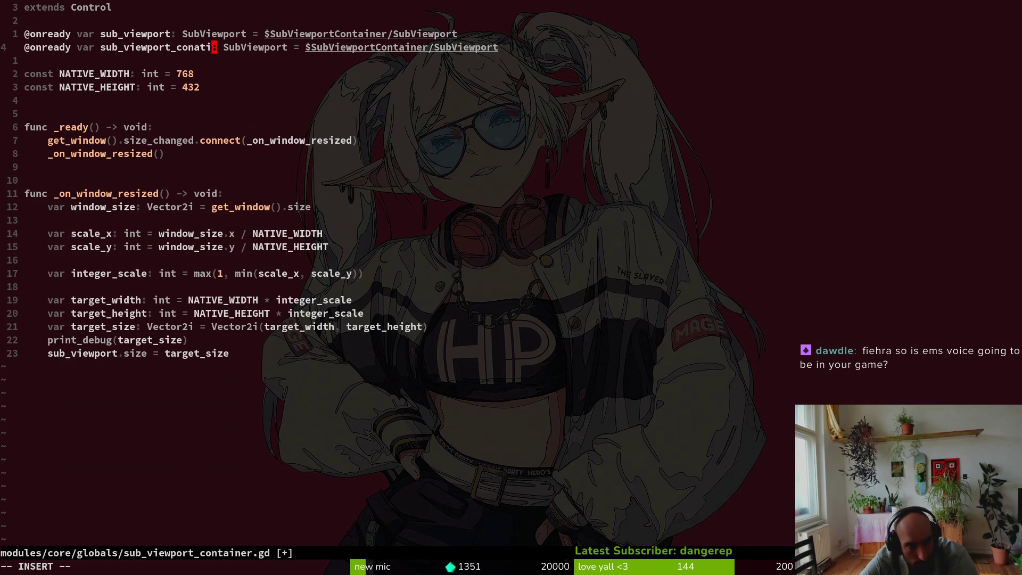
key(Escape)
key(w)
key(w)
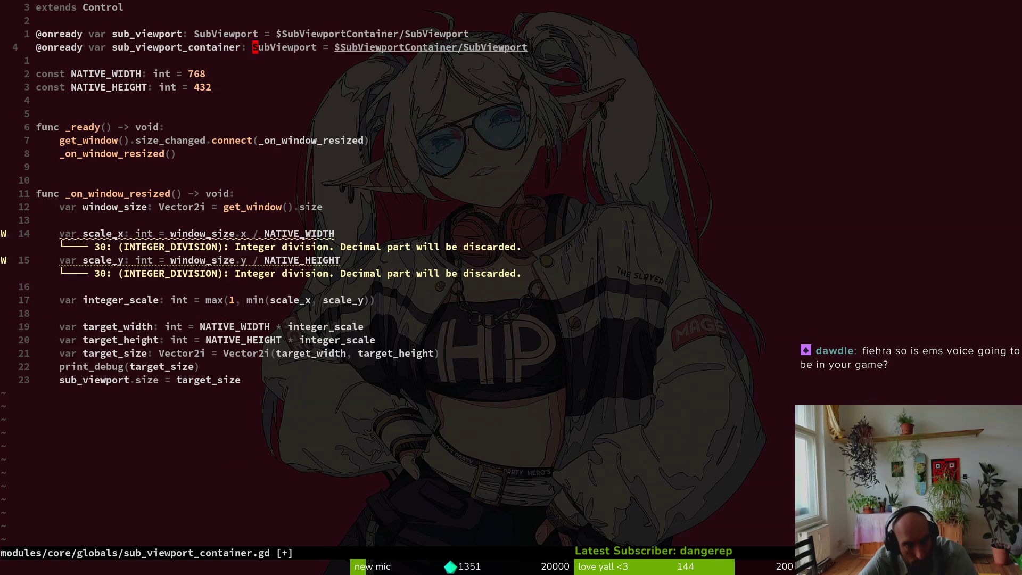
text(ciwSubViewportContainer)
key(Escape)
key(W)
key(W)
key(f)
key(/)
key(C)
key(Escape)
text(:w)
key(Return)
- Change the last line to set sub_viewport_container.size to target_size and save
key(j)
key(j)
key(j)
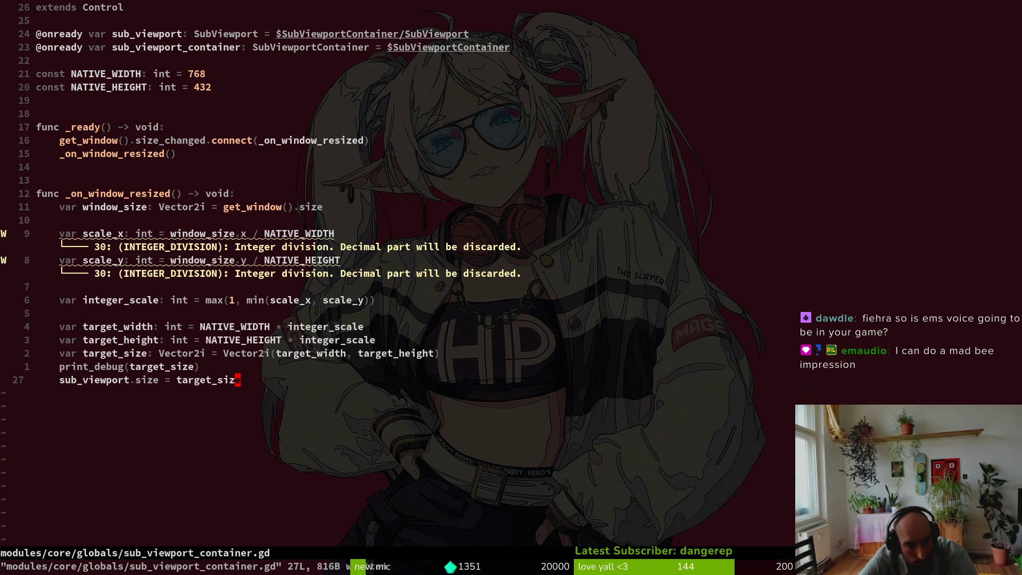
key(b)
key(b)
key(b)
text(hi_container)
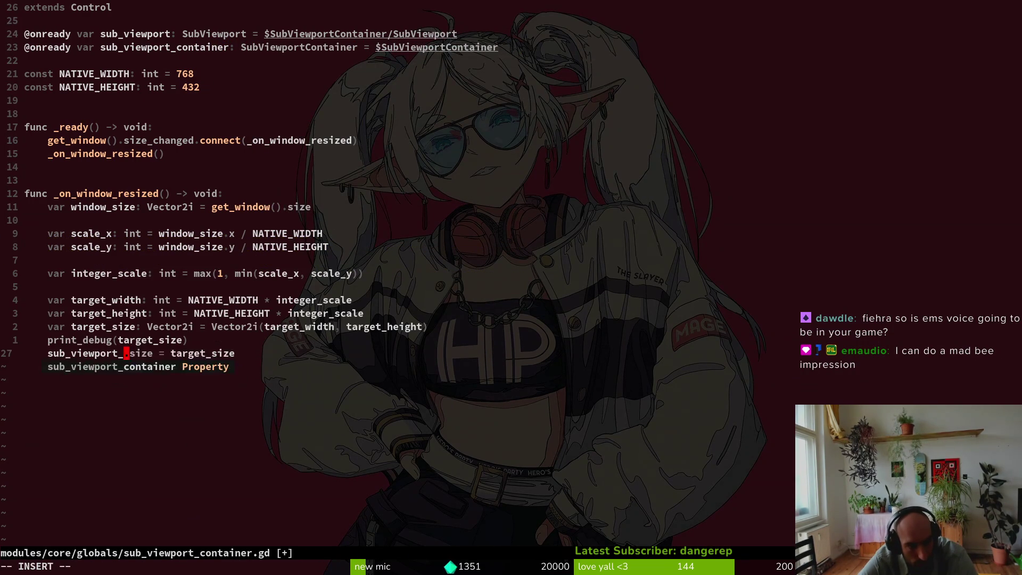
key(Escape)
text(:w)
key(Return)
key(1)
key(4)
key(k)
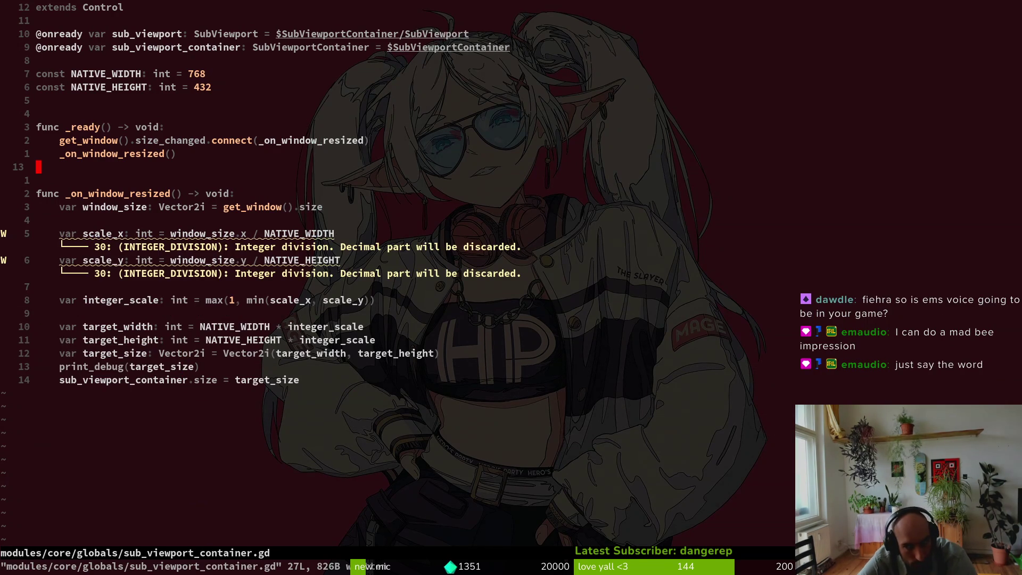
key(j)
key(j)
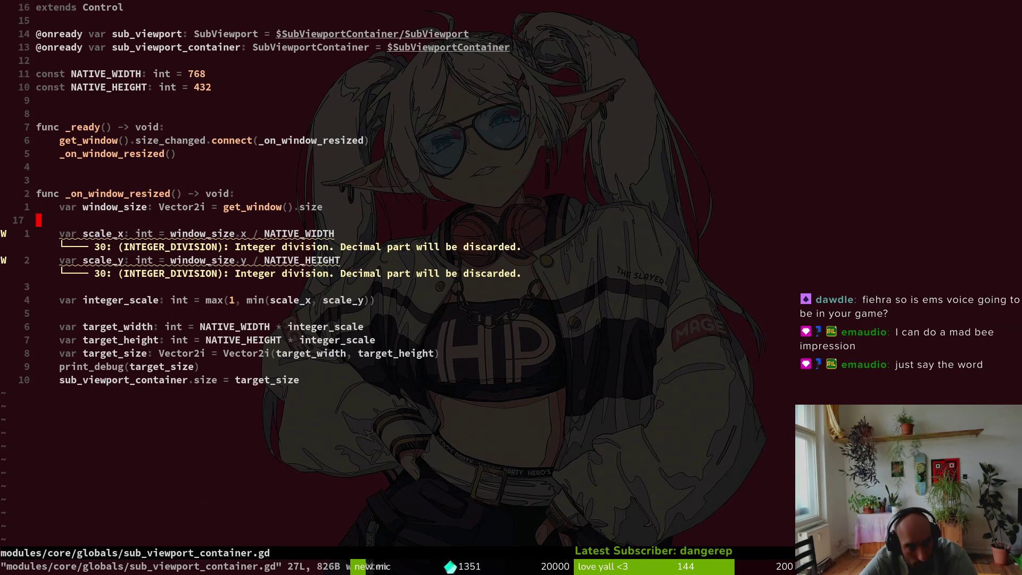
key(alt+Tab)
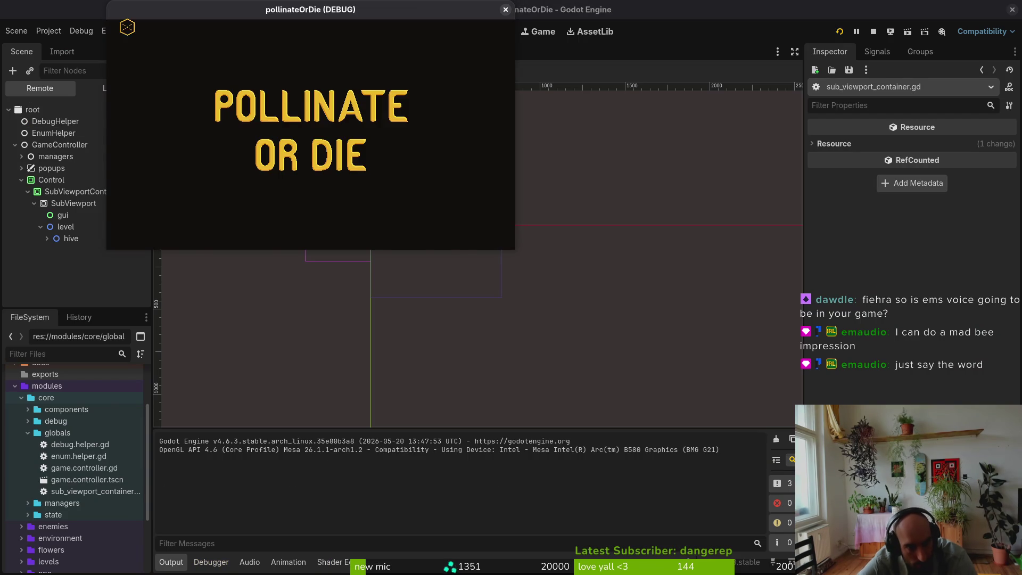
- Continue from the main menu into the hive level, then stop the game with F8
click(316, 95)
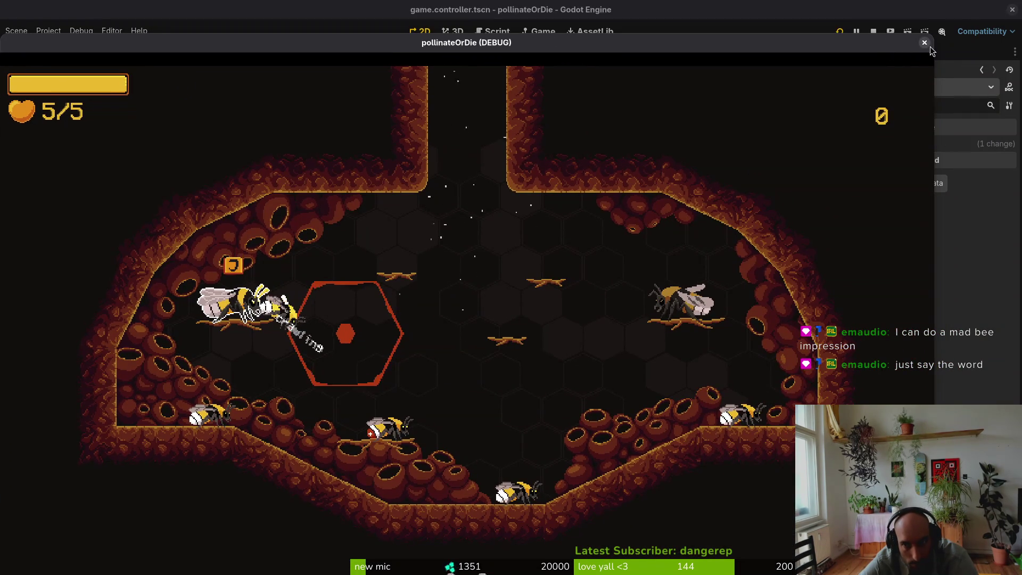
key(F8)
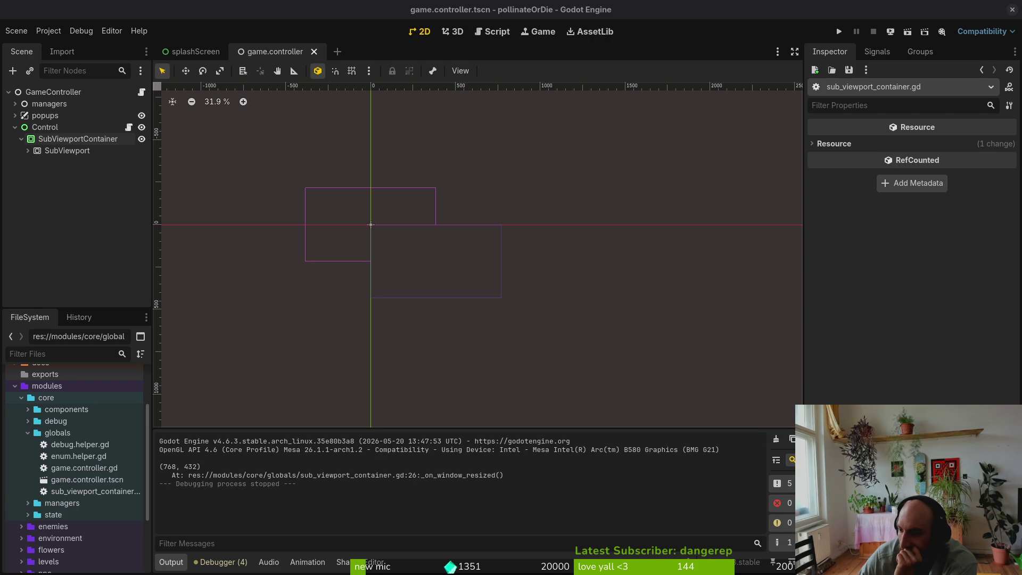
- Set the project's Display > Window > Stretch > Mode to canvas_items
click(56, 32)
click(80, 49)
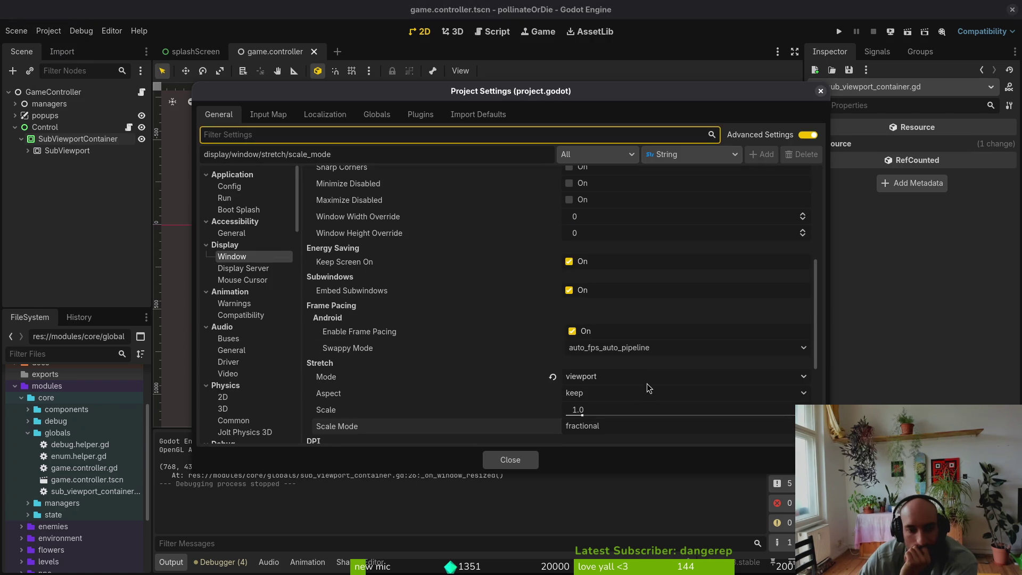
click(647, 379)
click(607, 408)
key(Escape)
- Run the game and enlarge its window to check the scaling
key(F5)
mouse_move(515, 250)
mouse_down()
mouse_move(521, 270)
mouse_move(885, 485)
mouse_up()
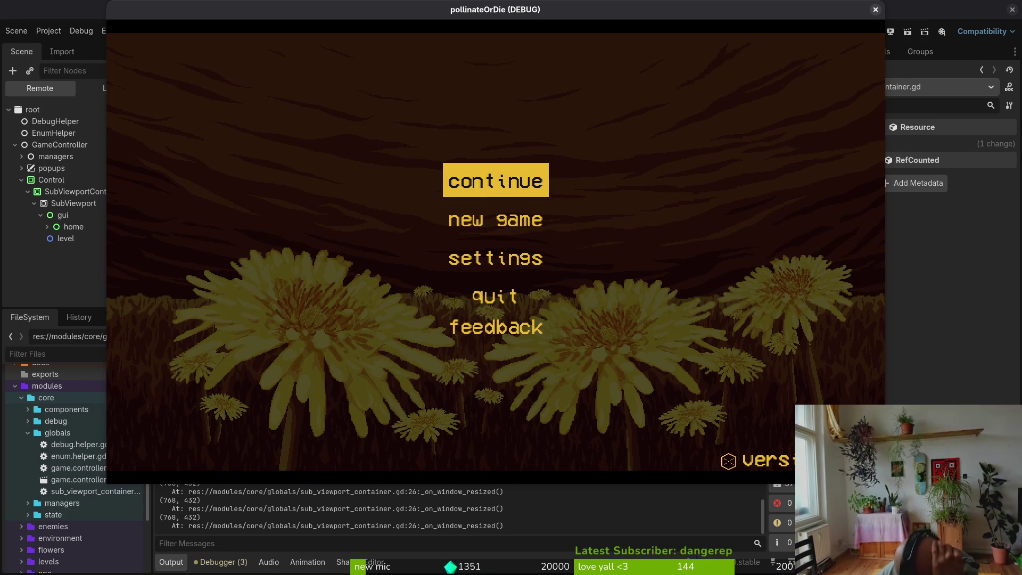
click(531, 492)
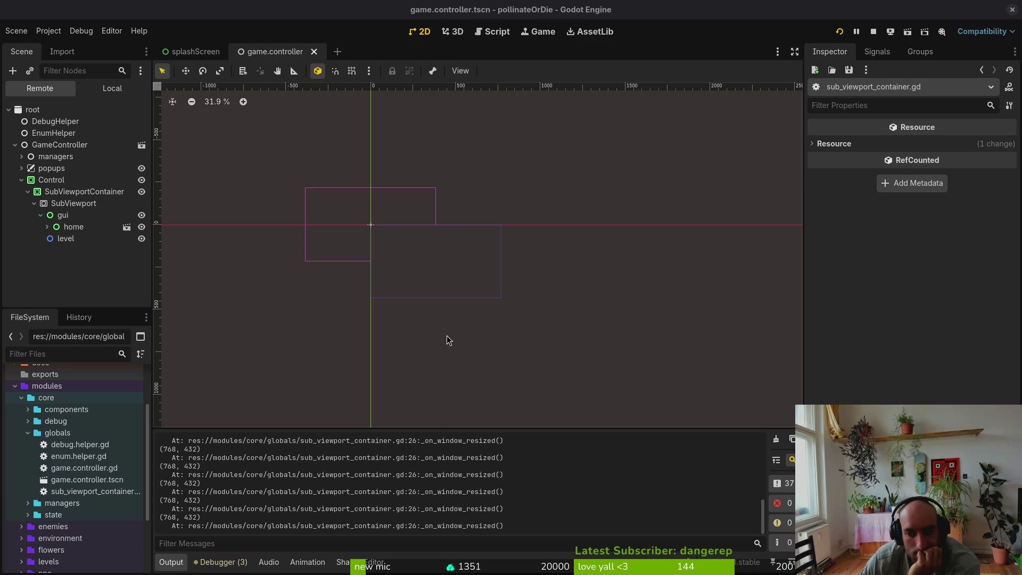
- Stop the running game and compare the local SubViewportContainer and SubViewport sizes
click(41, 214)
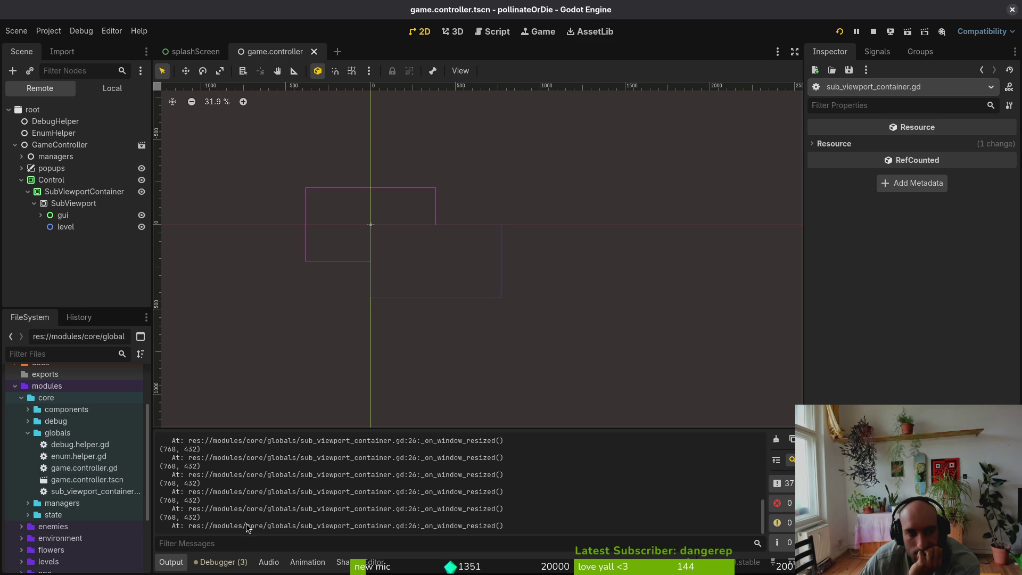
click(873, 32)
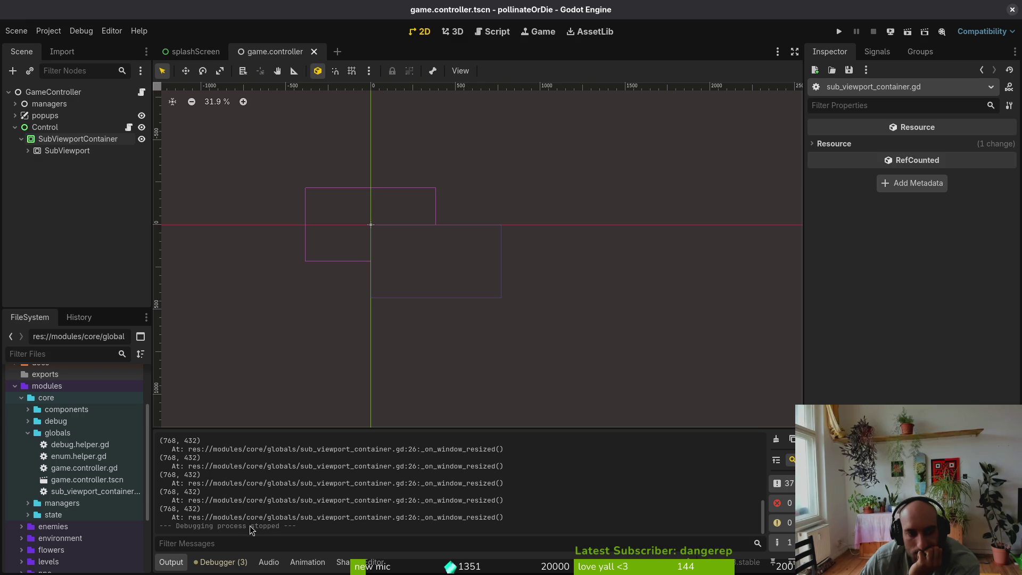
click(58, 140)
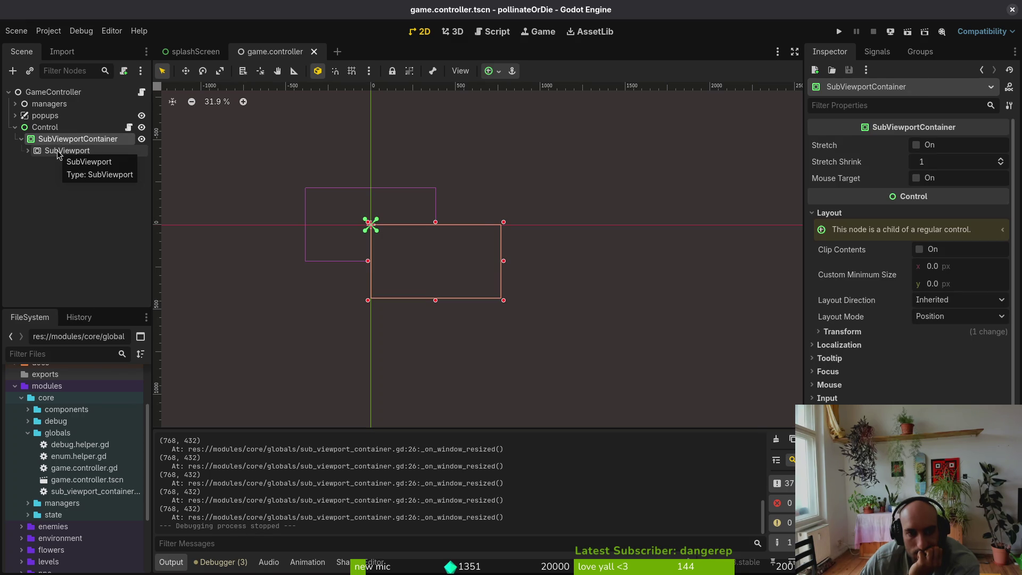
click(58, 151)
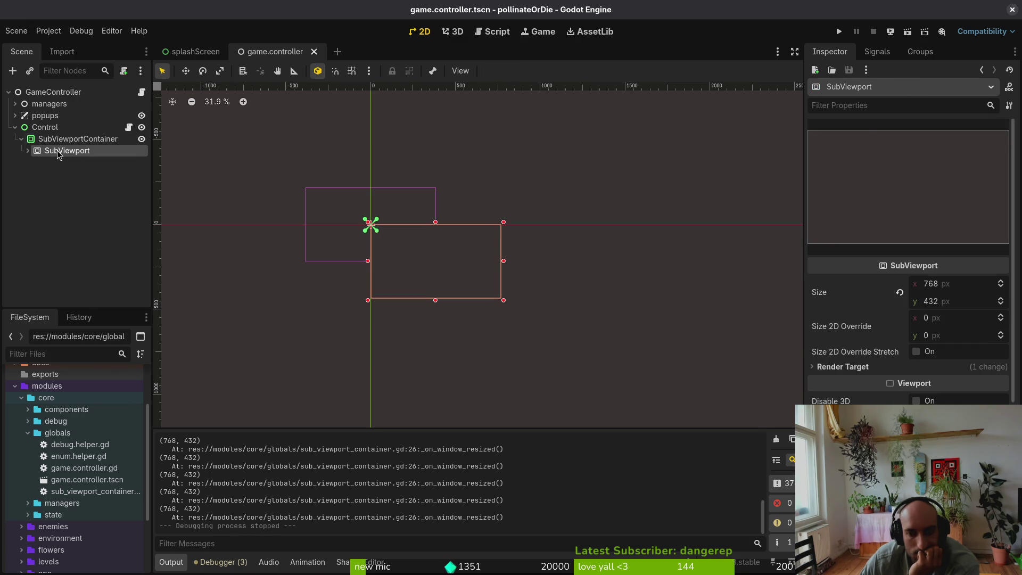
click(68, 140)
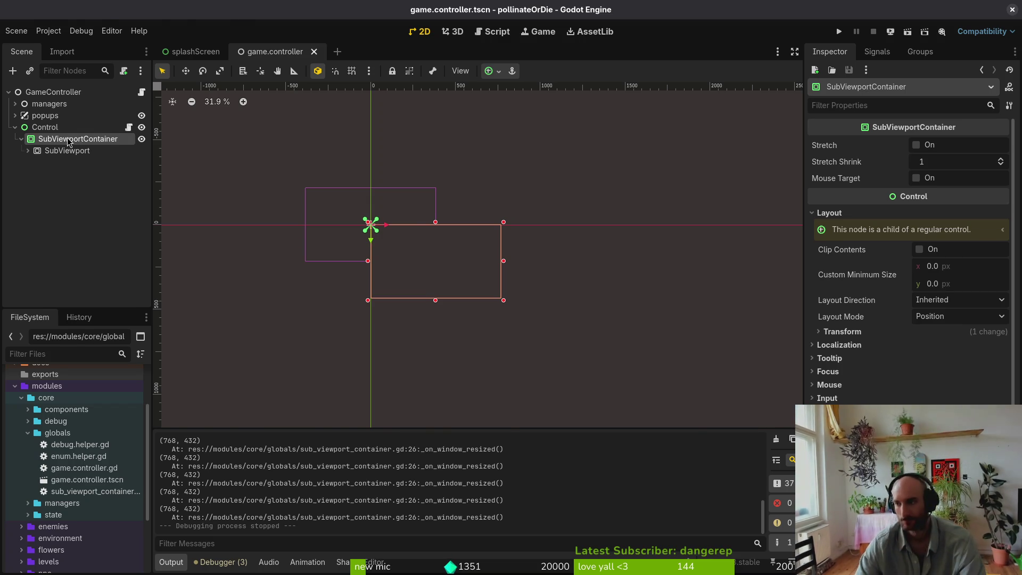
key(alt+Tab)
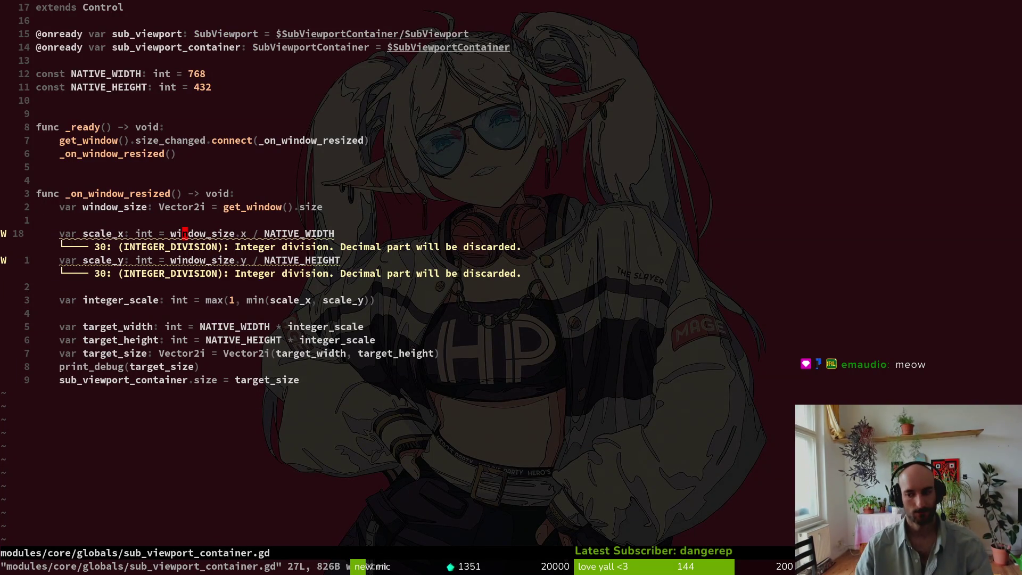
- Add print_debug(sub_viewport_container.size) below the container size assignment and save the script
key(j)
key(j)
key(j)
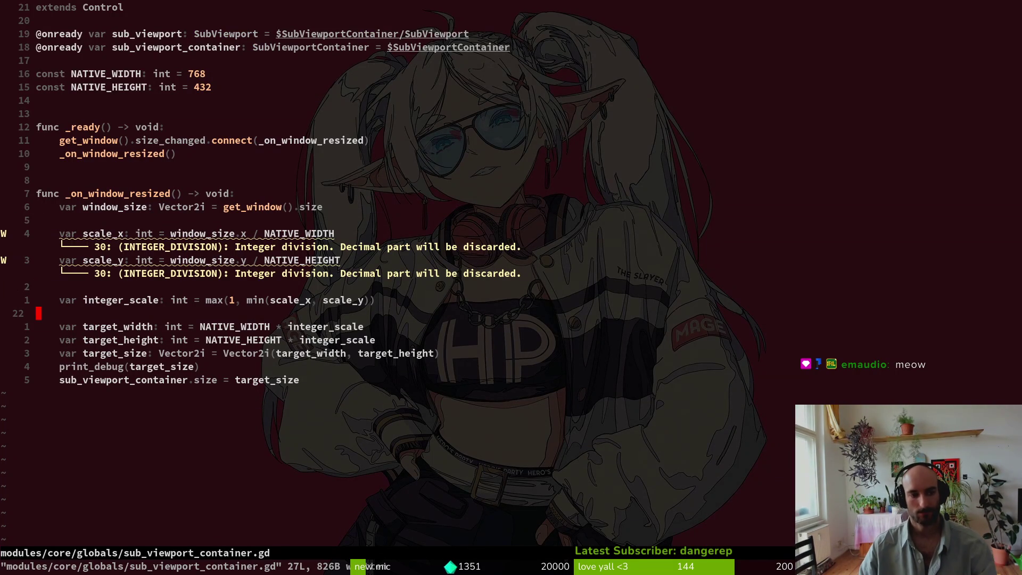
key(j)
key(j)
key(j)
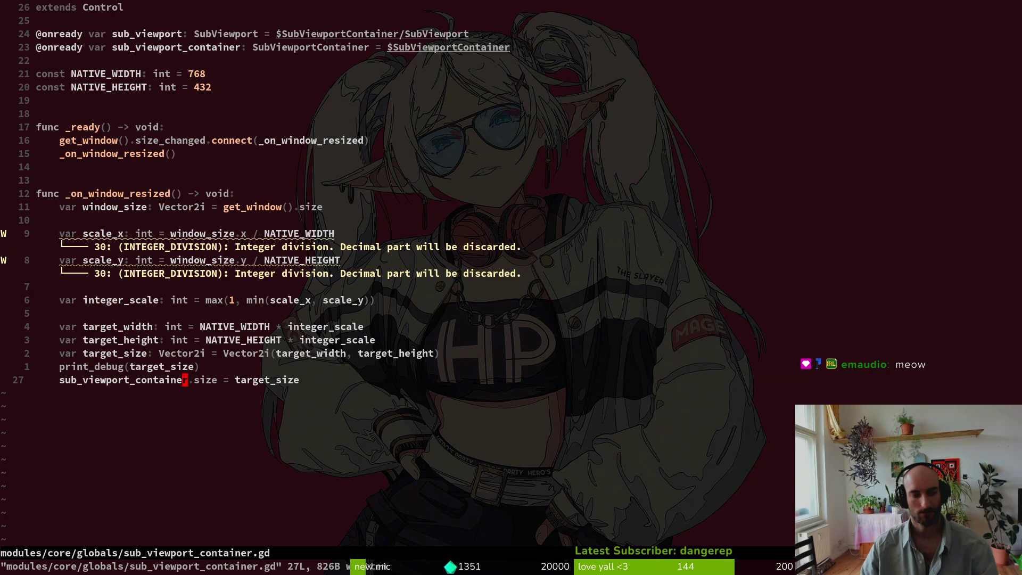
text(oprint_debug(sub_viewport_container.size))
key(Escape)
text(:w)
key(Return)
key(alt+Tab)
key(alt+Tab)
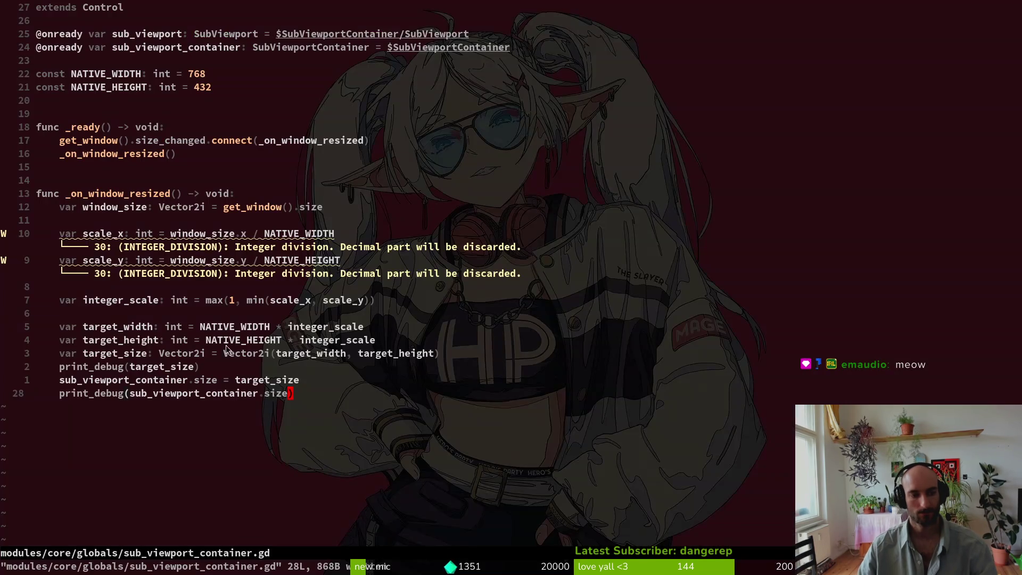
key(alt+Tab)
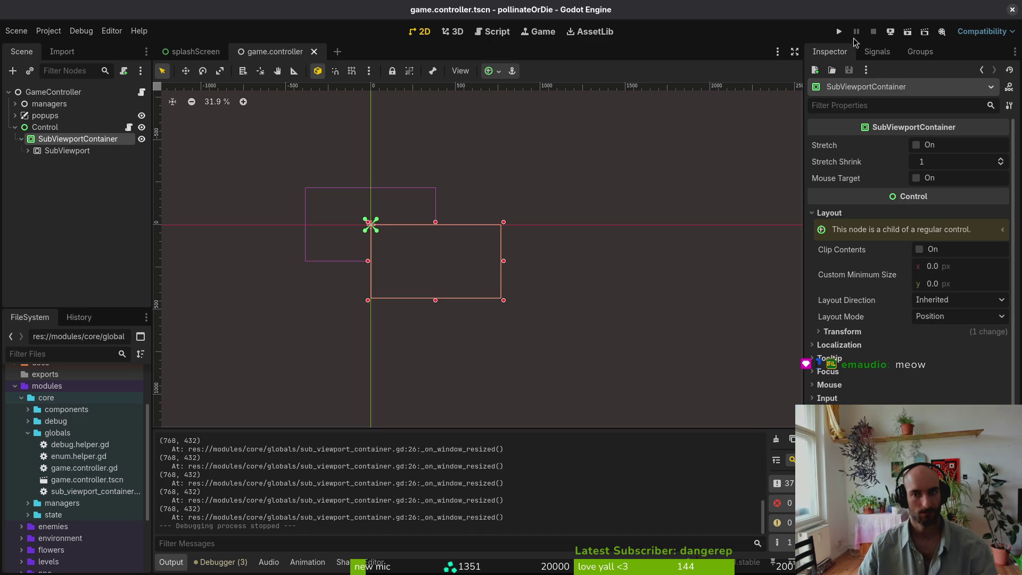
- Run the game with F5 and enlarge its window to trigger a resize
key(F5)
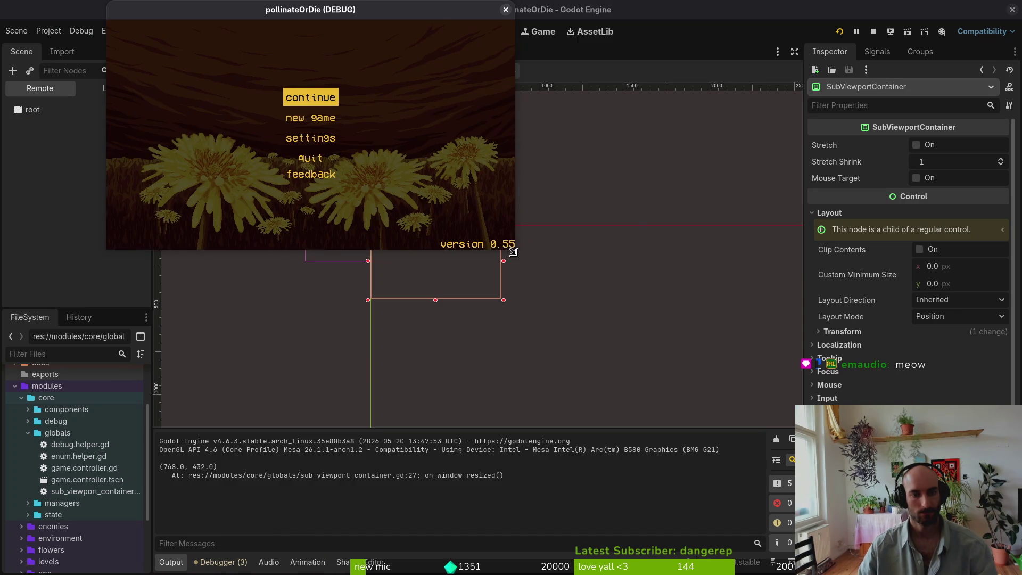
drag(514, 252, 645, 321)
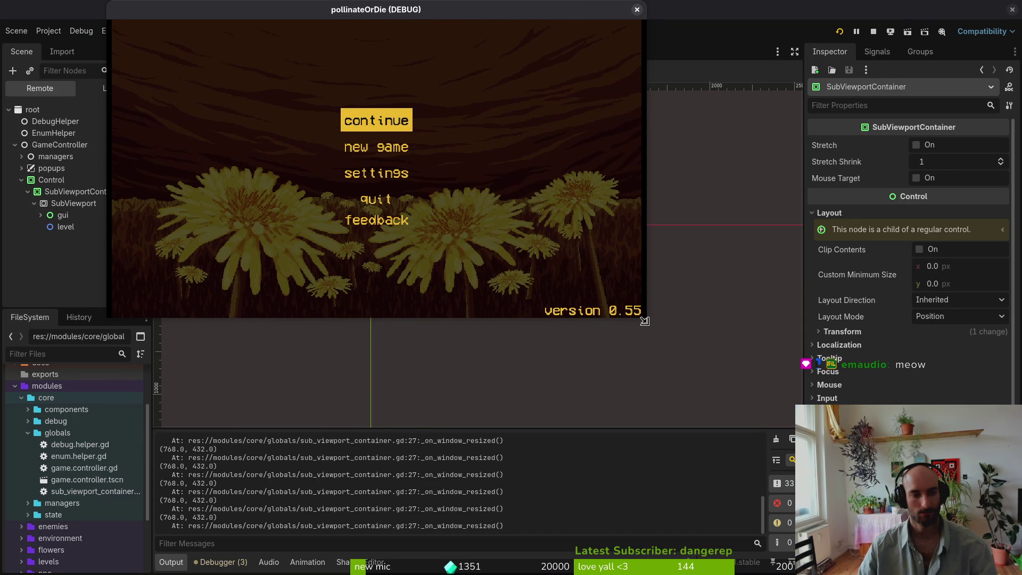
drag(207, 12, 444, 46)
key(alt+Tab)
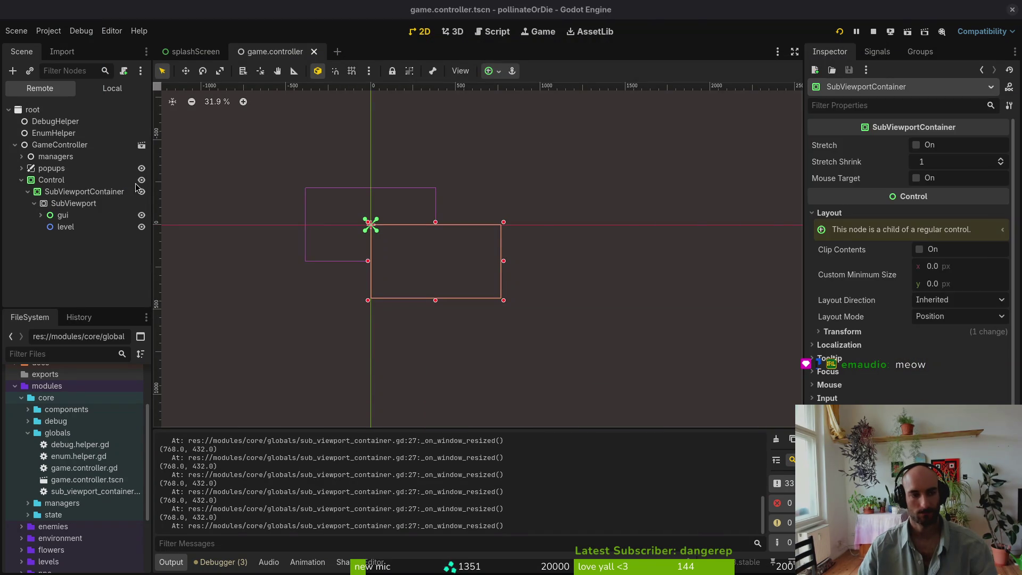
- Inspect the running SubViewportContainer and SubViewport properties in the Remote tree
click(84, 191)
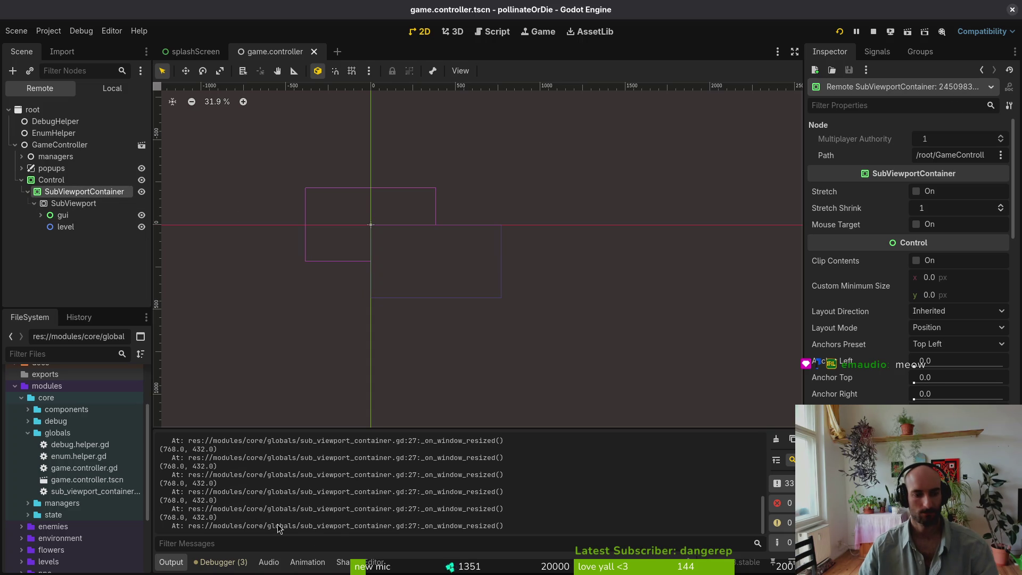
click(85, 205)
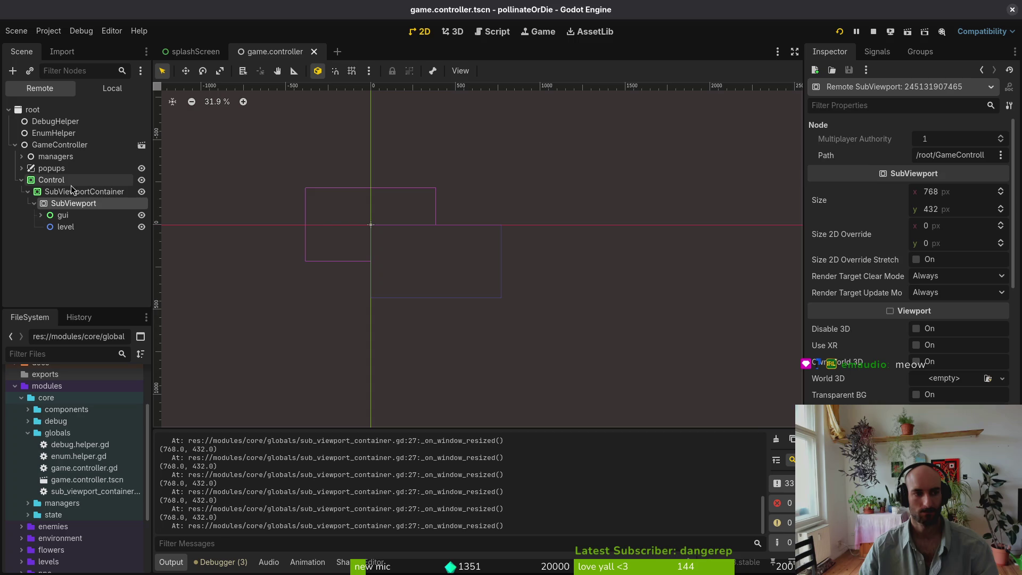
click(69, 191)
scroll(961, 369, down, 5)
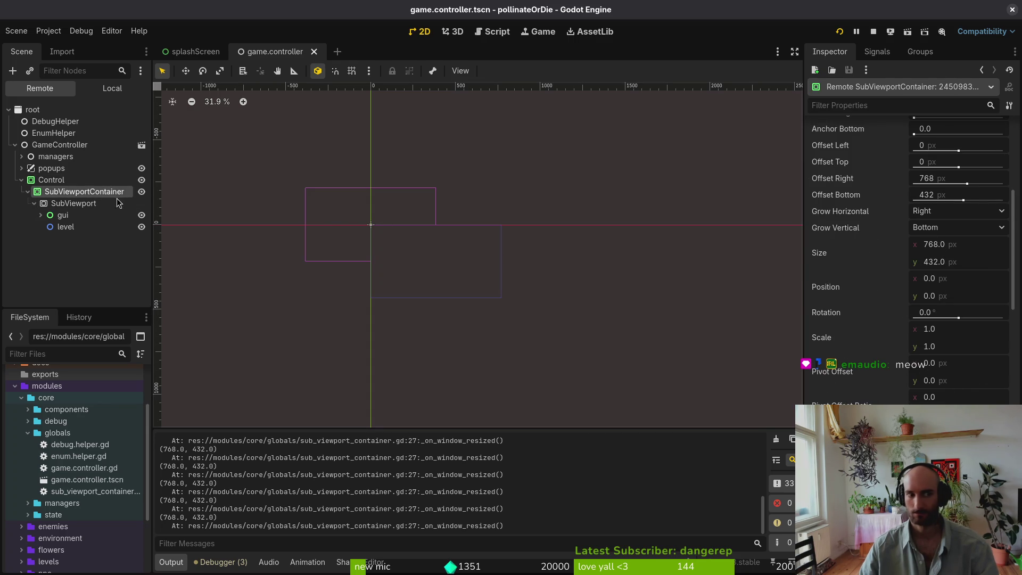
- Open Project Settings and scroll to the Display > Window options
click(48, 31)
click(69, 48)
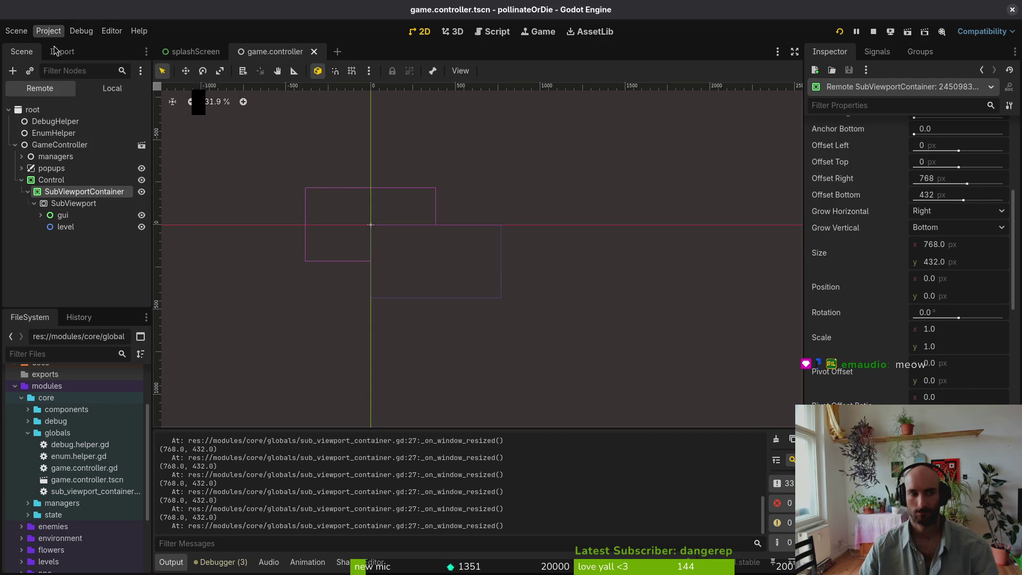
scroll(596, 277, down, 6)
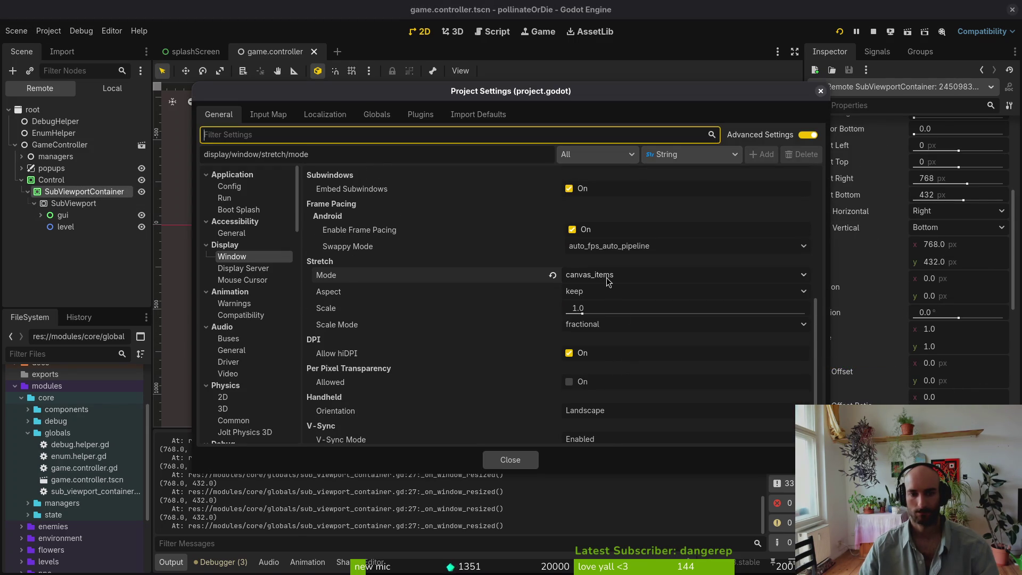
- Keep Window stretch mode canvas_items with aspect keep, then close Project Settings
click(609, 282)
click(607, 277)
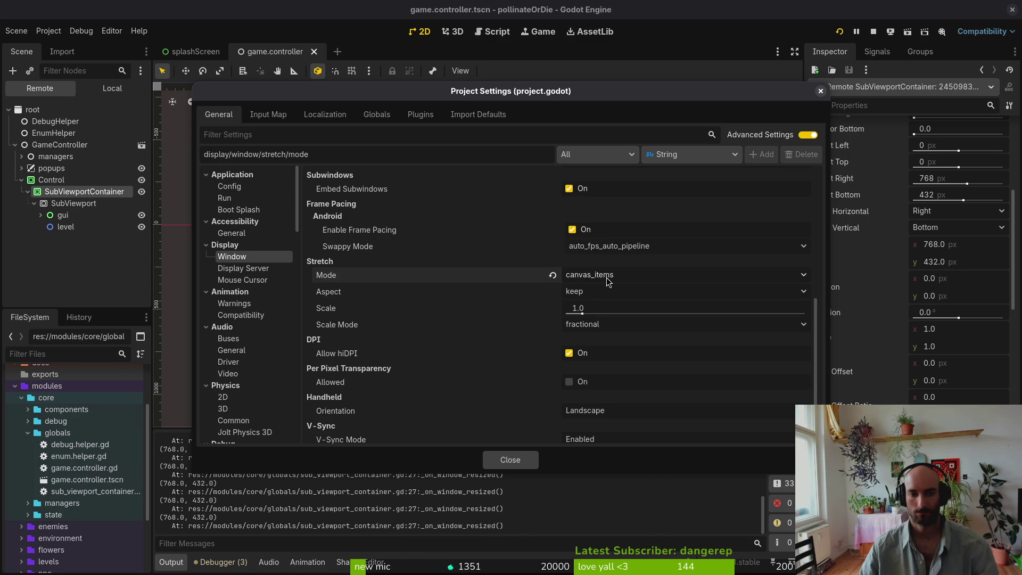
click(600, 292)
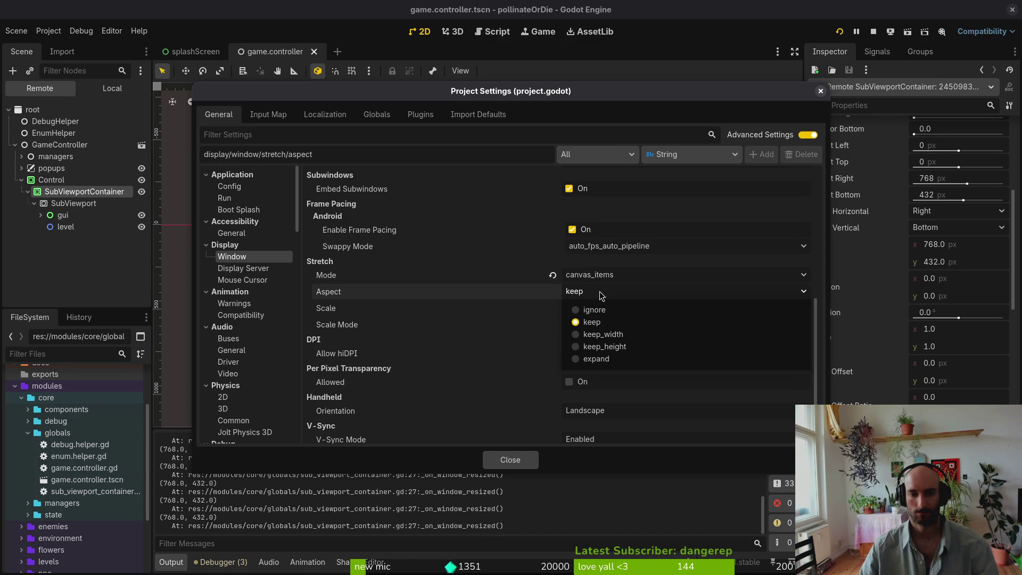
click(599, 291)
click(497, 464)
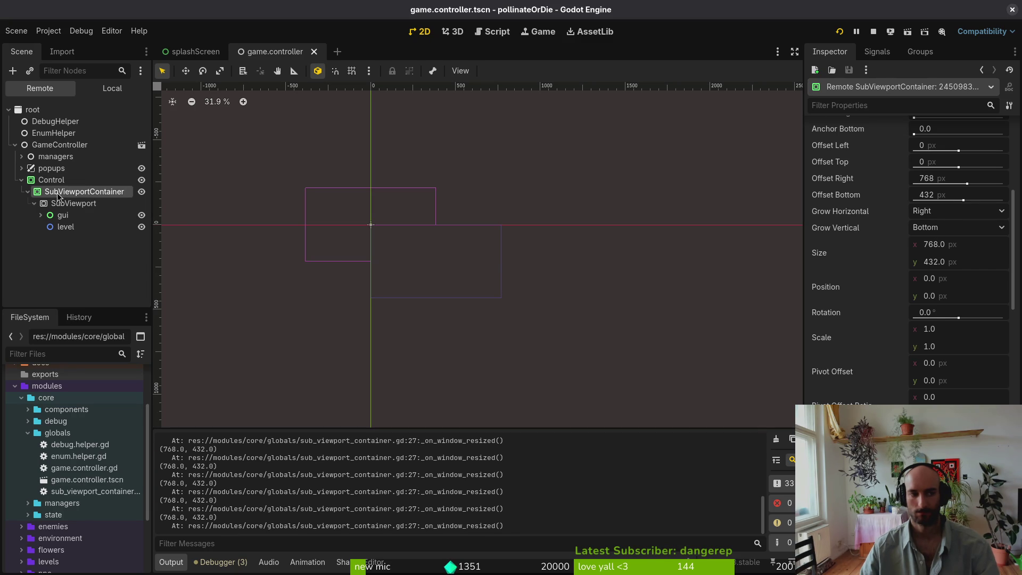
scroll(937, 285, up, 3)
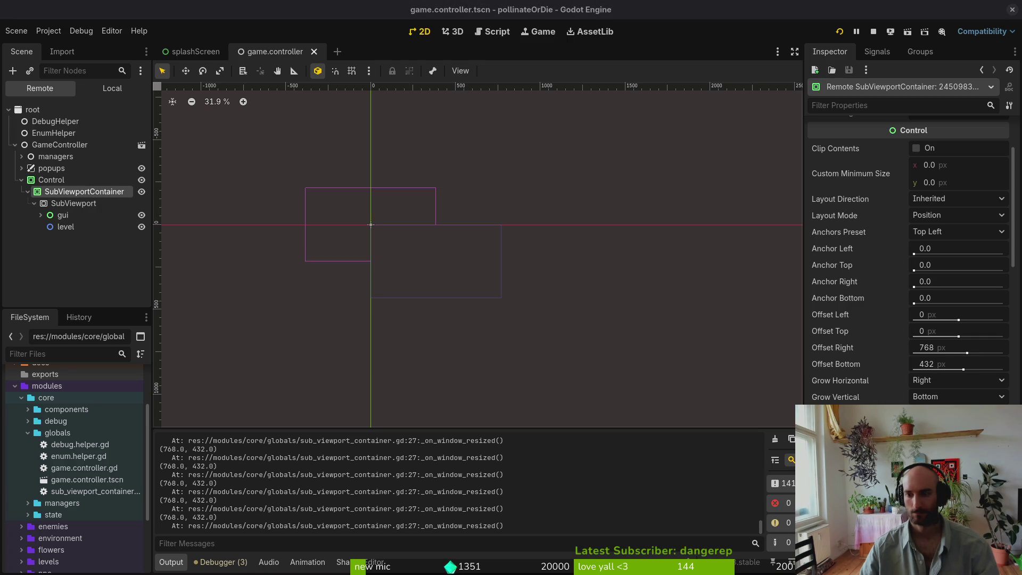
- Clear the Output panel to watch fresh resize logs reporting (1536, 864)
click(783, 440)
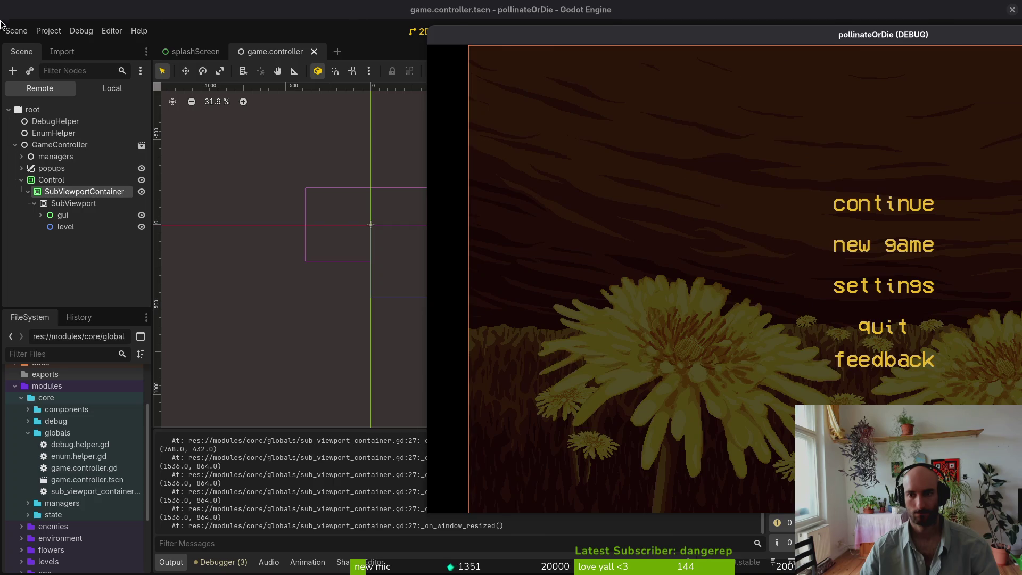
- Move the game window to the upper left, make it taller and narrower, and review the script
mouse_move(582, 13)
mouse_down()
mouse_move(446, 47)
mouse_move(360, 33)
mouse_move(350, 20)
mouse_move(379, 74)
mouse_move(421, 11)
mouse_move(484, 35)
mouse_move(405, 16)
mouse_move(411, 27)
mouse_up()
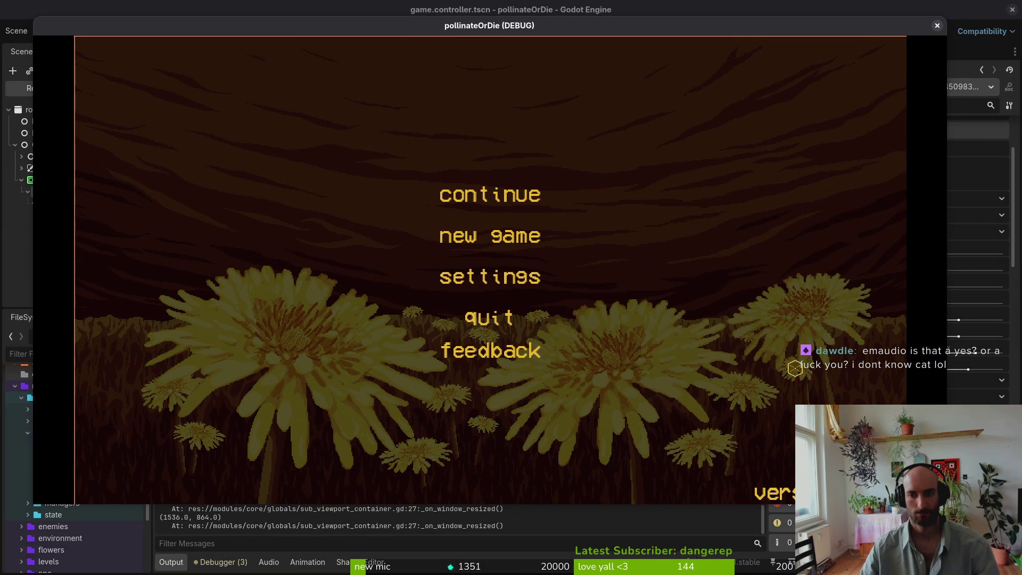
mouse_move(947, 503)
mouse_down()
mouse_move(935, 524)
mouse_move(901, 529)
mouse_move(951, 508)
mouse_move(853, 488)
mouse_move(945, 517)
mouse_move(927, 516)
mouse_move(918, 496)
mouse_move(954, 502)
mouse_move(876, 504)
mouse_move(862, 479)
mouse_move(909, 527)
mouse_move(847, 452)
mouse_move(845, 420)
mouse_move(894, 527)
mouse_move(934, 442)
mouse_move(878, 450)
mouse_move(833, 426)
mouse_move(900, 474)
mouse_up()
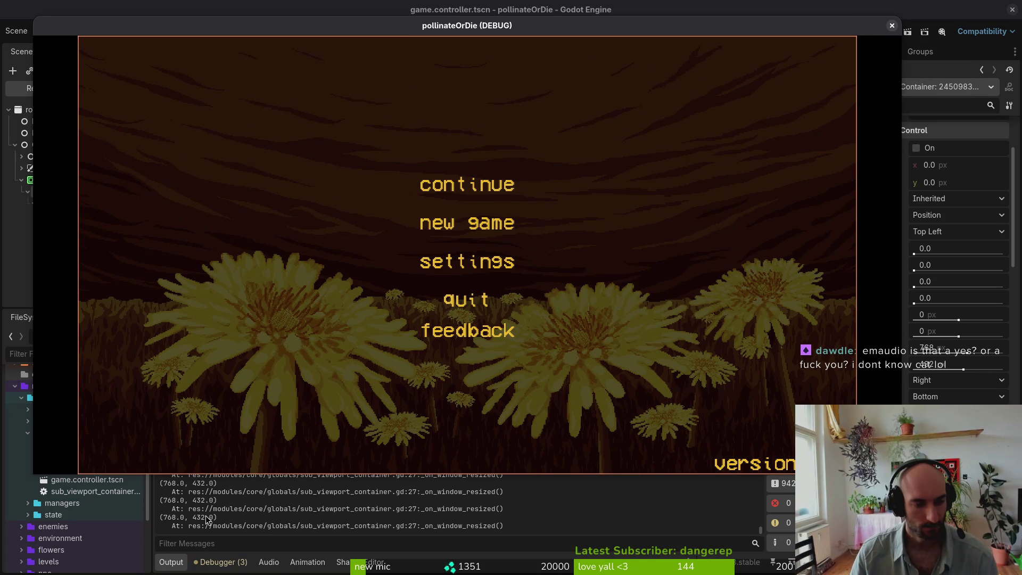
key(alt+Tab)
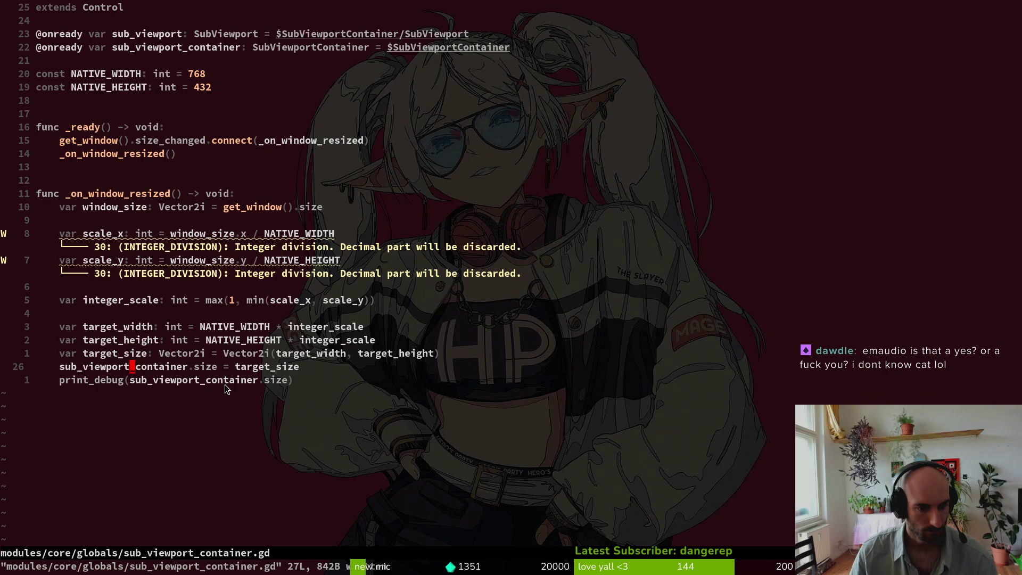
key(alt+Tab)
key(alt+Tab)
key(alt+Tab)
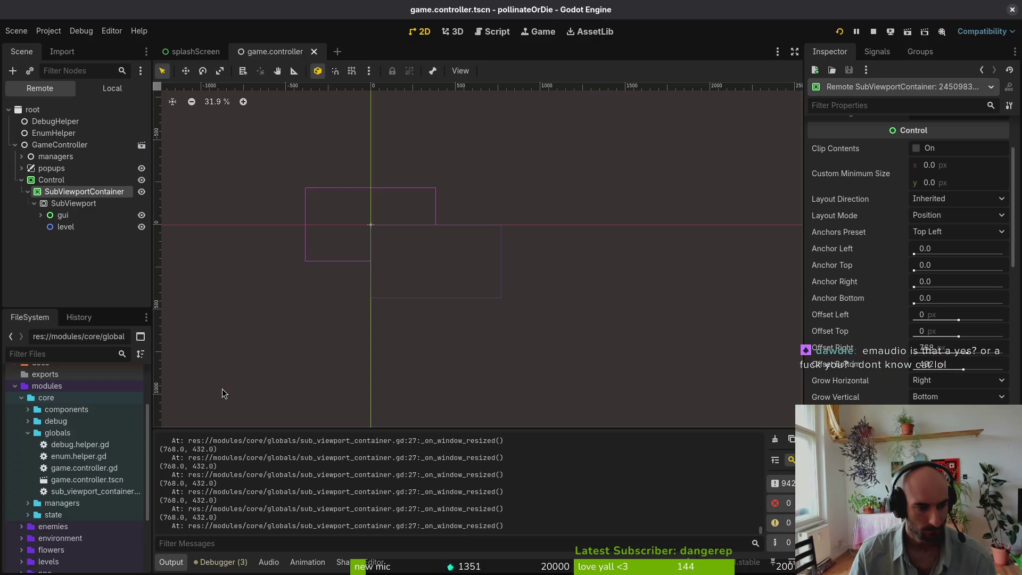
- Inspect the running Control, SubViewportContainer, SubViewport and gui nodes in the Remote tree
click(71, 180)
click(84, 192)
key(alt+Tab)
key(alt+Tab)
key(alt+Tab)
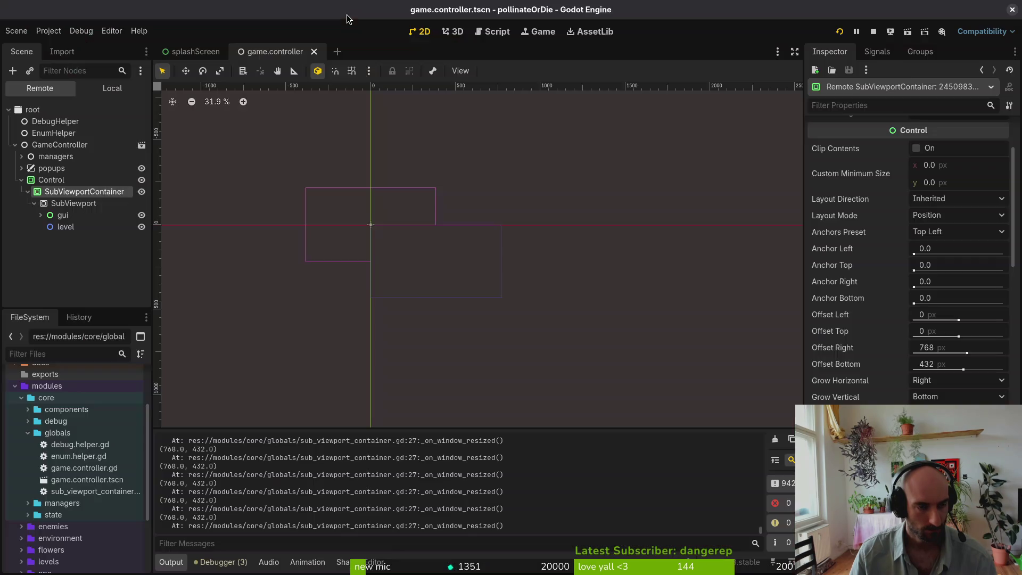
key(alt+Tab)
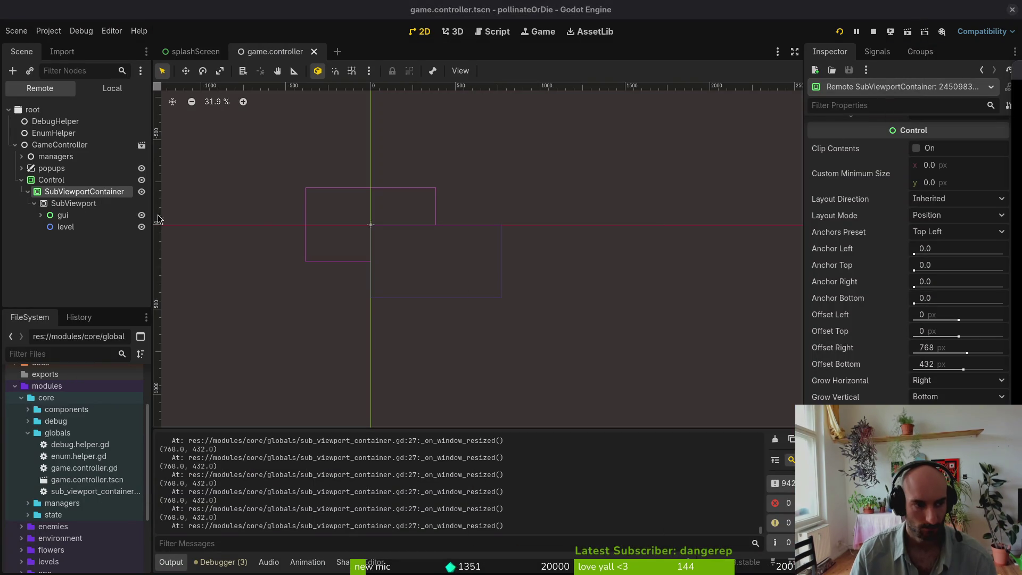
click(60, 205)
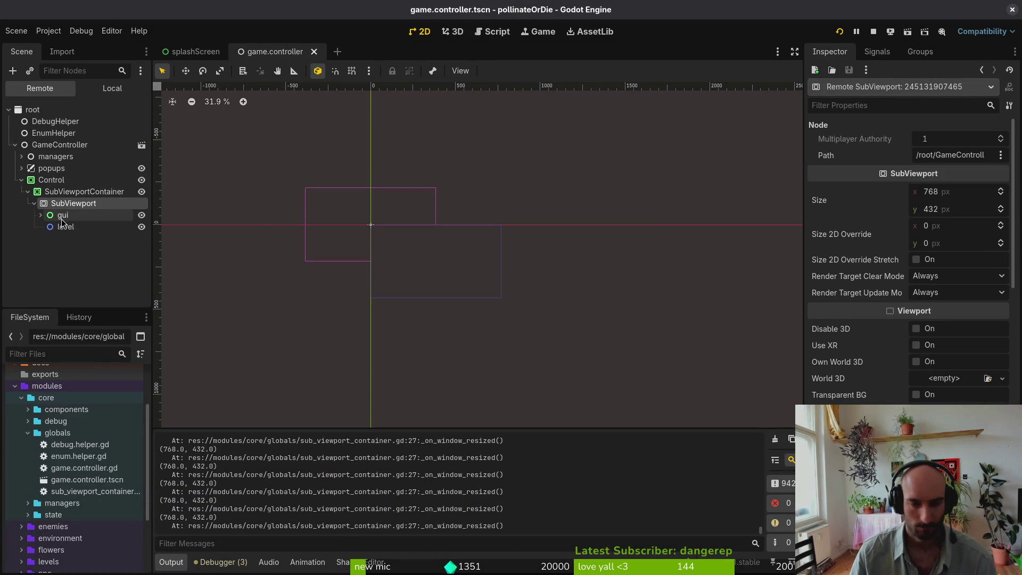
click(61, 218)
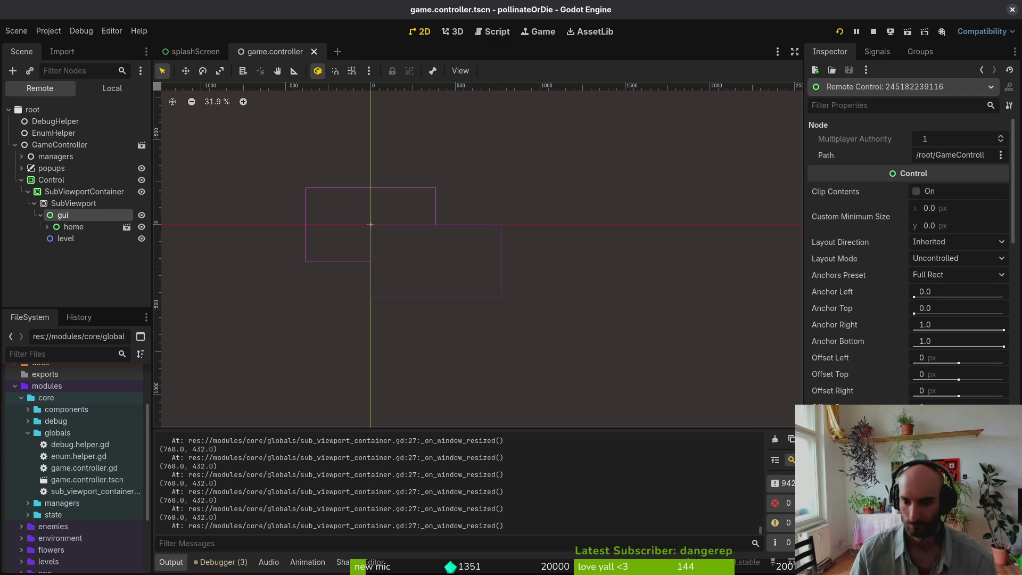
click(84, 182)
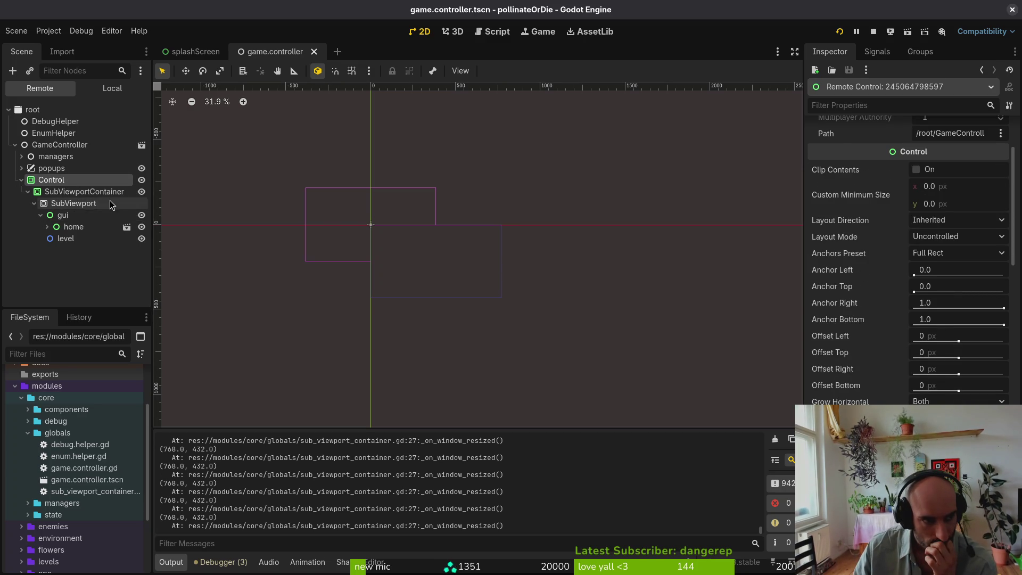
click(90, 191)
scroll(956, 248, up, 3)
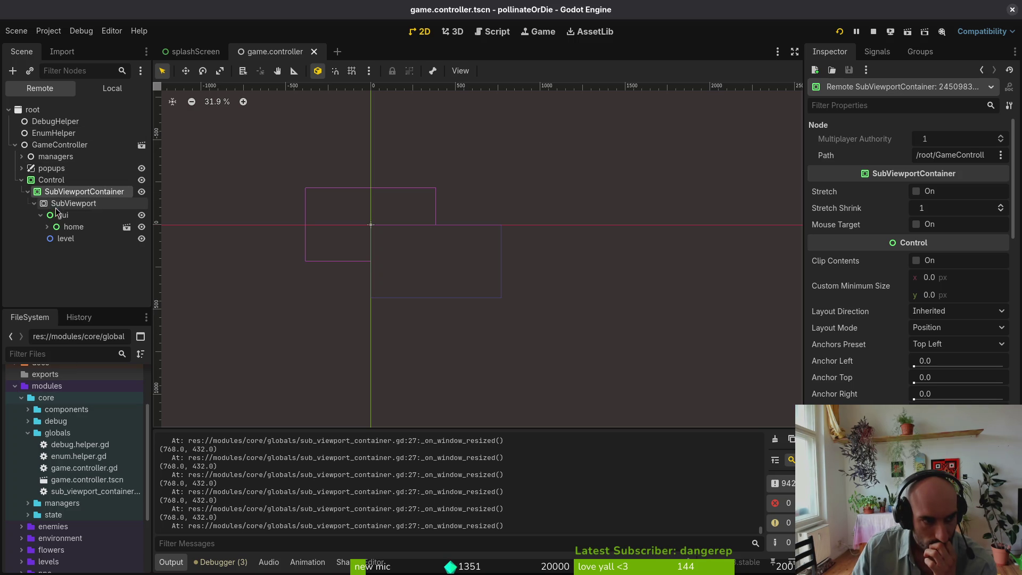
- Check the Control's context options, then toggle Remote/Local and end on the local tree
right_click(48, 180)
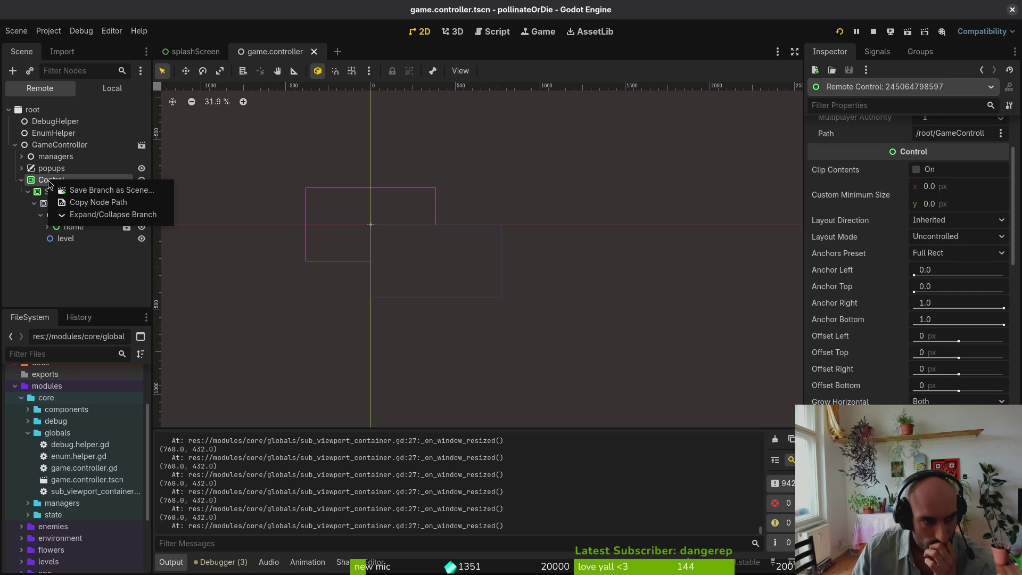
key(Escape)
click(96, 89)
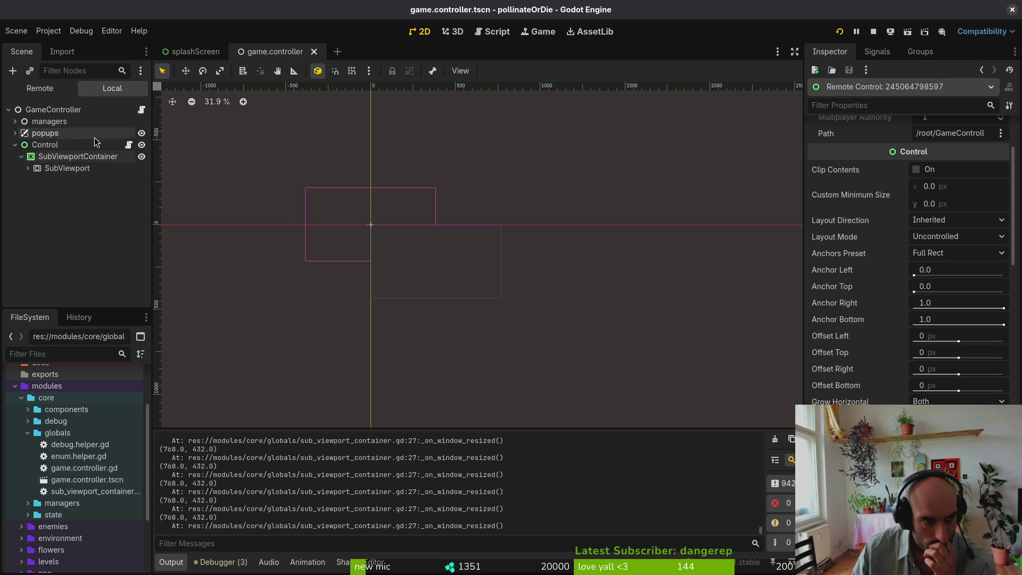
click(42, 89)
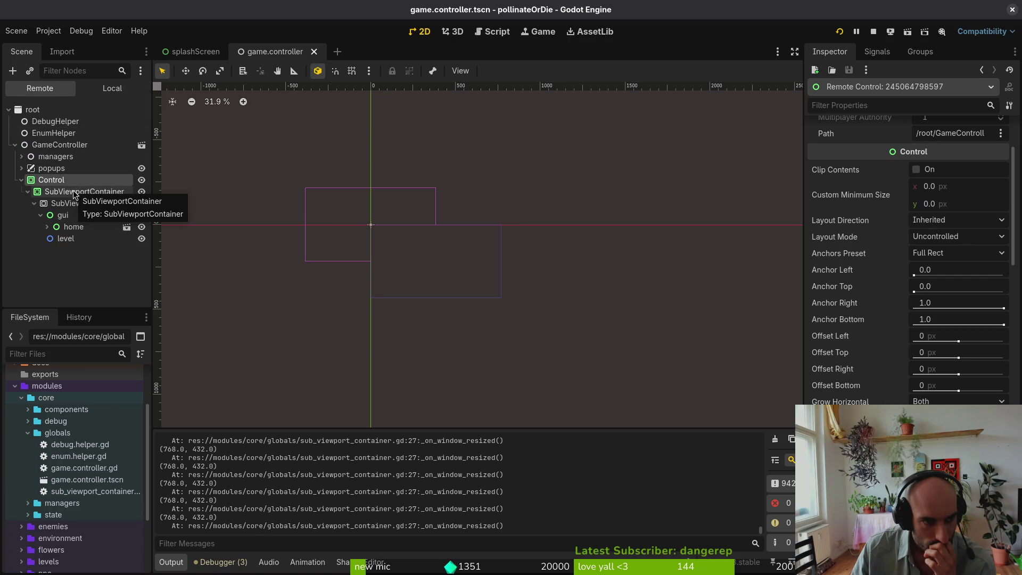
click(111, 88)
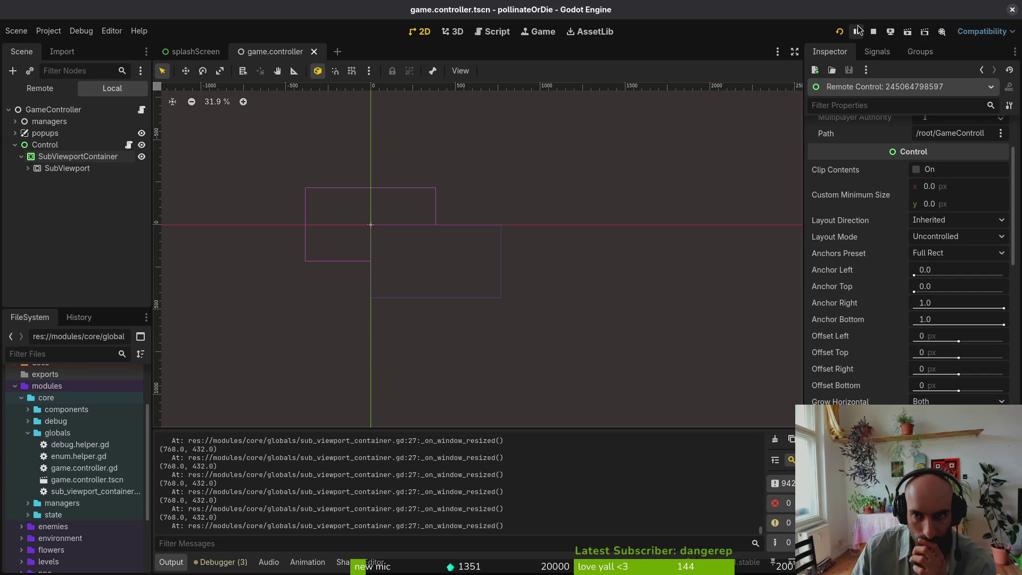
- Restart the game with F8 and F5, inspecting its Control and SubViewportContainer remotely
key(F8)
key(F5)
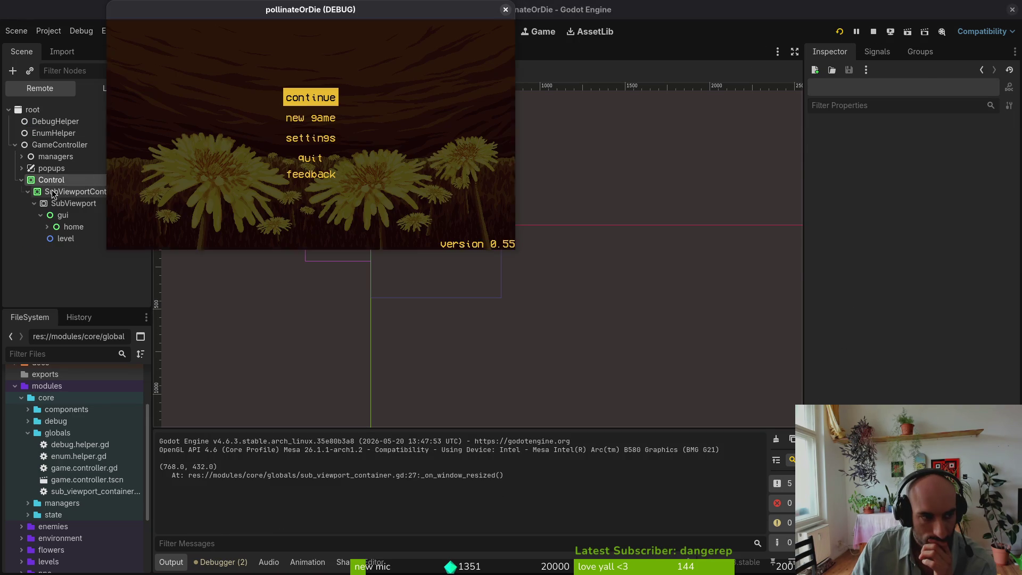
click(51, 180)
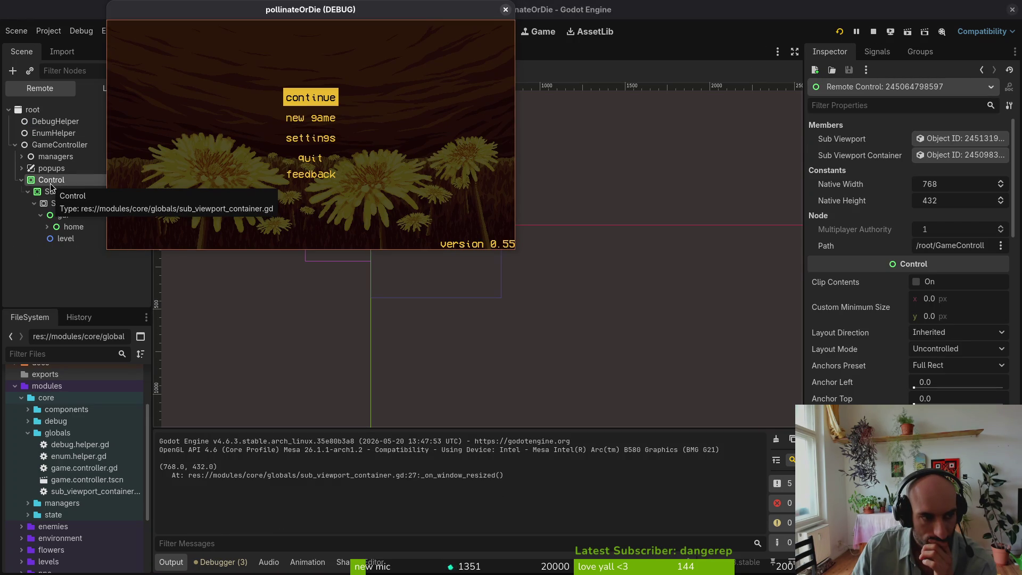
click(56, 192)
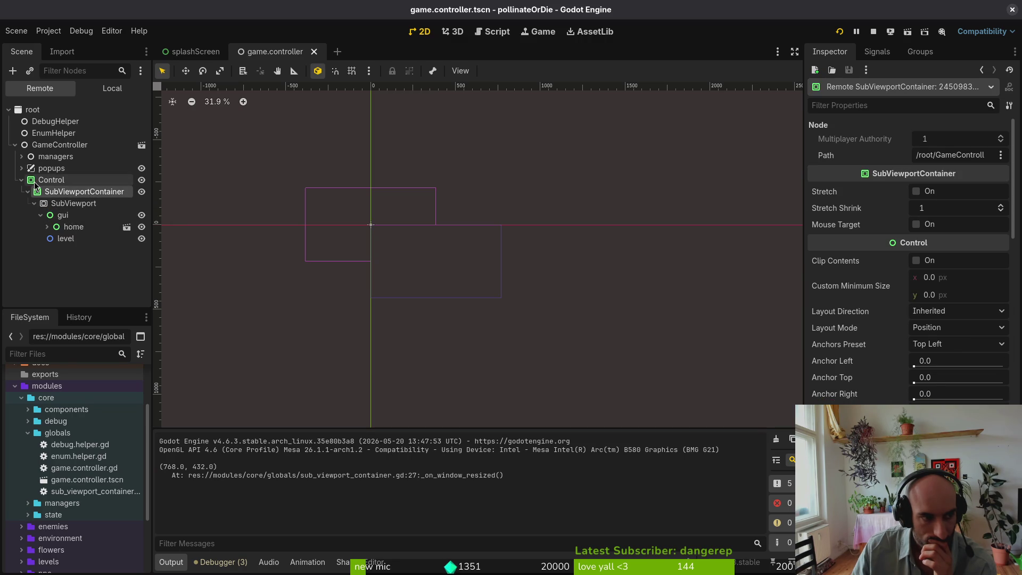
right_click(37, 181)
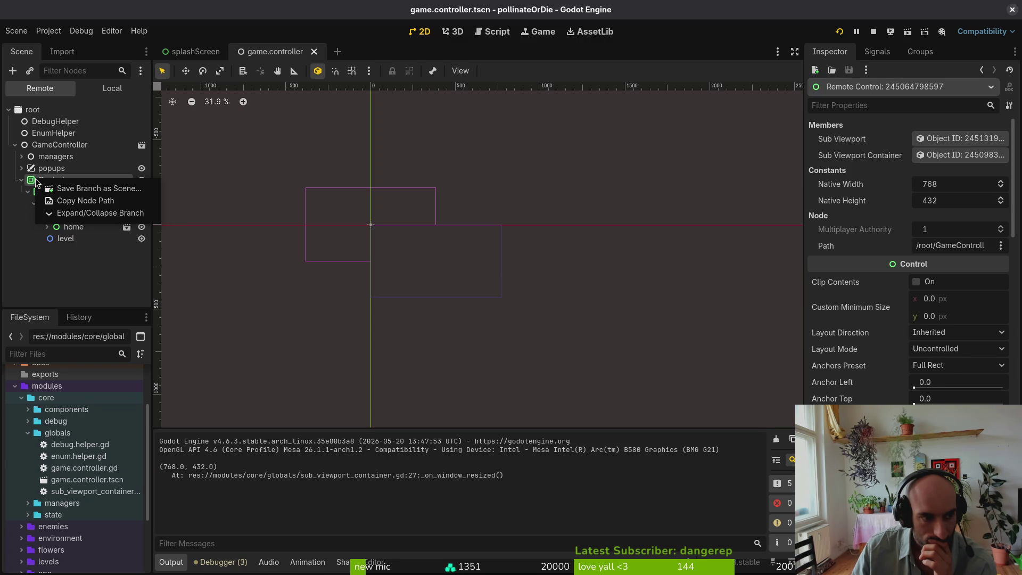
click(32, 258)
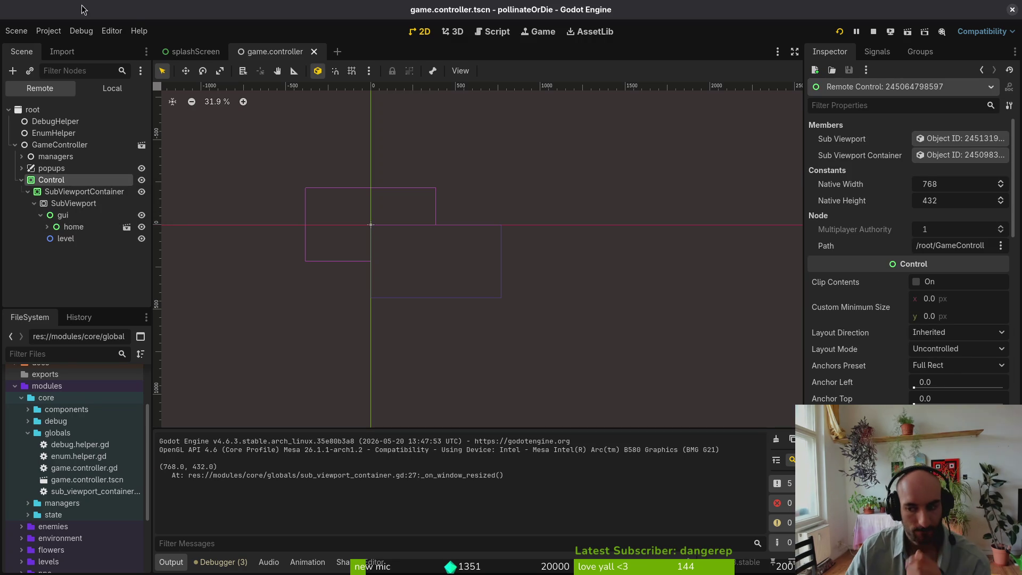
- Enlarge the game window to see the black bars above and below, then stop it
key(alt+Tab)
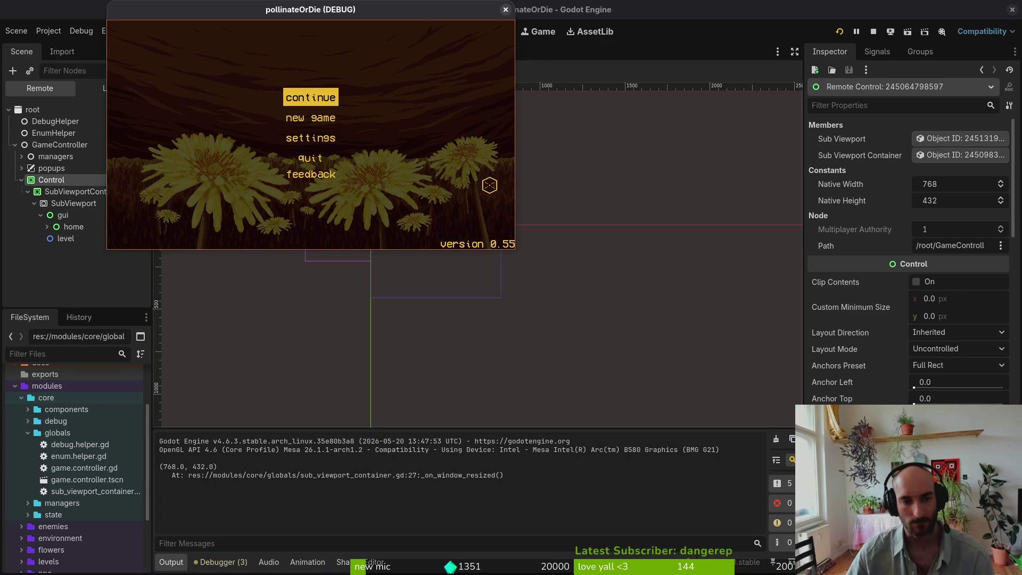
mouse_move(513, 247)
mouse_down()
mouse_move(530, 298)
mouse_move(526, 249)
mouse_move(577, 354)
mouse_move(598, 422)
mouse_move(391, 242)
mouse_move(713, 411)
mouse_up()
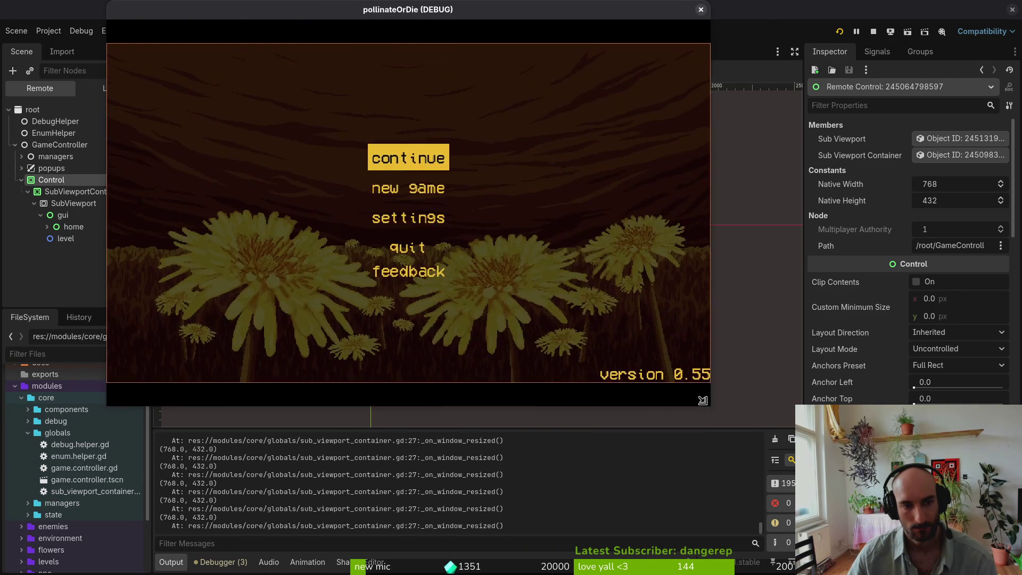
key(F8)
click(69, 33)
- Set Display > Window > Stretch Mode to disabled in Project Settings
click(48, 31)
click(48, 31)
scroll(620, 277, down, 8)
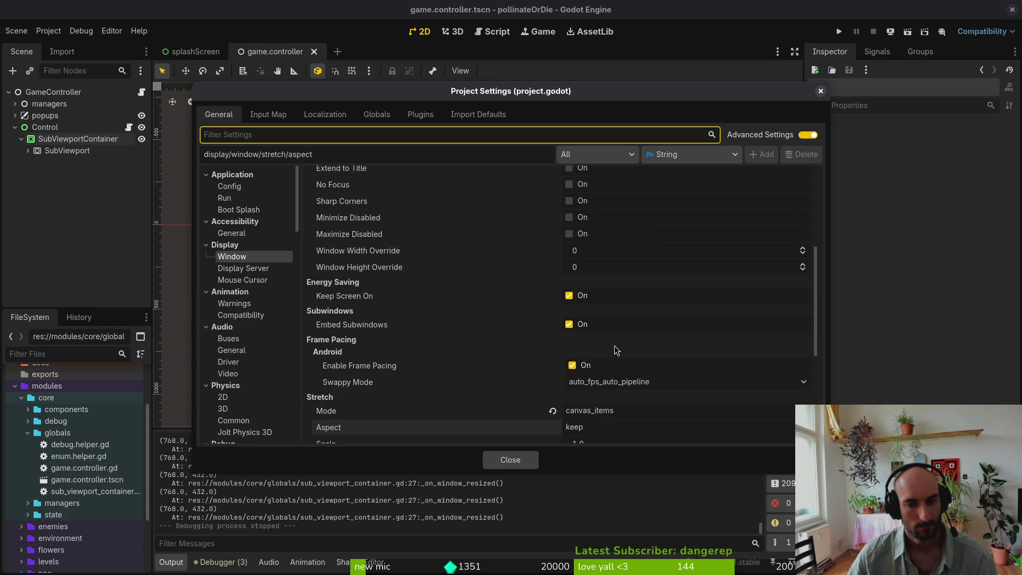
click(607, 311)
click(604, 327)
click(510, 459)
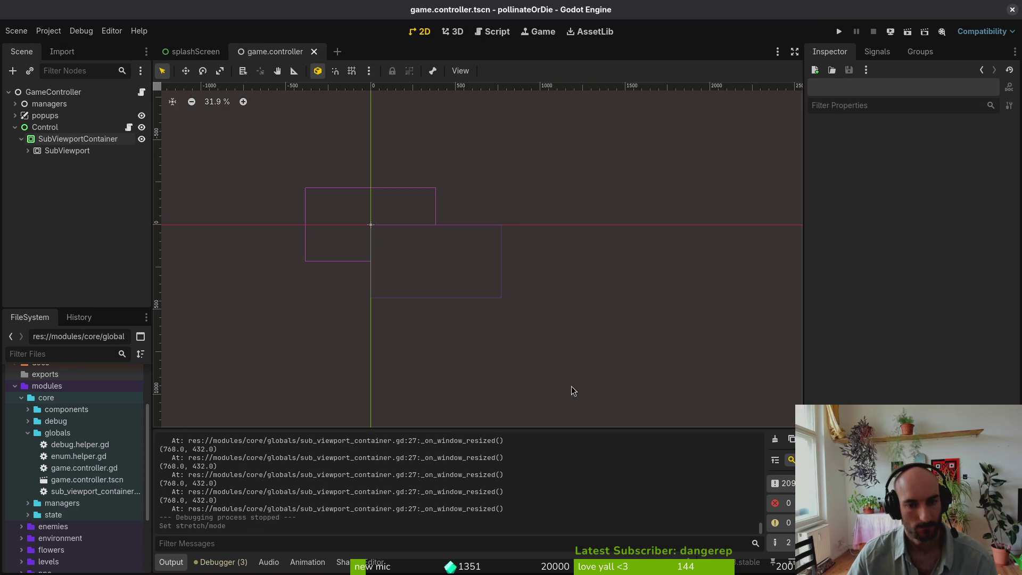
- Relaunch the game, enlarge its window, and inspect the remote SubViewportContainer
click(839, 32)
mouse_move(515, 249)
mouse_down()
mouse_move(837, 427)
mouse_move(502, 303)
mouse_move(1020, 551)
mouse_move(985, 533)
mouse_move(984, 516)
mouse_up()
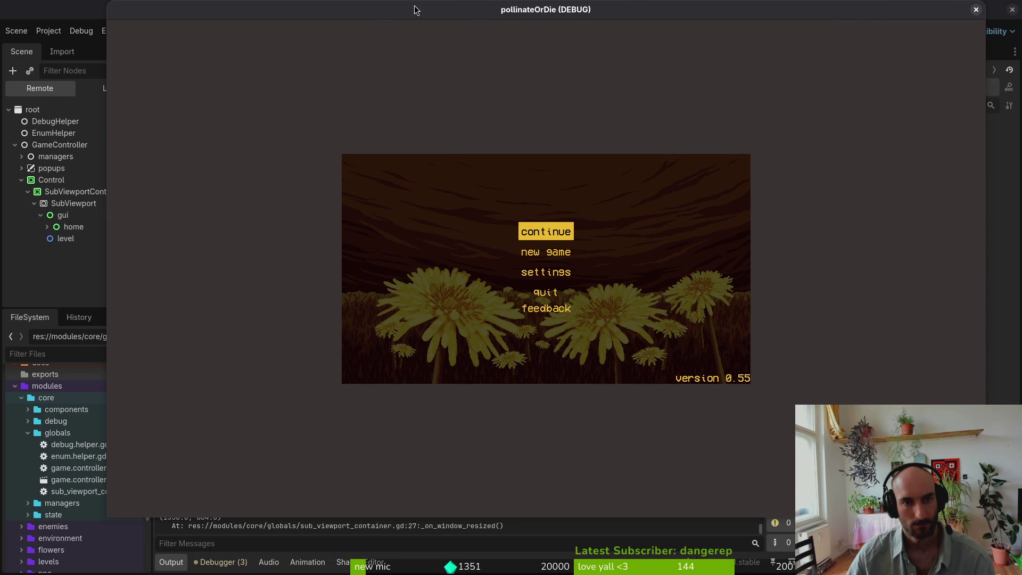
click(60, 188)
click(62, 192)
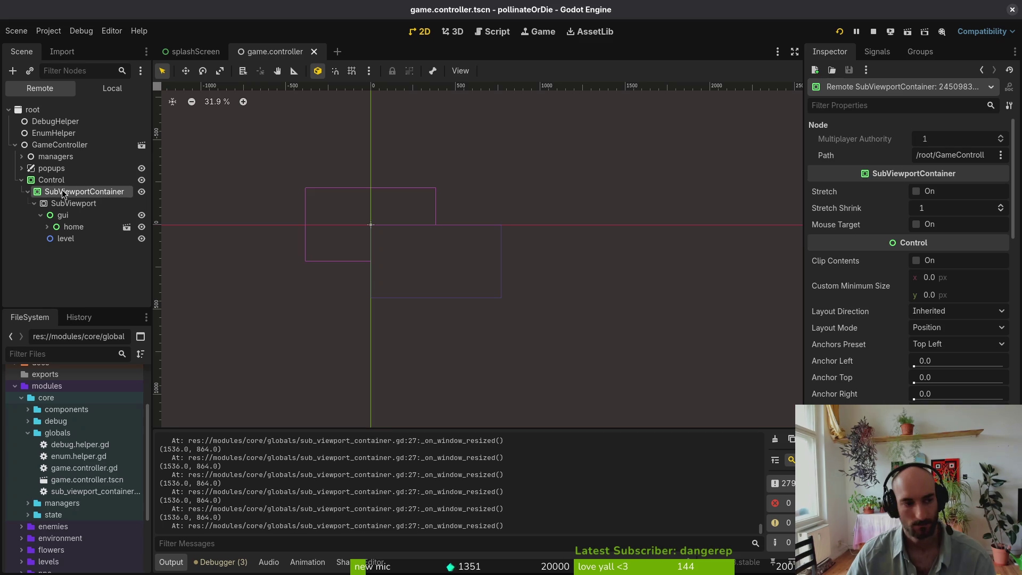
click(66, 207)
click(67, 190)
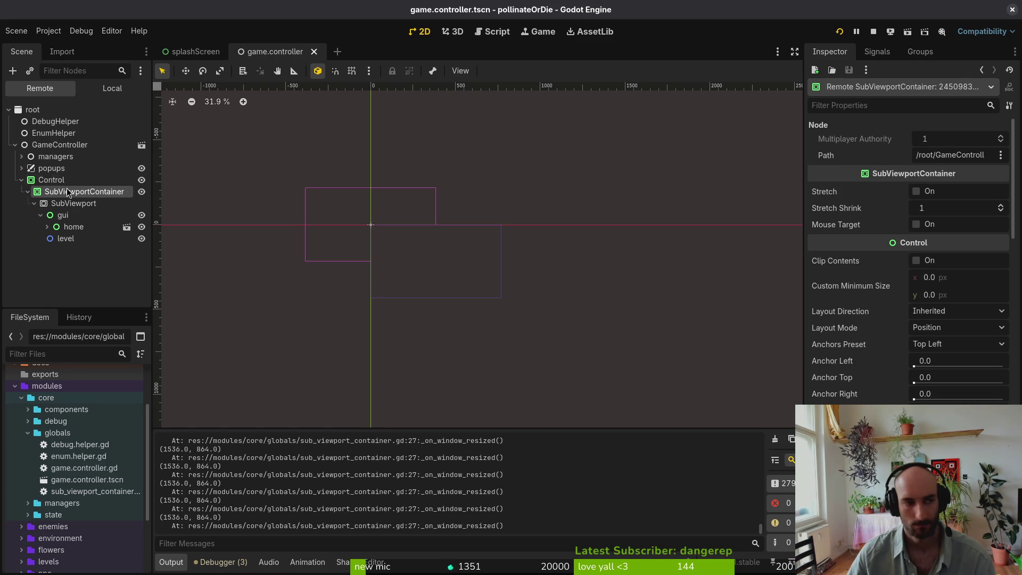
click(70, 181)
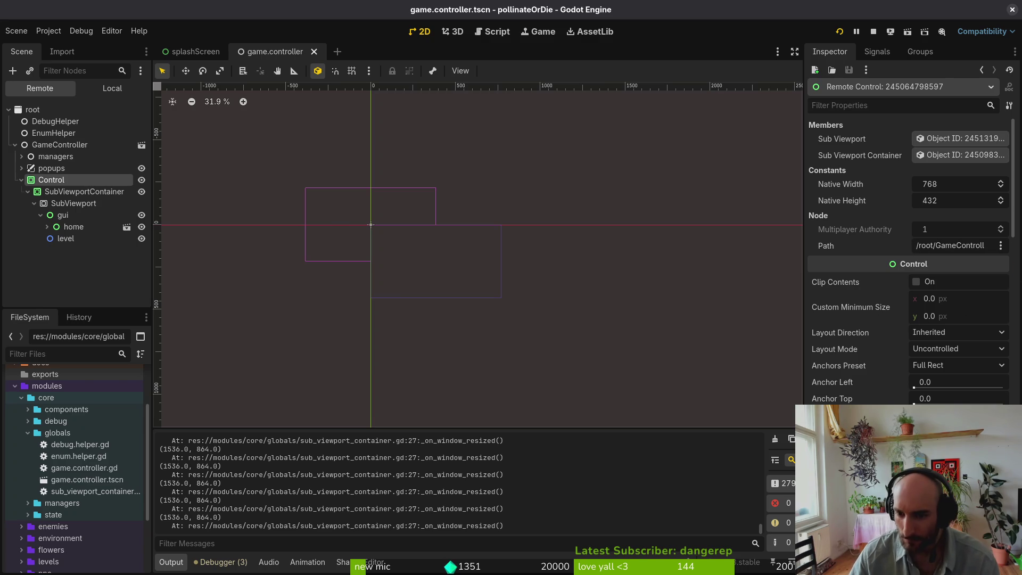
scroll(958, 384, down, 3)
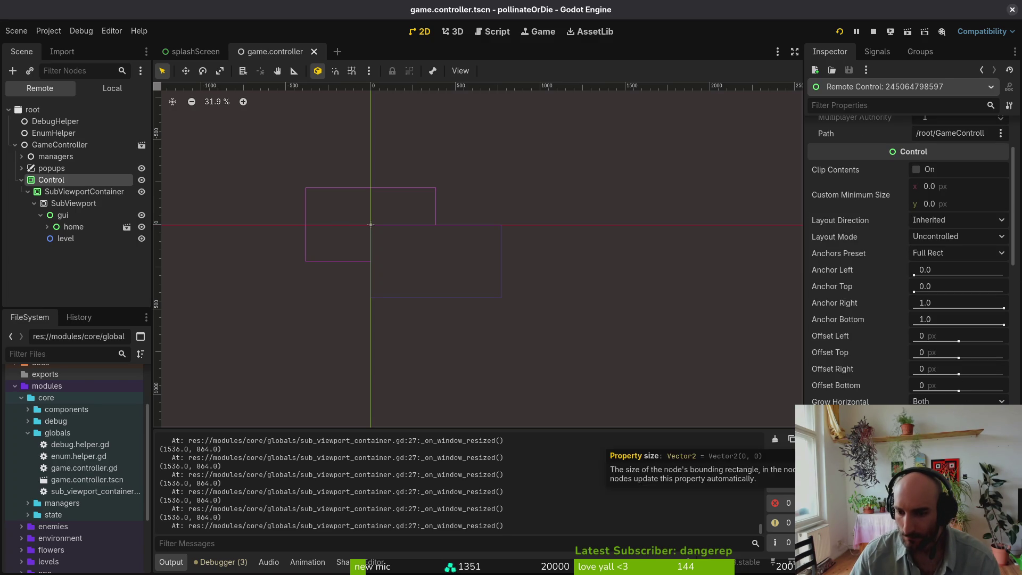
click(84, 192)
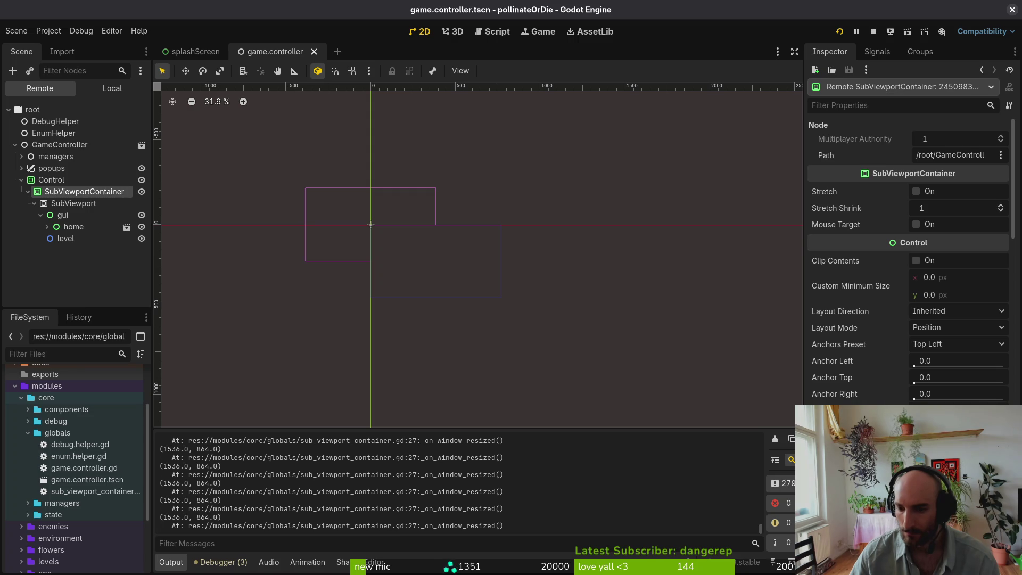
click(83, 181)
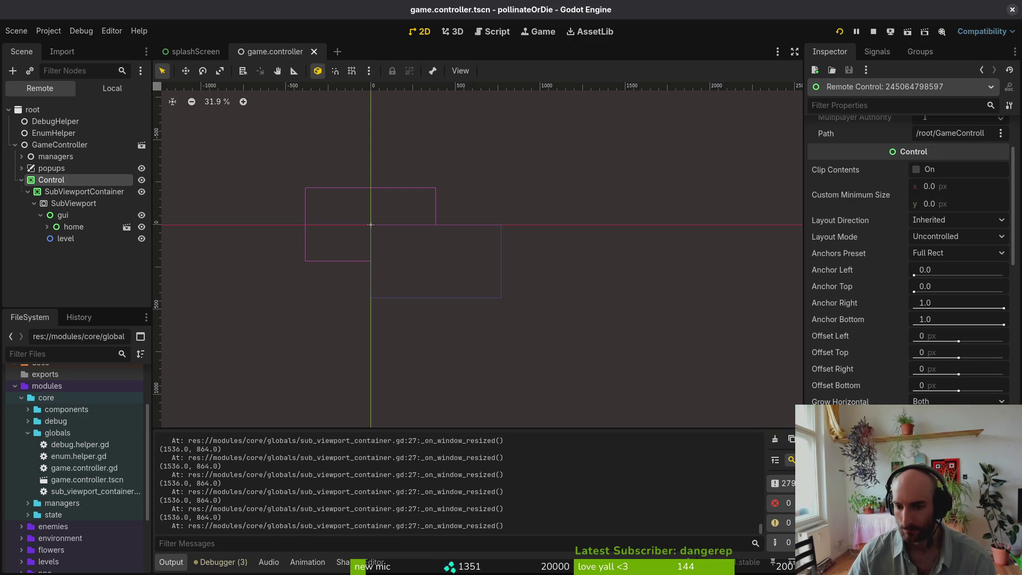
- Set the running Control's Offset Right and Offset Bottom to 0
mouse_move(936, 369)
mouse_down()
mouse_move(905, 369)
mouse_move(905, 386)
mouse_up()
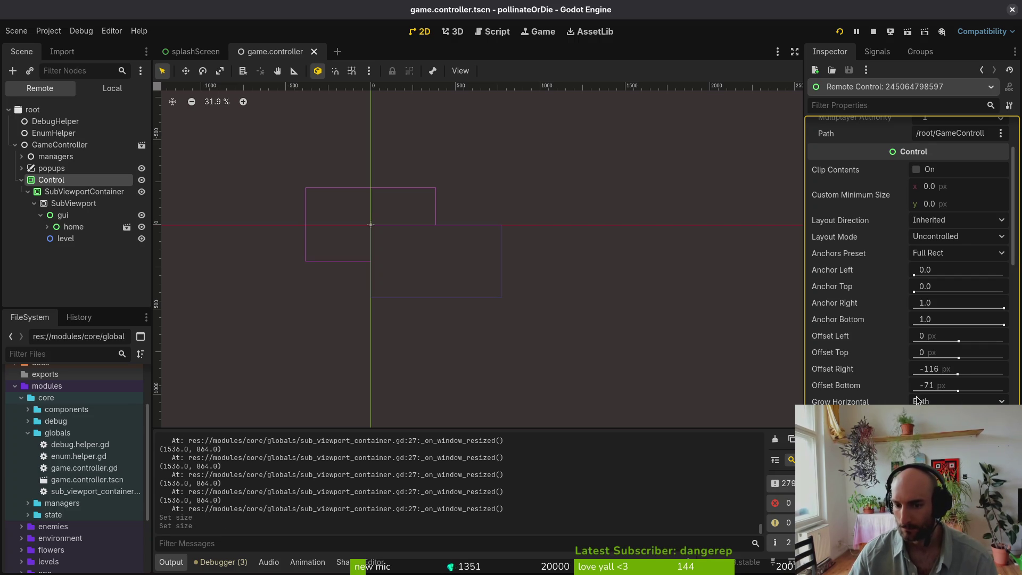
click(938, 368)
text(0)
key(Tab)
text(0)
key(Return)
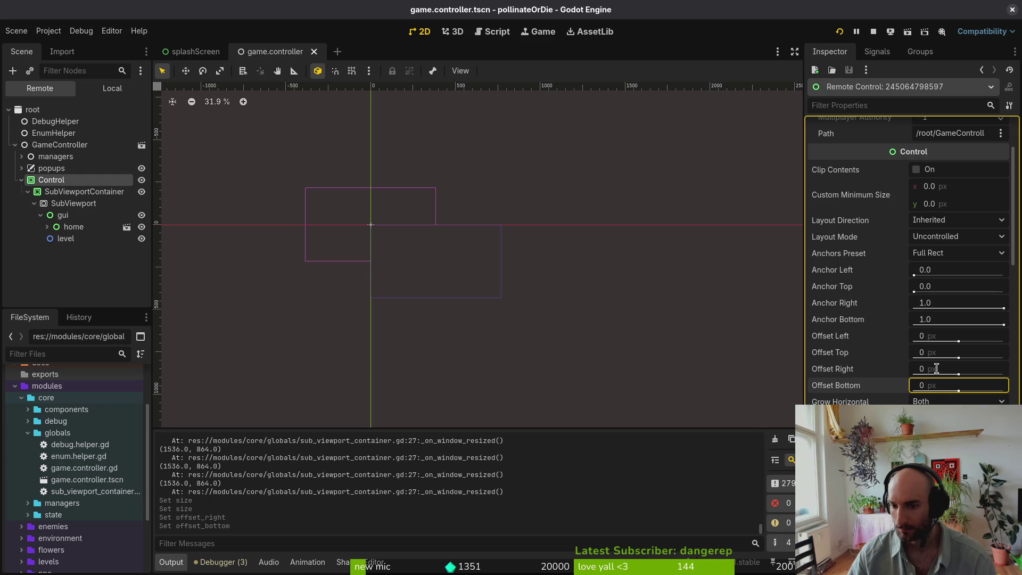
- Apply the center anchor preset, then drag Anchor Left and Anchor Bottom to 0.0
click(956, 253)
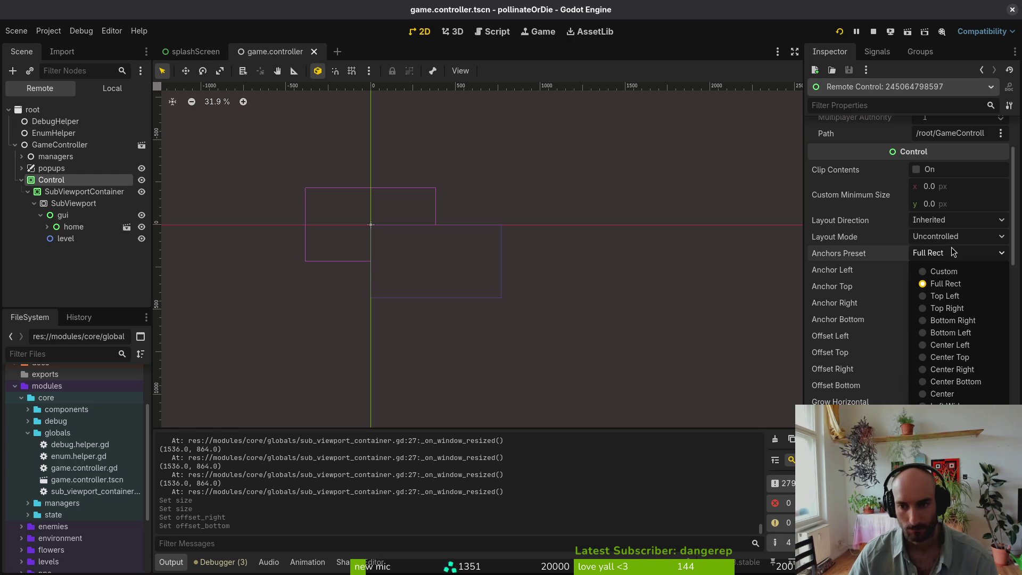
click(952, 394)
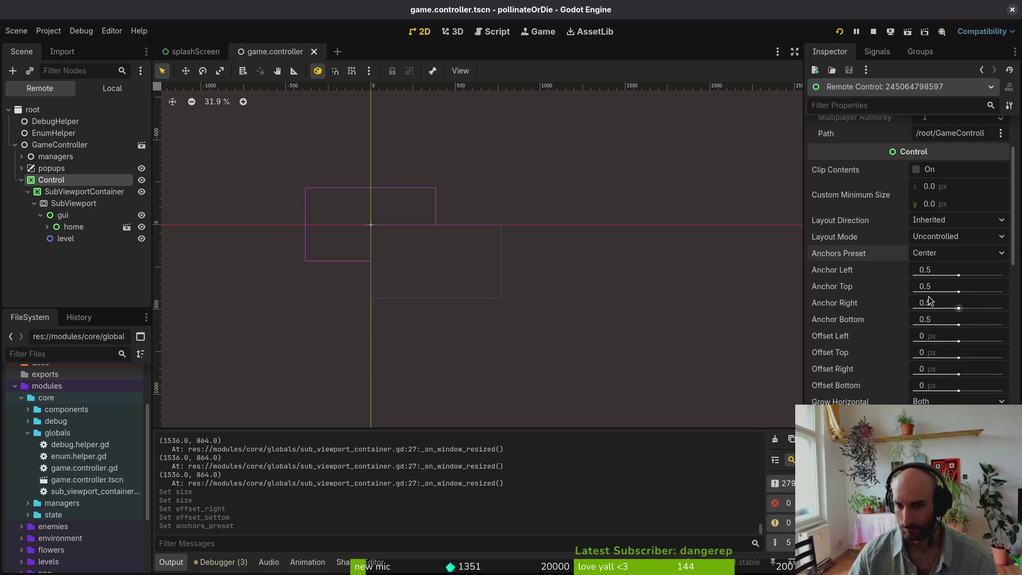
mouse_move(958, 274)
mouse_down()
mouse_move(913, 274)
mouse_move(913, 308)
mouse_move(982, 303)
mouse_move(732, 317)
mouse_up()
mouse_move(959, 325)
mouse_down()
mouse_move(847, 326)
mouse_move(843, 336)
mouse_up()
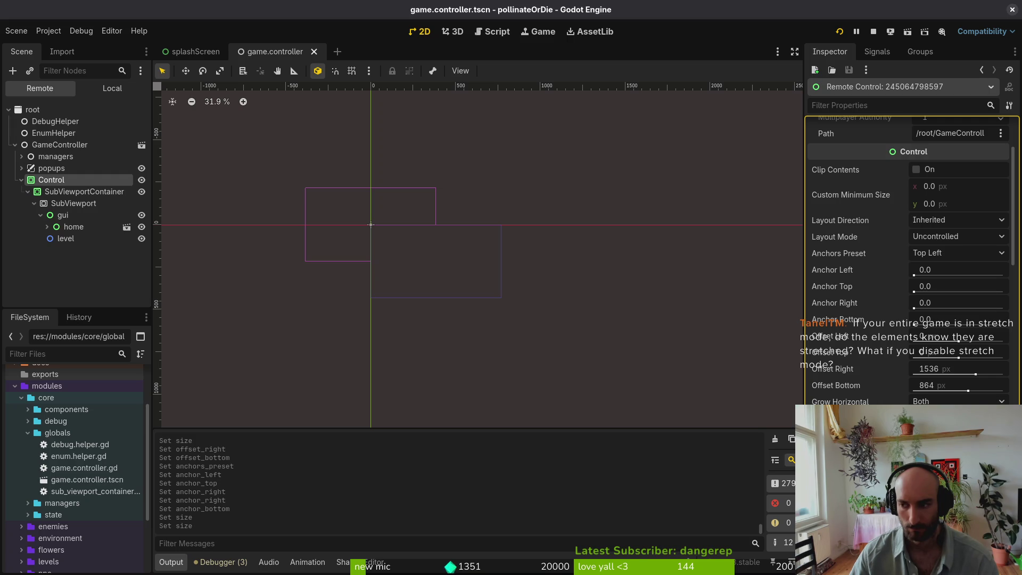
- Reselect Control and reset its right and bottom offsets to 0
click(66, 189)
click(66, 180)
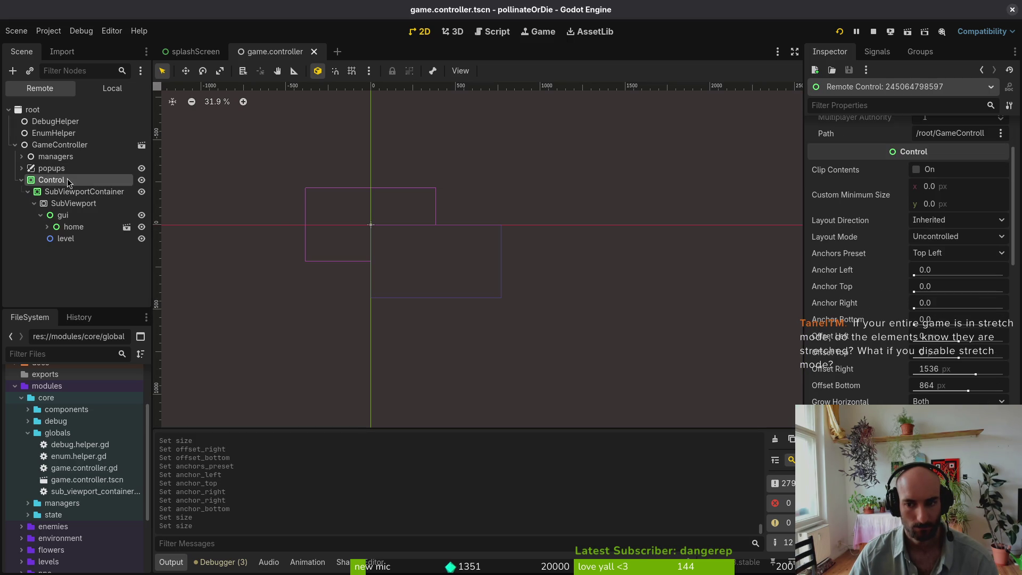
click(958, 368)
text(0)
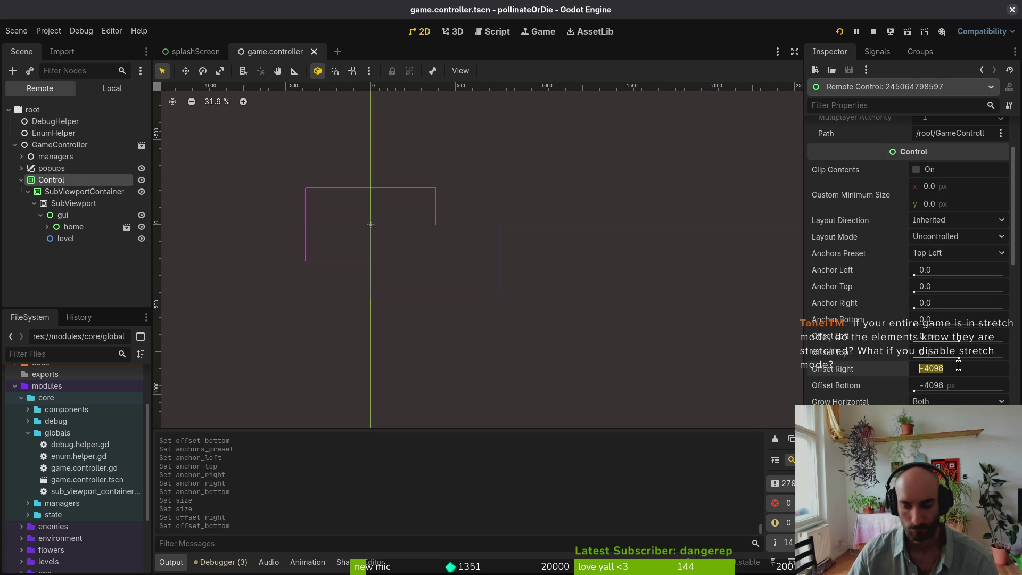
key(Tab)
text(0)
key(Return)
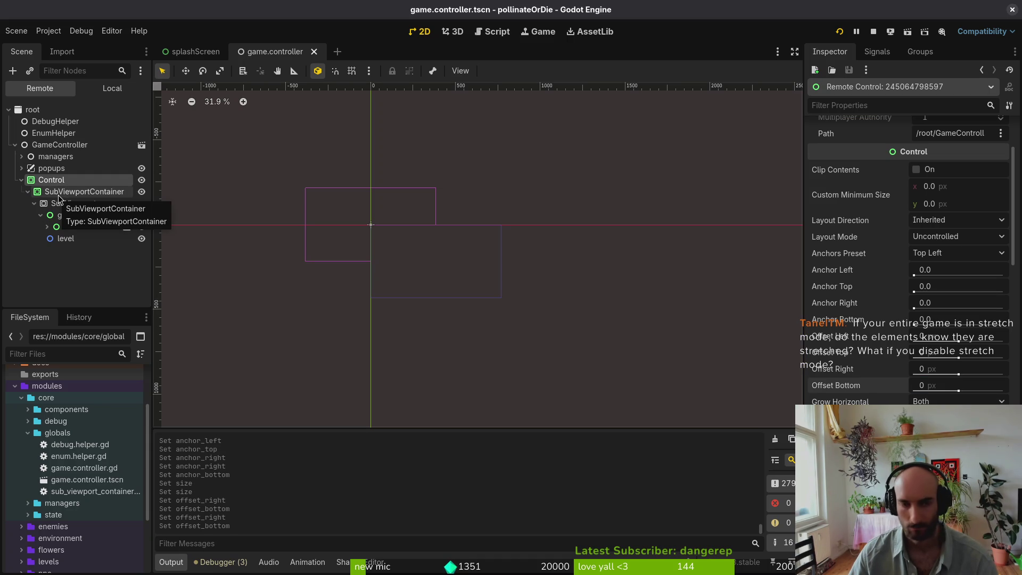
- Give the Control a custom minimum size of 768 × 432
scroll(907, 255, down, 4)
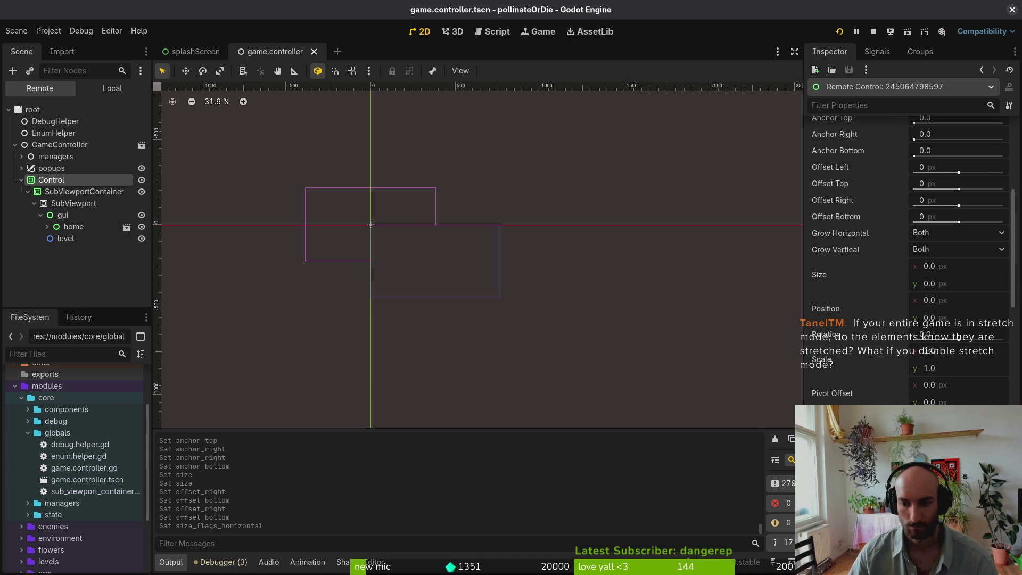
scroll(907, 255, down, 5)
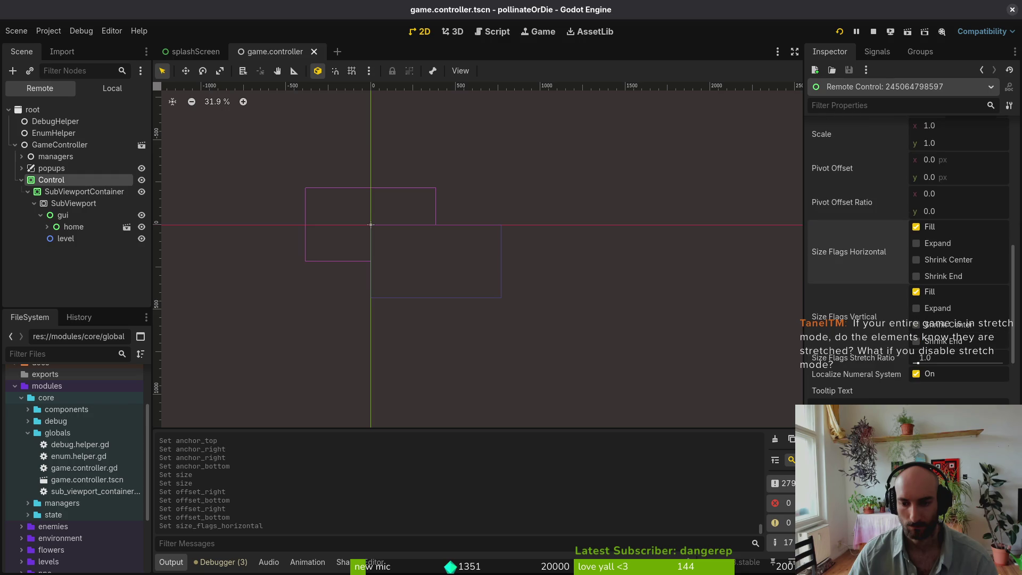
scroll(990, 250, down, 8)
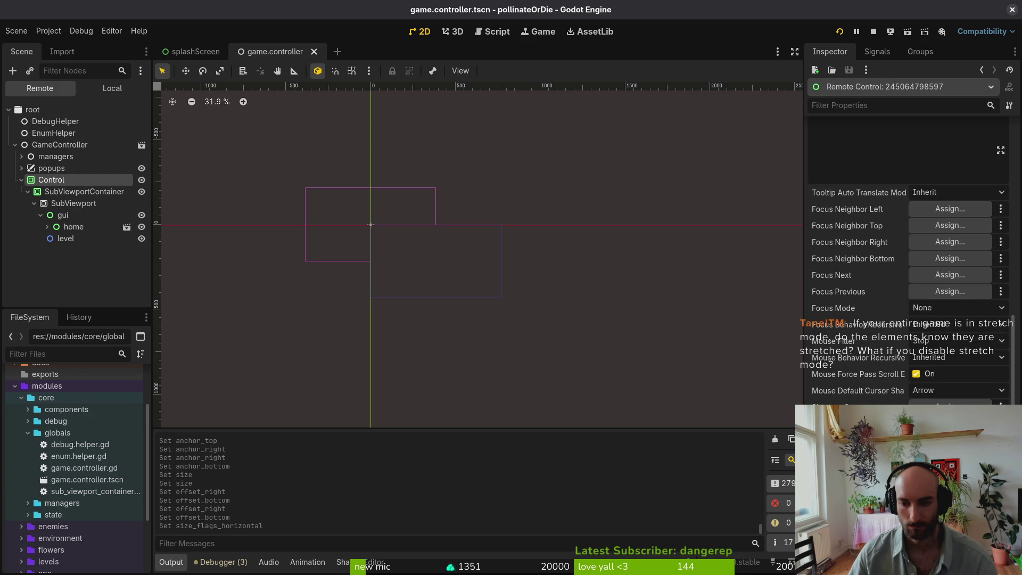
scroll(990, 250, up, 15)
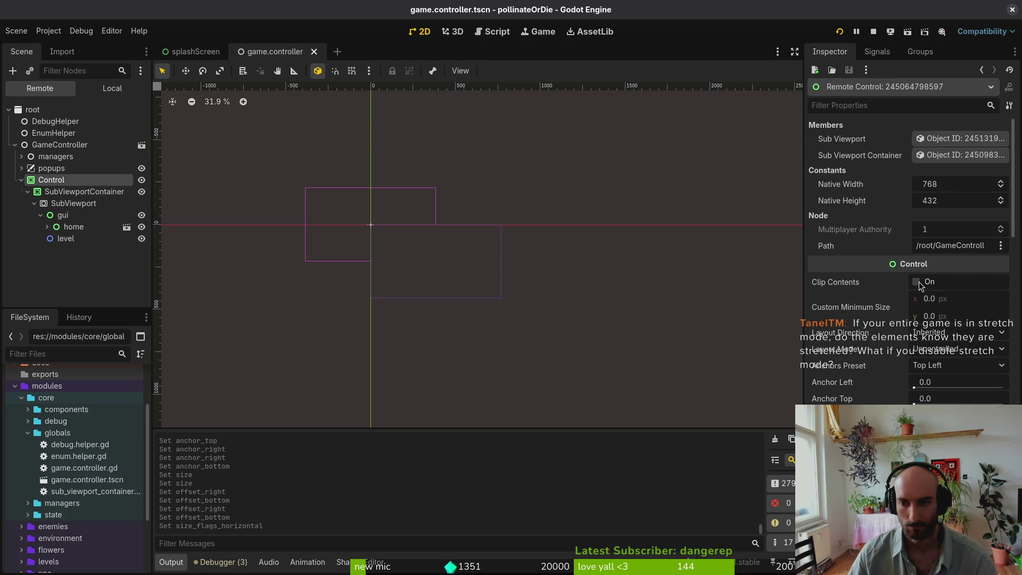
click(953, 299)
text(768)
key(Tab)
text(432)
key(Return)
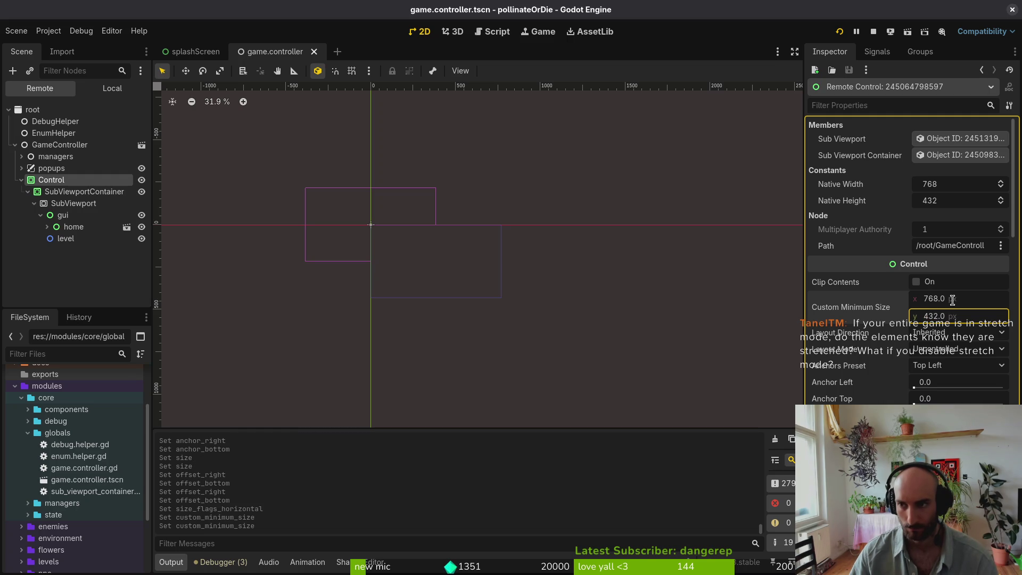
- Double the custom minimum size to 1536 × 864 using *2
click(963, 297)
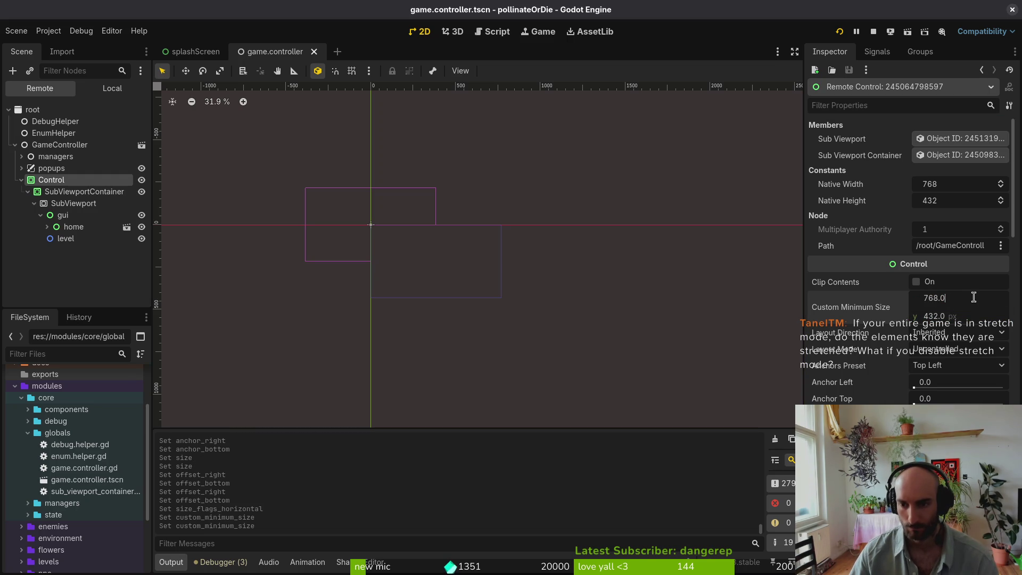
text(*2)
key(Tab)
key(End)
key(Return)
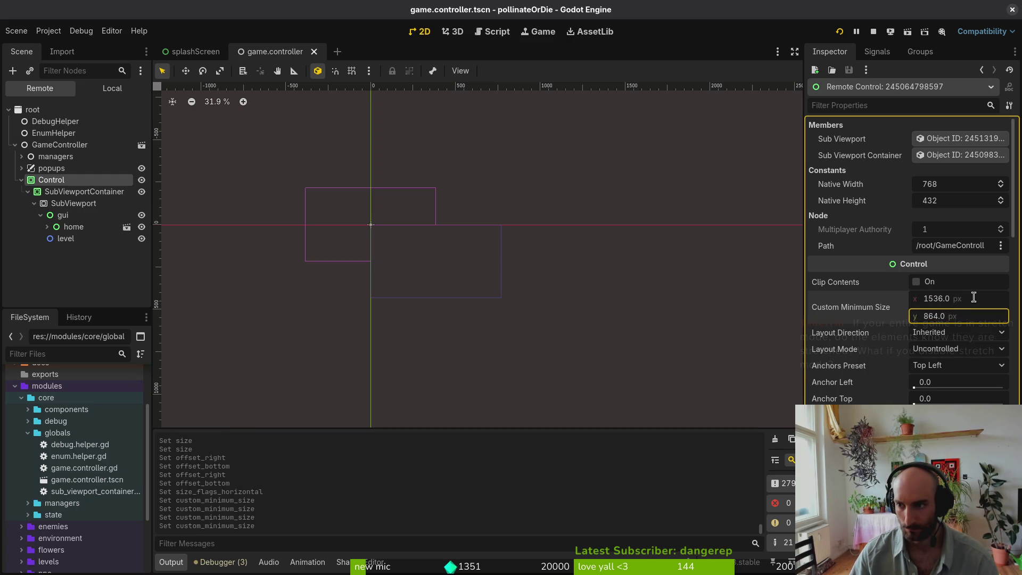
click(227, 267)
click(62, 193)
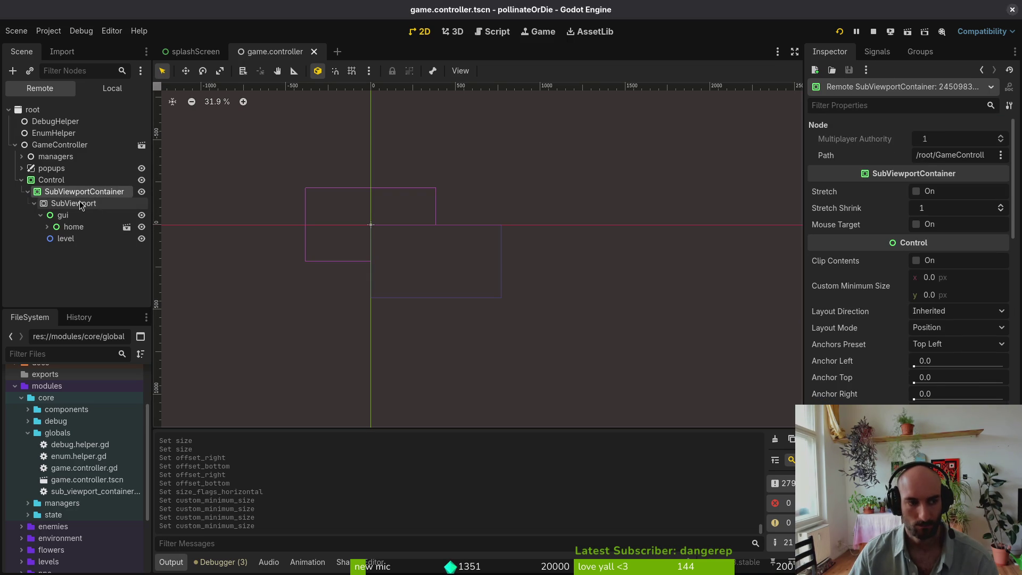
- Double the SubViewport's Size to 1536 × 864 by entering 768*2 and 432*2
click(74, 204)
click(965, 193)
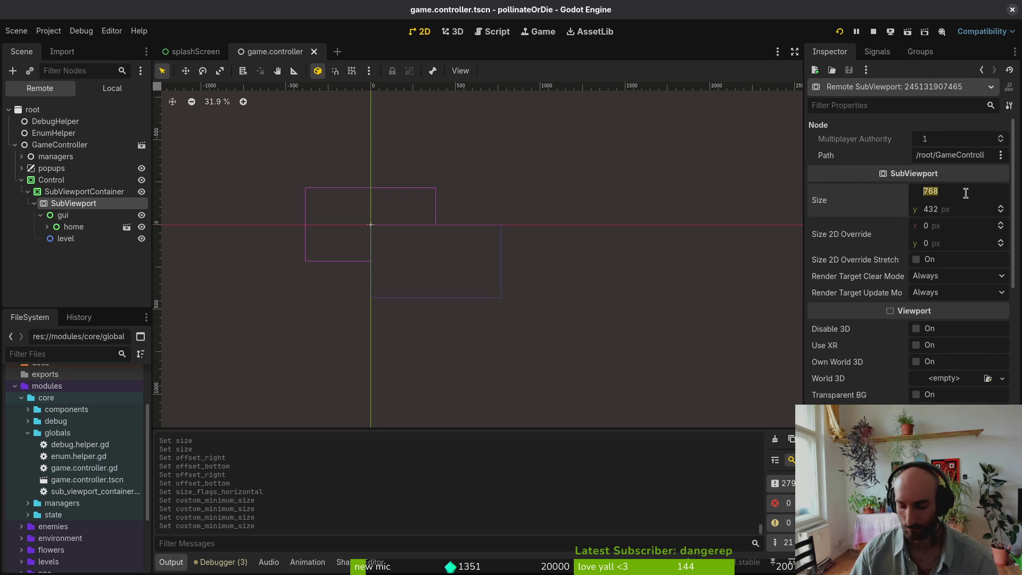
key(End)
text(+*2)
key(Tab)
text(9)
key(Escape)
text(*2)
key(Return)
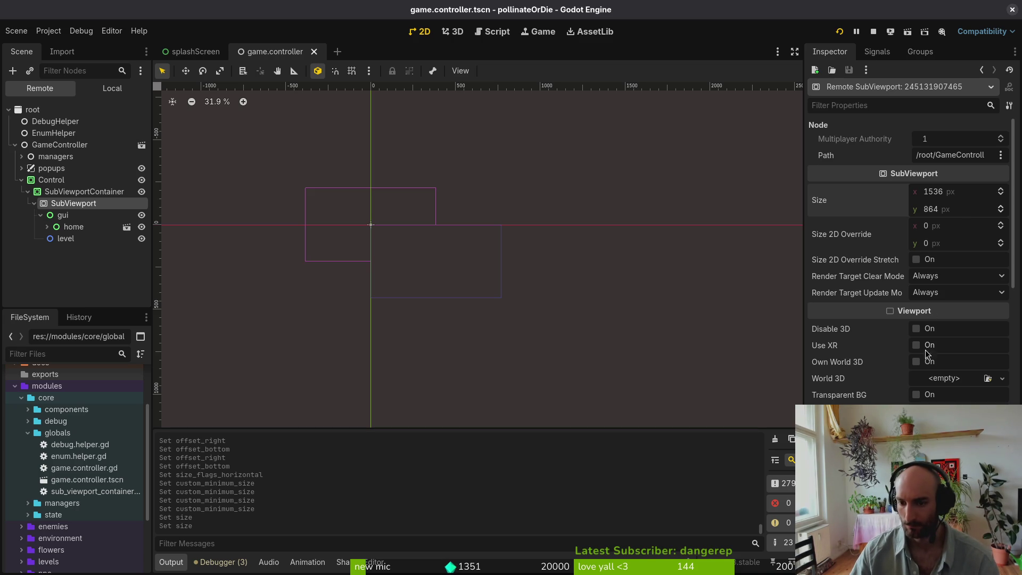
- Reset the SubViewportContainer's Anchor Right back to 0
scroll(915, 370, down, 5)
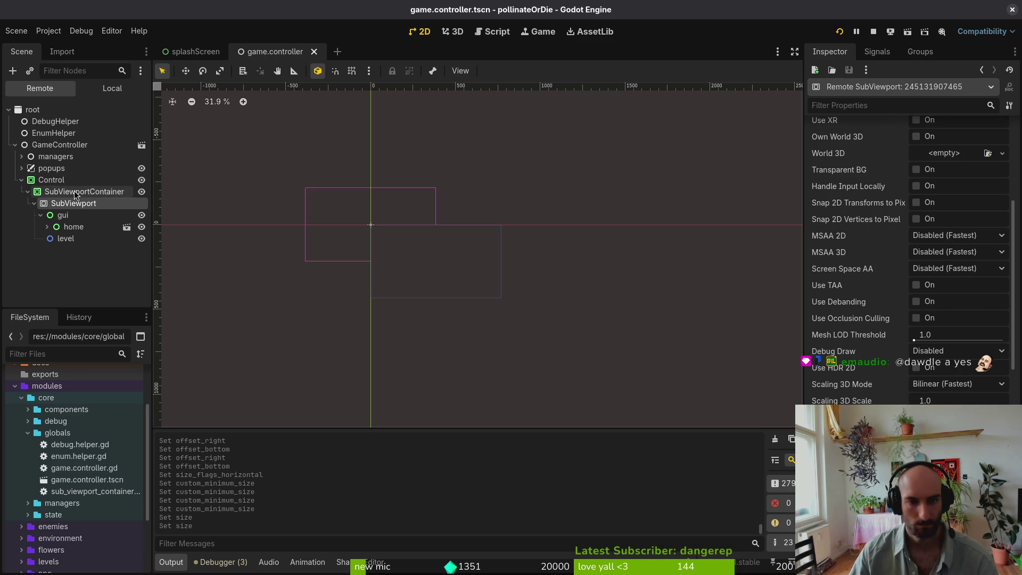
click(114, 192)
drag(914, 398, 917, 398)
click(940, 393)
text(0)
key(Return)
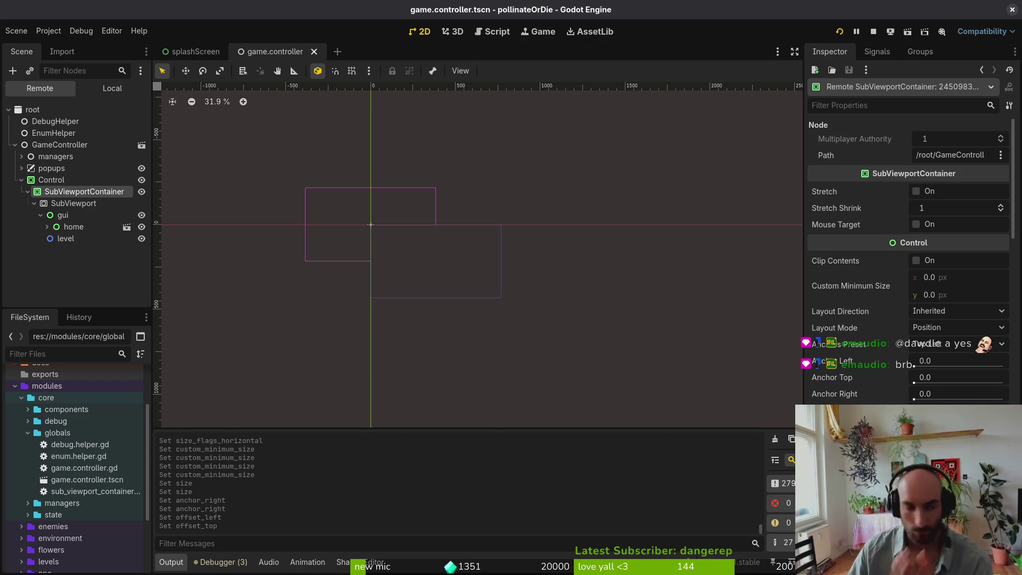
- Expand home in the Remote tree and inspect its gui and uiBackground nodes
click(72, 203)
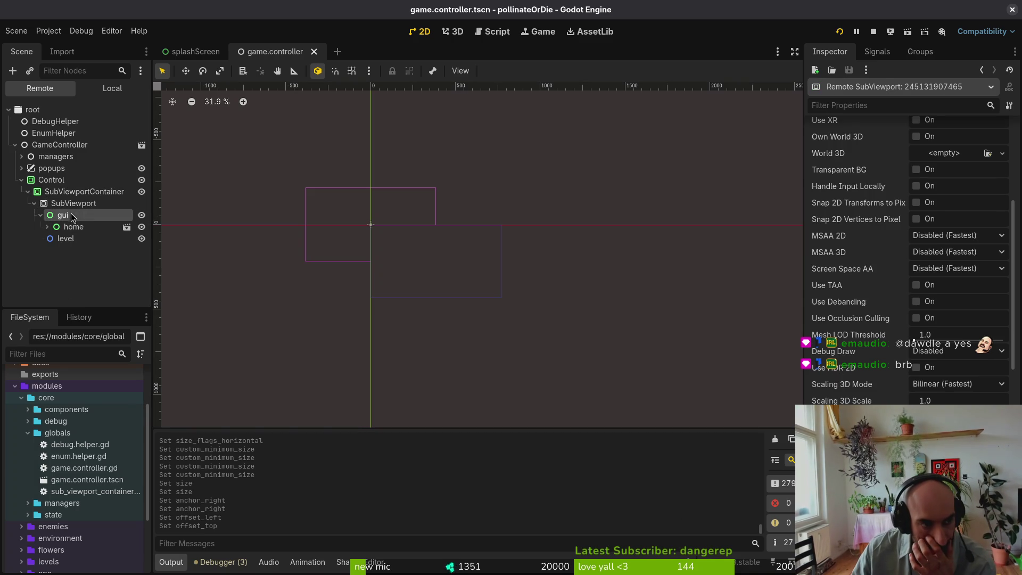
click(69, 227)
click(47, 227)
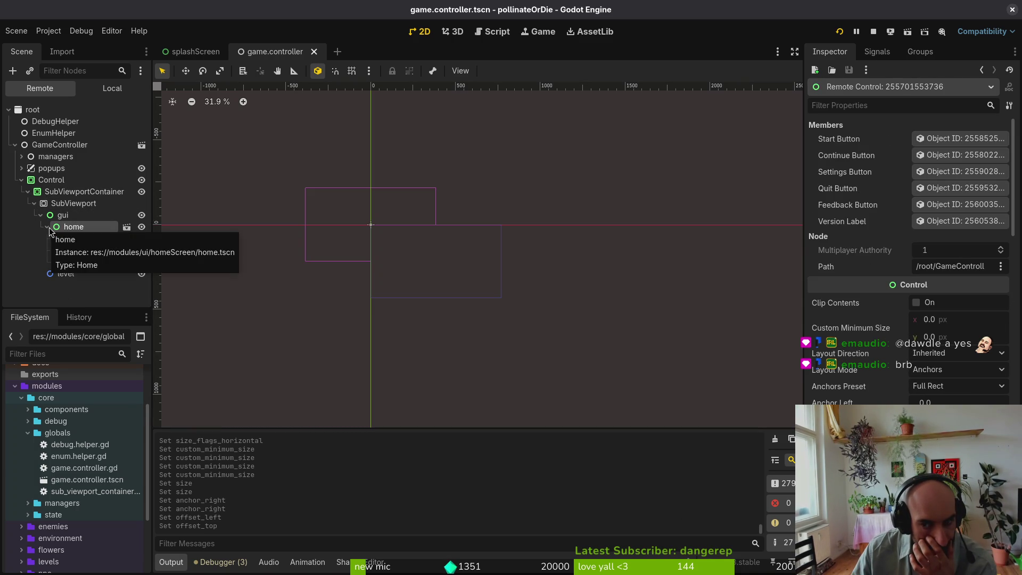
click(84, 215)
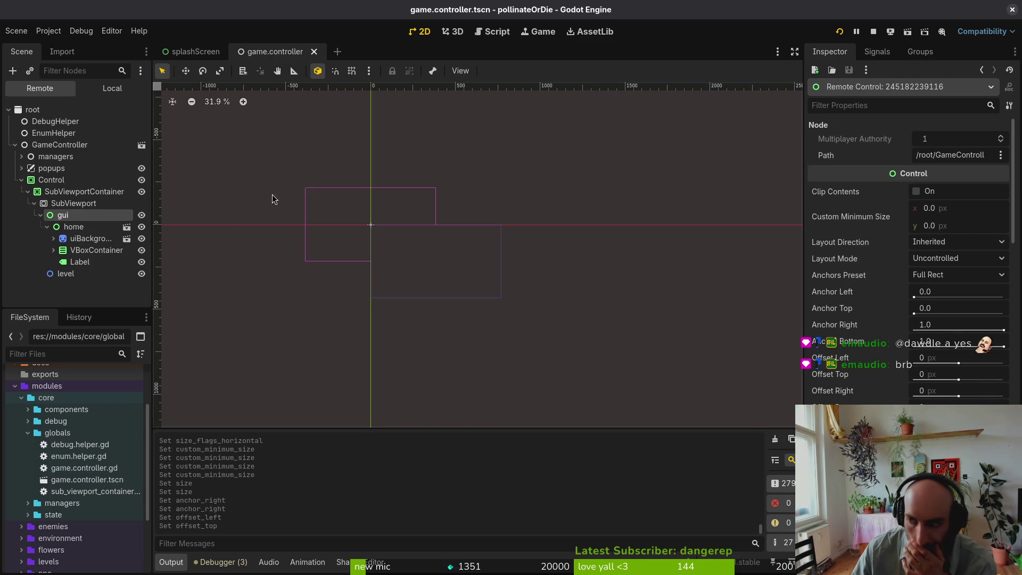
click(74, 240)
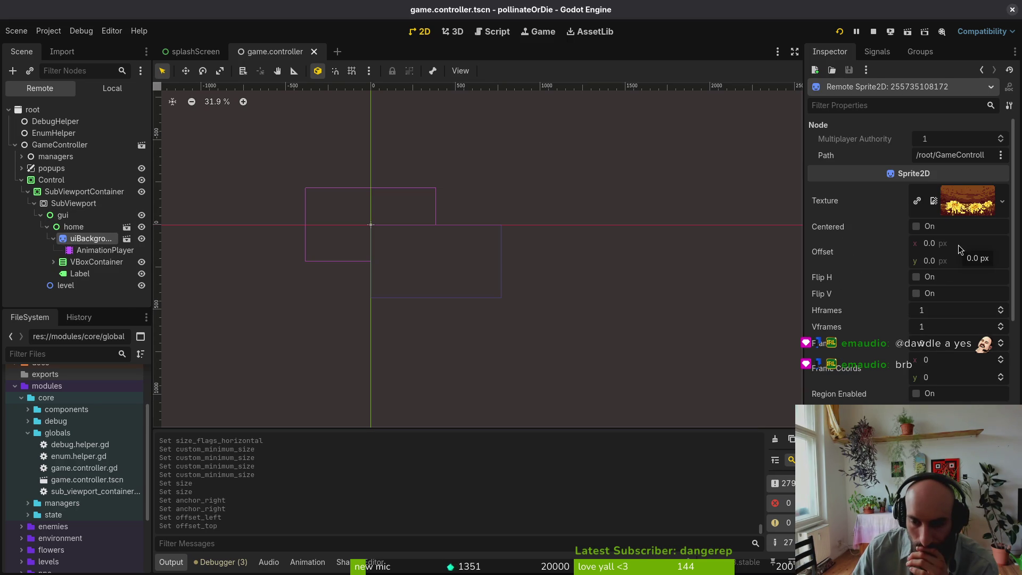
scroll(927, 261, down, 5)
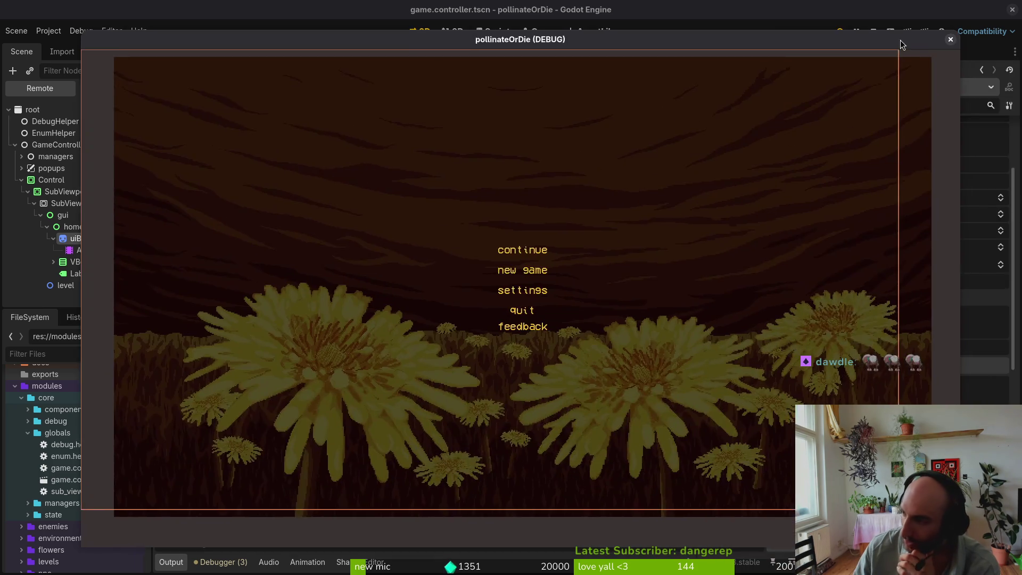
- Move the game window aside and inspect the remote SubViewport at 1536 × 864
mouse_move(899, 40)
mouse_down()
mouse_move(897, 24)
mouse_move(761, 20)
mouse_up()
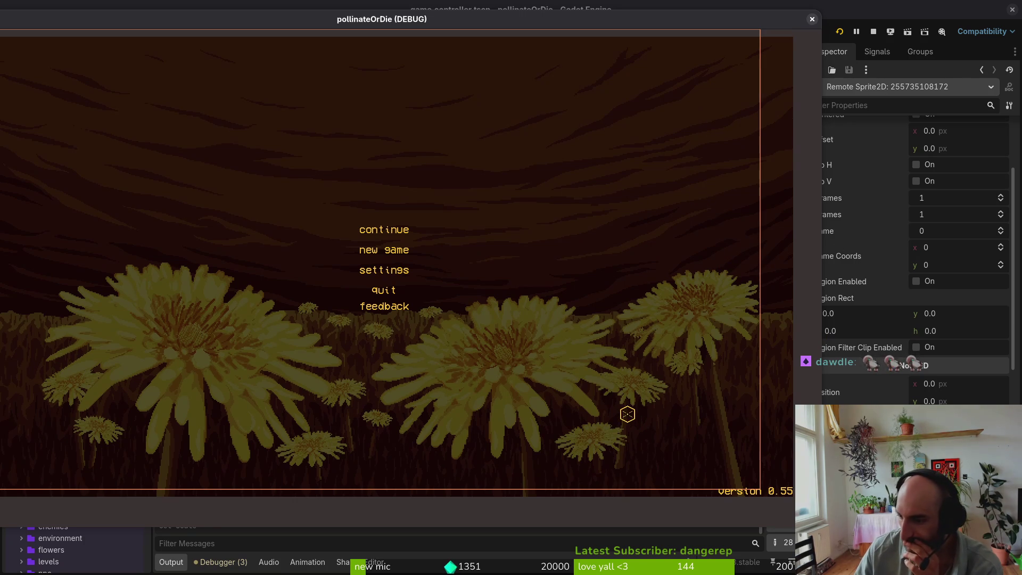
drag(584, 21, 1021, 24)
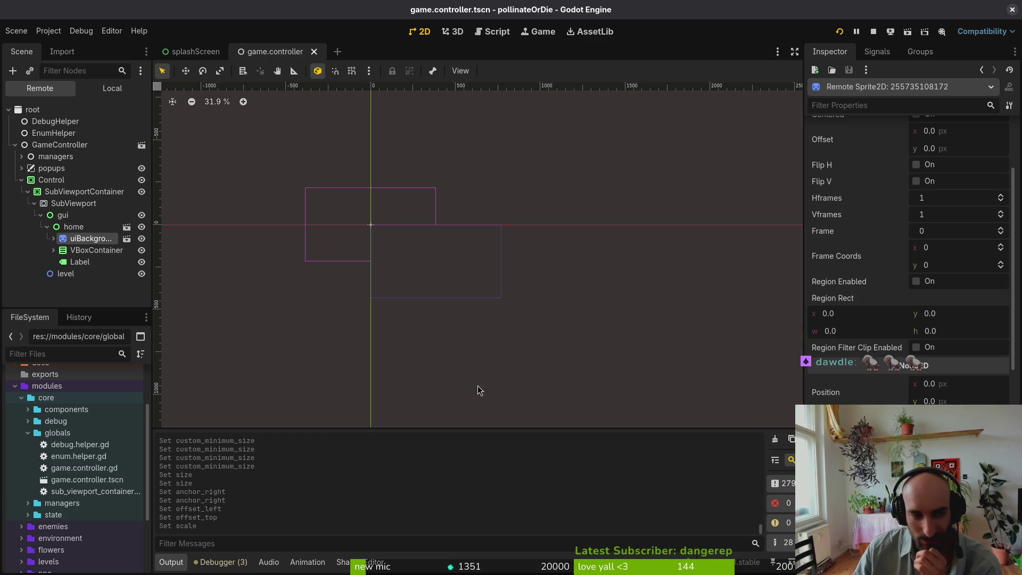
click(39, 205)
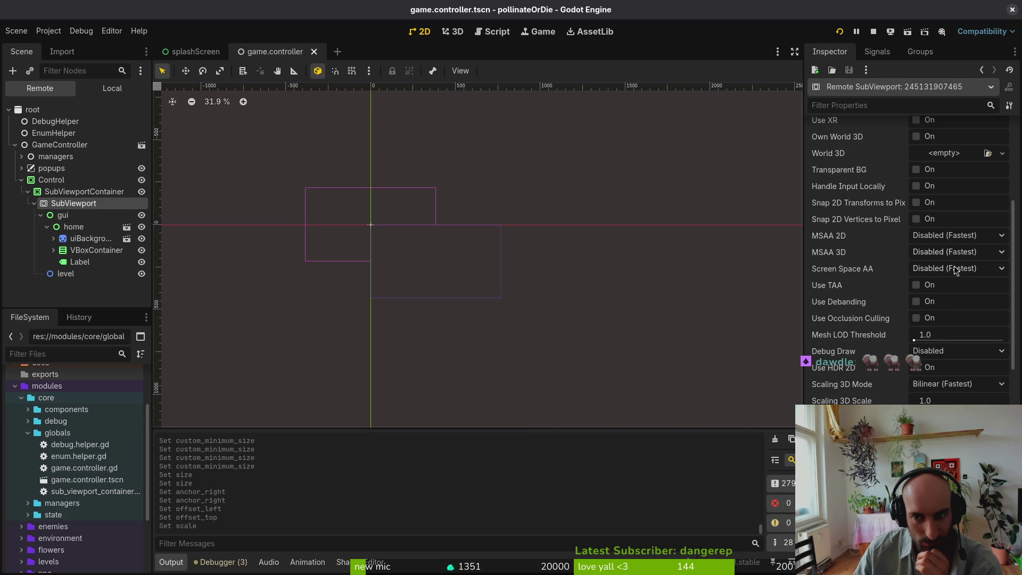
scroll(884, 241, up, 5)
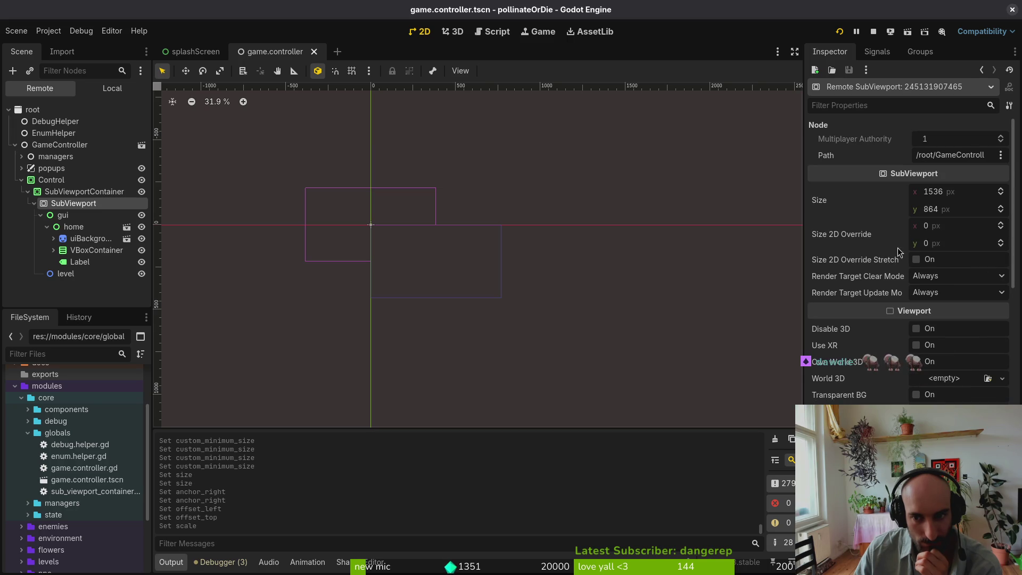
- Stop and relaunch the game, close it, then inspect the local 768 × 432 SubViewport
click(94, 75)
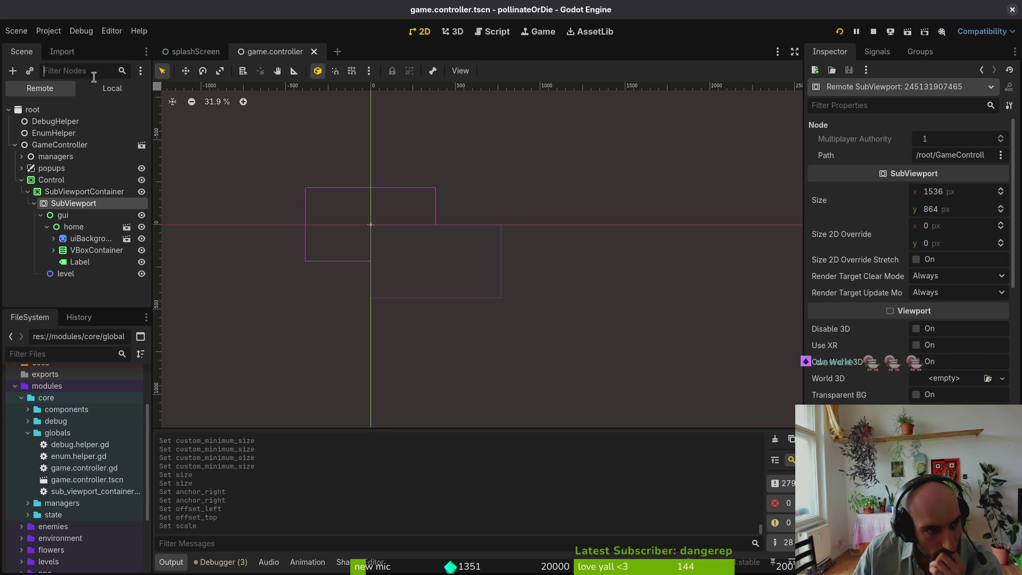
click(872, 30)
click(840, 33)
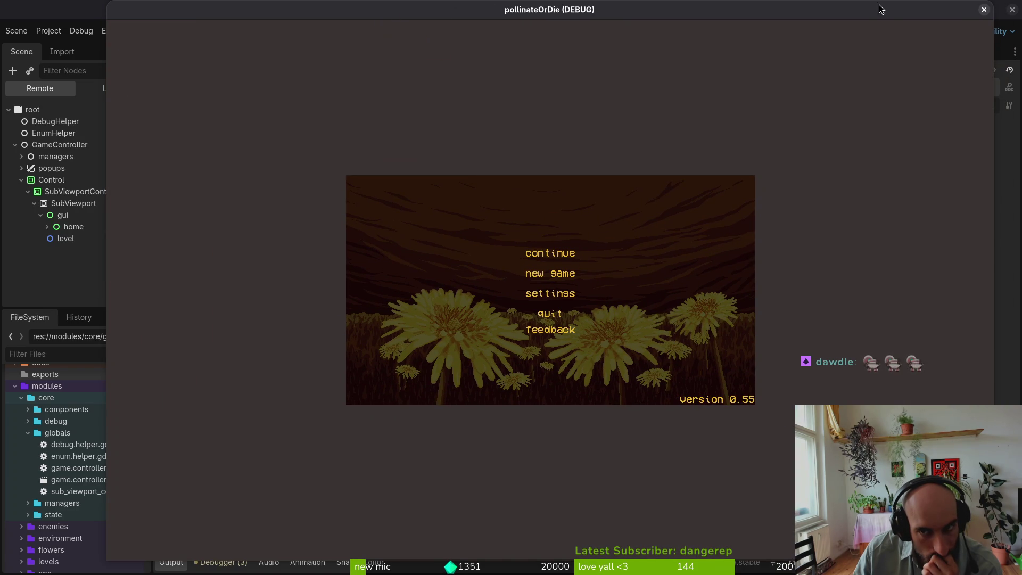
click(983, 10)
click(74, 139)
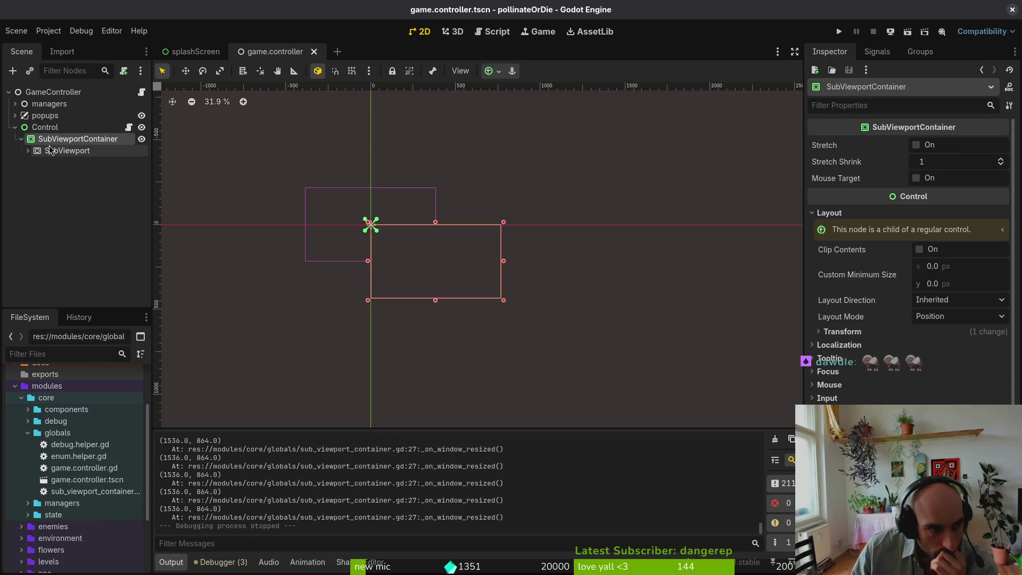
click(55, 153)
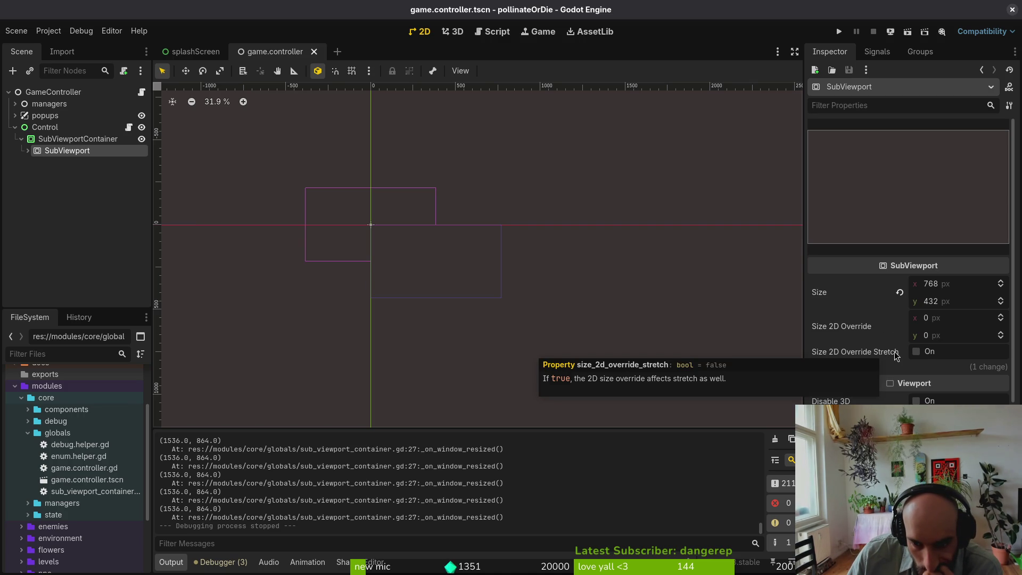
- Enable override stretch with a 1536 × 864 Size 2D Override, then test-run and resize the game
click(916, 352)
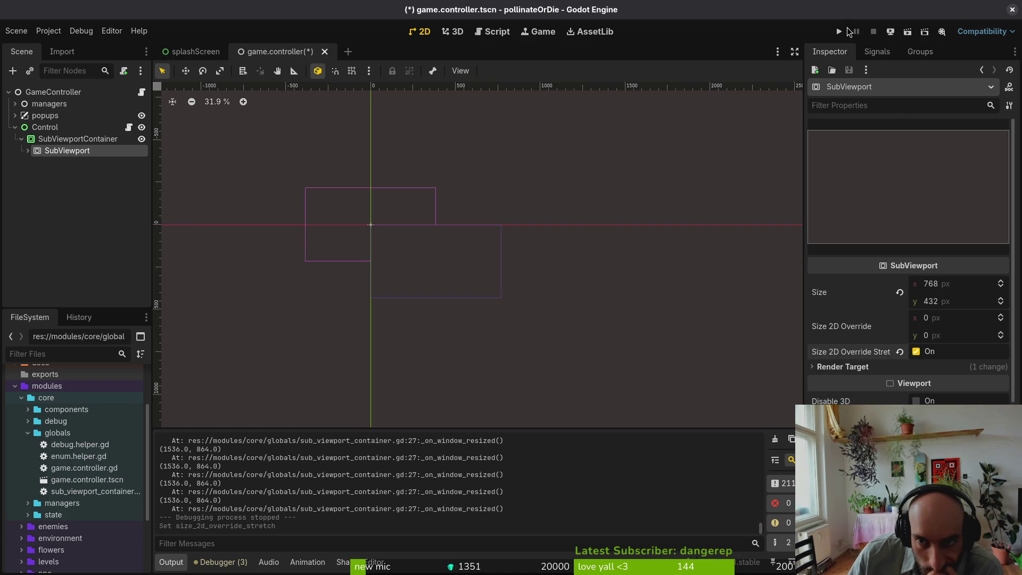
click(839, 31)
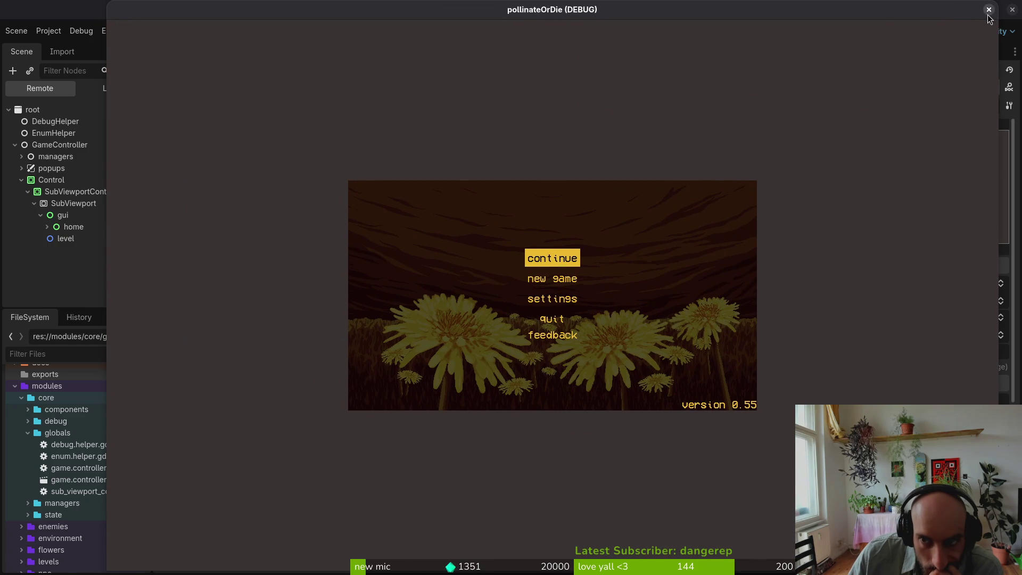
click(989, 10)
click(964, 319)
text(768*)
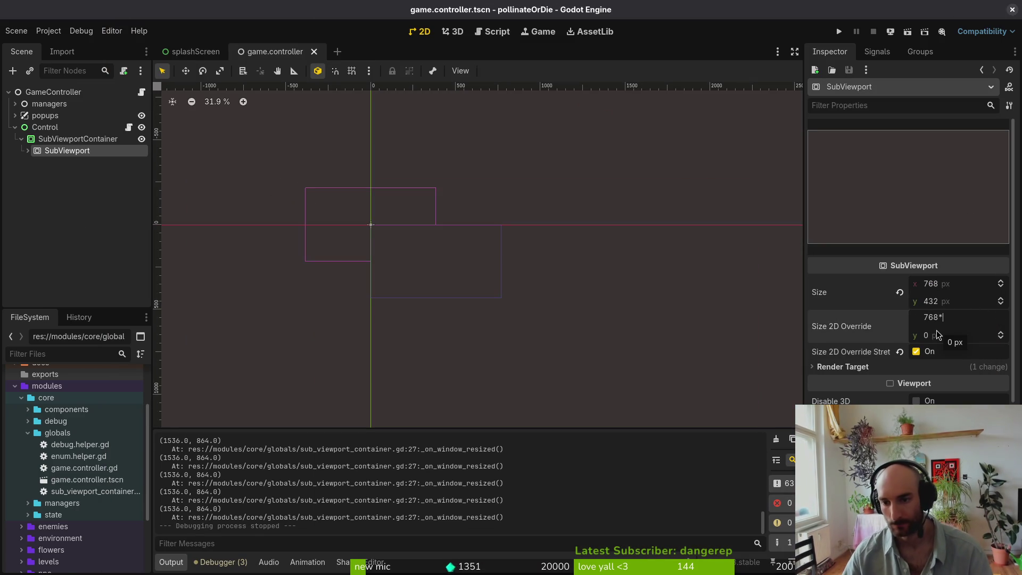
text(2)
key(Tab)
text(432)
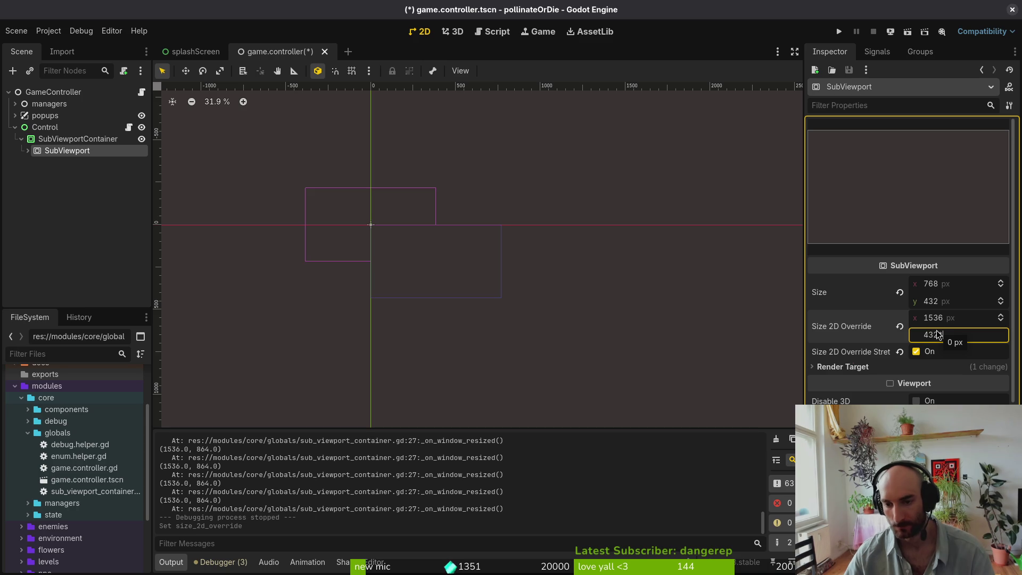
key(Return)
click(835, 158)
click(840, 36)
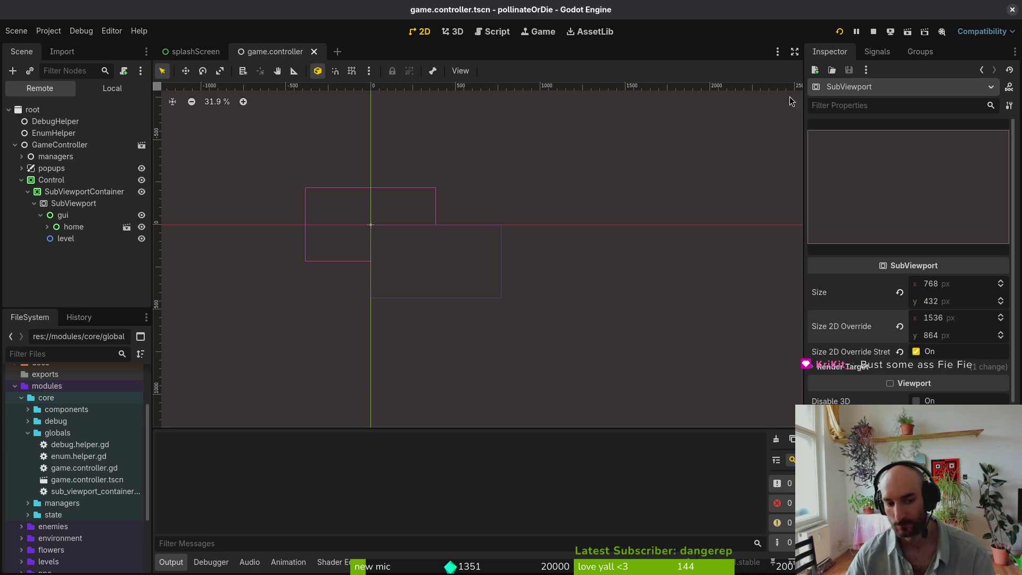
mouse_move(515, 249)
mouse_down()
mouse_move(591, 317)
mouse_move(896, 457)
mouse_move(771, 462)
mouse_move(800, 466)
mouse_up()
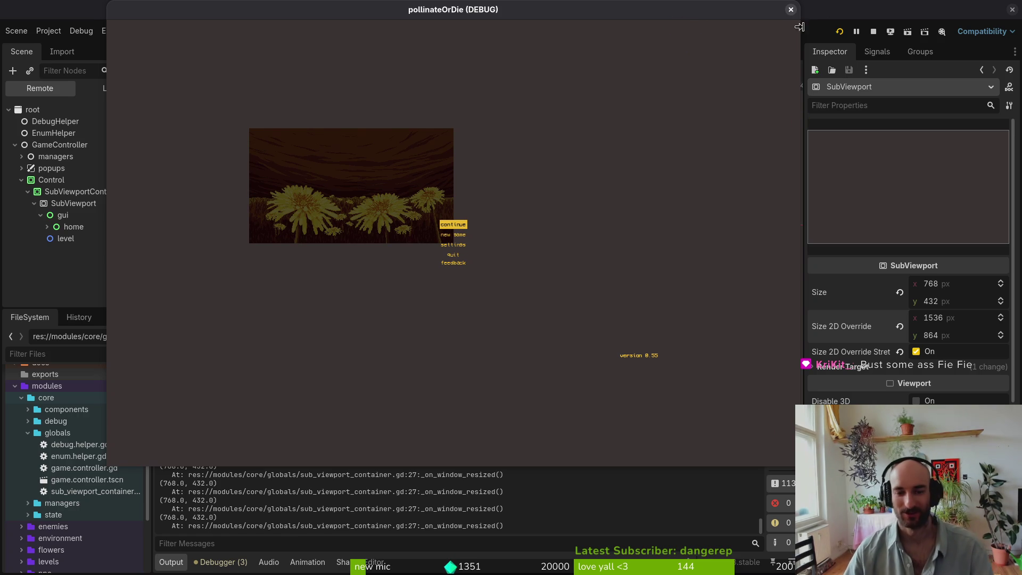
click(791, 10)
- Revert Size 2D Override to 0 × 0, turn override stretch off, and save
click(900, 326)
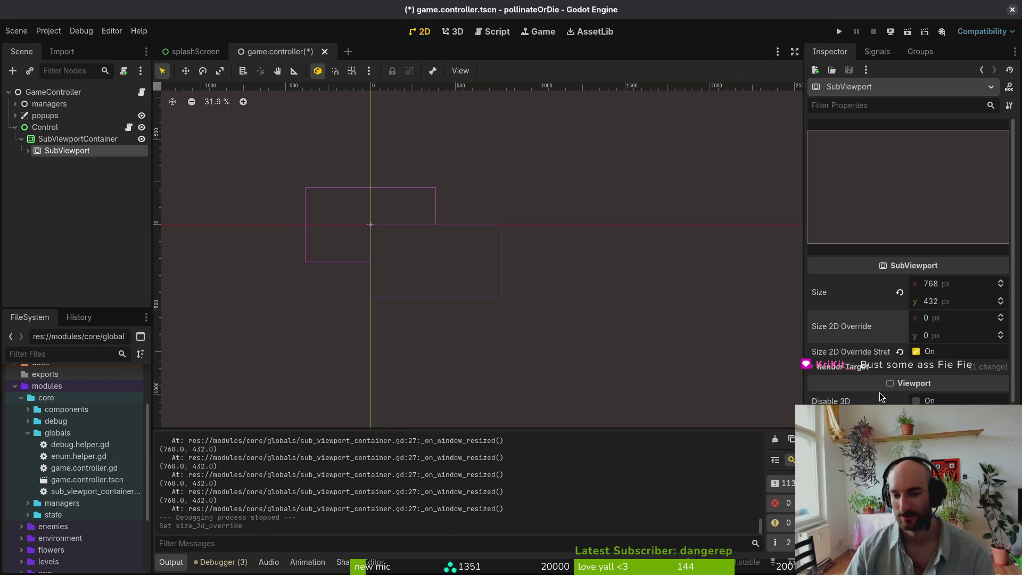
click(900, 352)
key(ctrl+s)
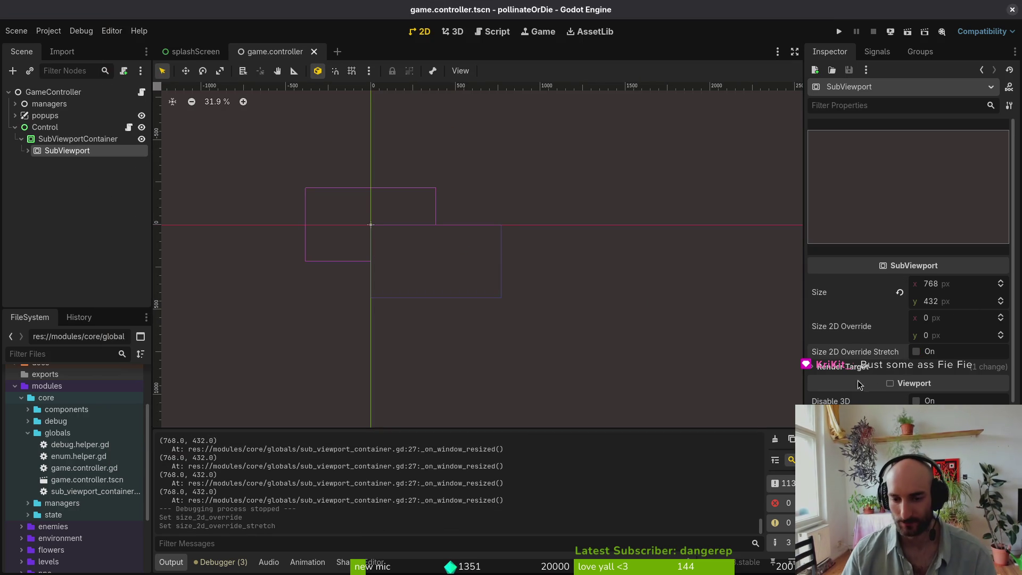
click(867, 370)
click(868, 370)
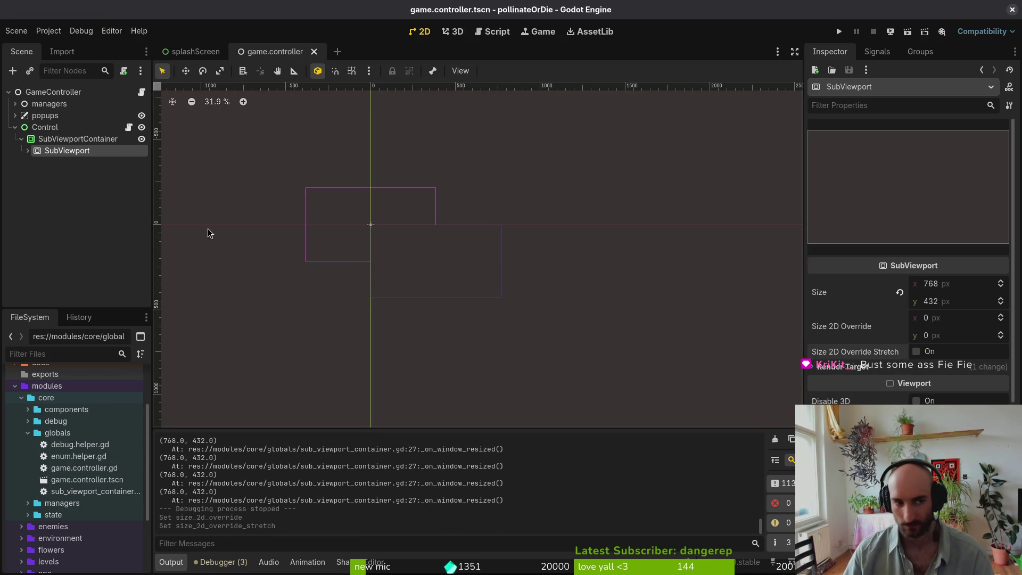
click(68, 139)
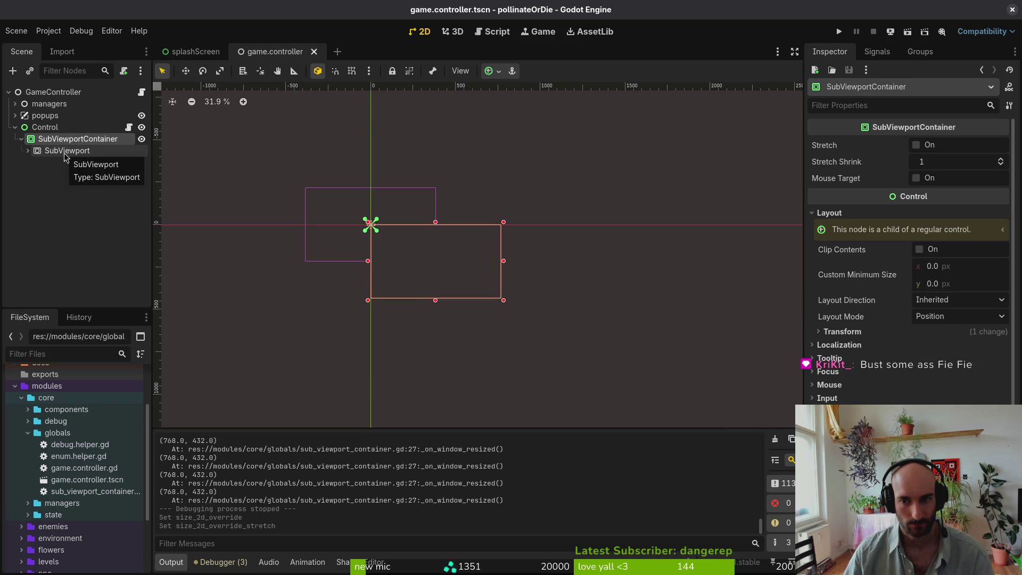
- Turn on Stretch for the SubViewportContainer and test it by resizing the running game
click(916, 145)
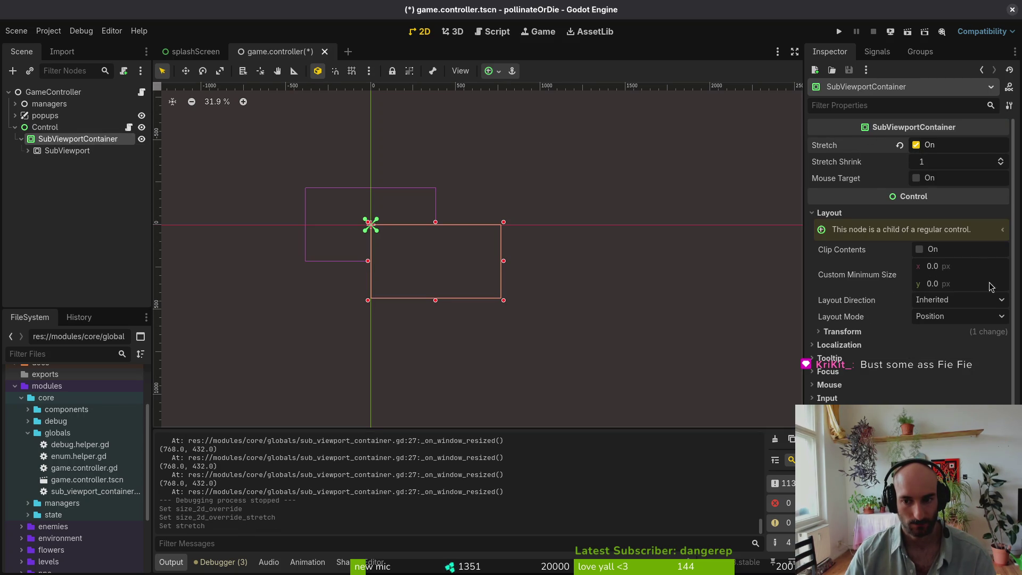
click(862, 334)
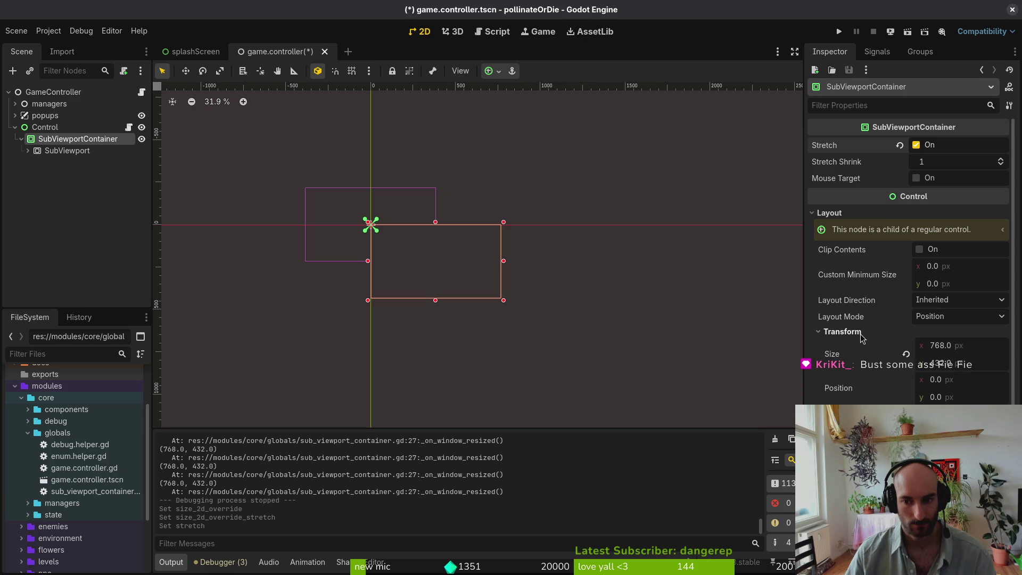
click(862, 334)
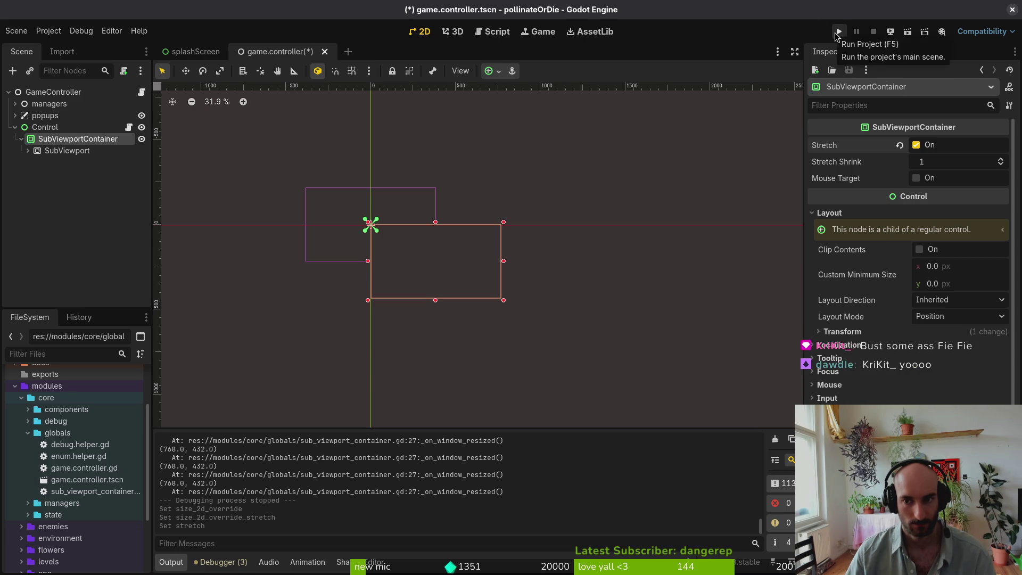
click(838, 32)
mouse_move(514, 247)
mouse_down()
mouse_move(559, 346)
mouse_move(799, 434)
mouse_move(982, 554)
mouse_up()
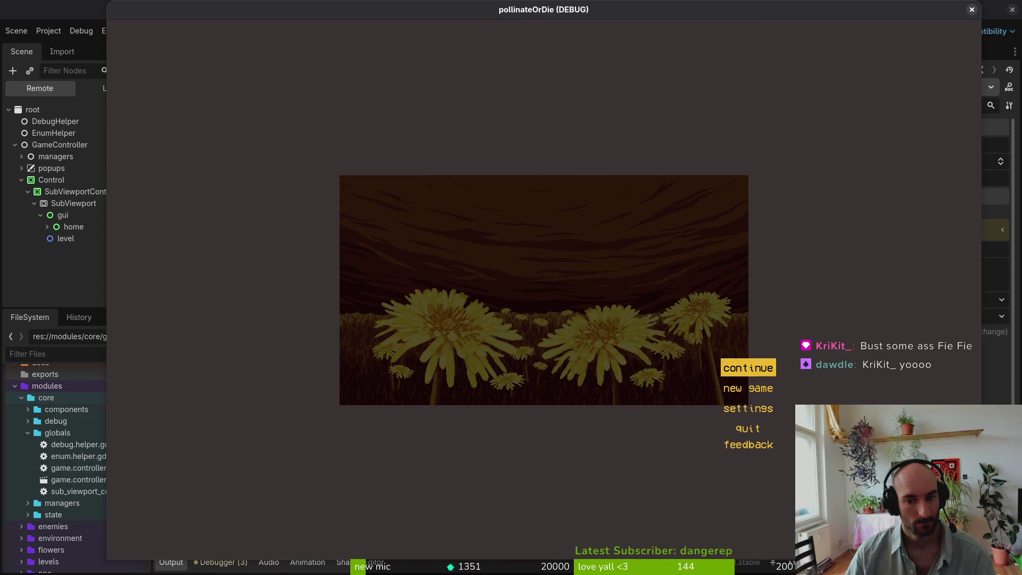
mouse_move(981, 559)
mouse_down()
mouse_move(820, 399)
mouse_move(607, 365)
mouse_move(533, 298)
mouse_move(785, 466)
mouse_move(766, 453)
mouse_move(593, 420)
mouse_move(532, 319)
mouse_move(516, 248)
mouse_move(932, 543)
mouse_move(644, 329)
mouse_move(777, 426)
mouse_move(924, 556)
mouse_move(806, 444)
mouse_move(953, 554)
mouse_move(738, 388)
mouse_move(662, 347)
mouse_up()
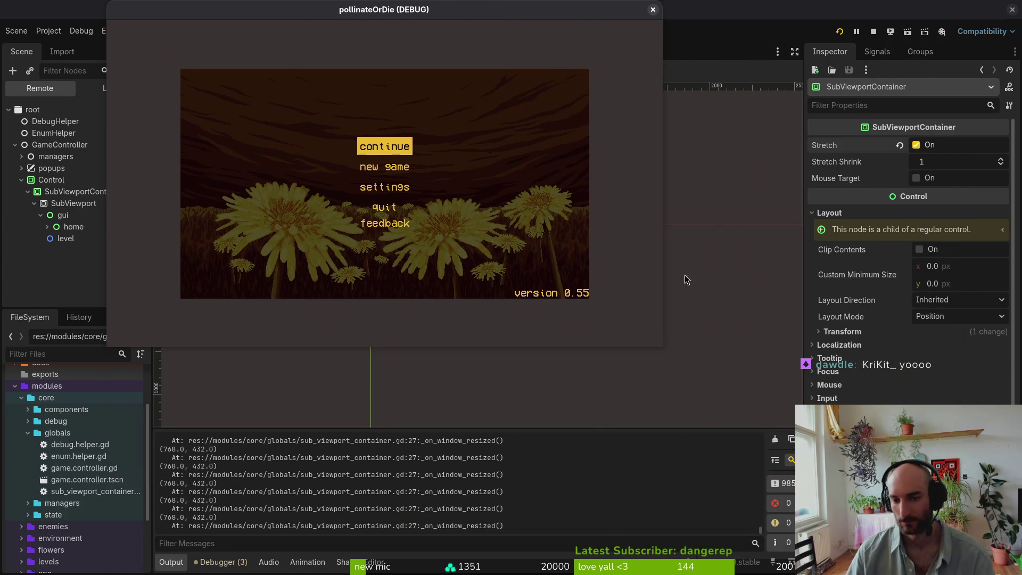
key(F8)
- Anchor the SubViewportContainer with the Center preset and save the scene
click(63, 193)
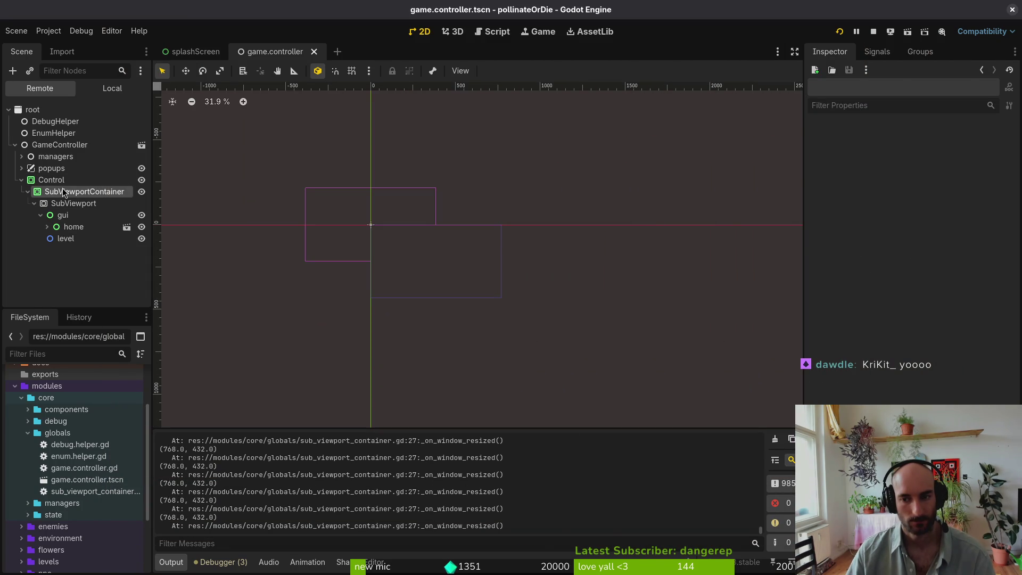
click(111, 88)
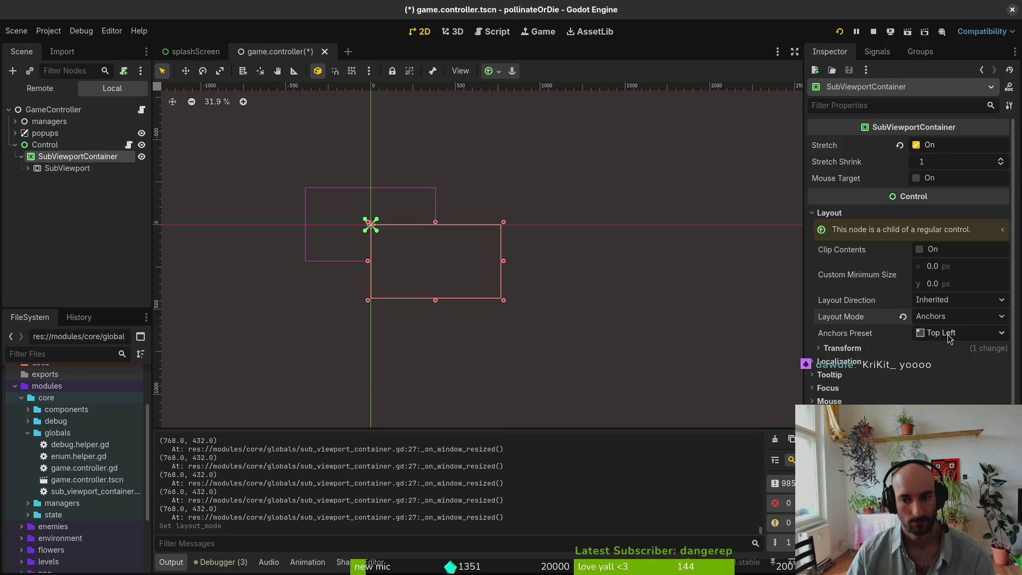
click(949, 339)
click(953, 511)
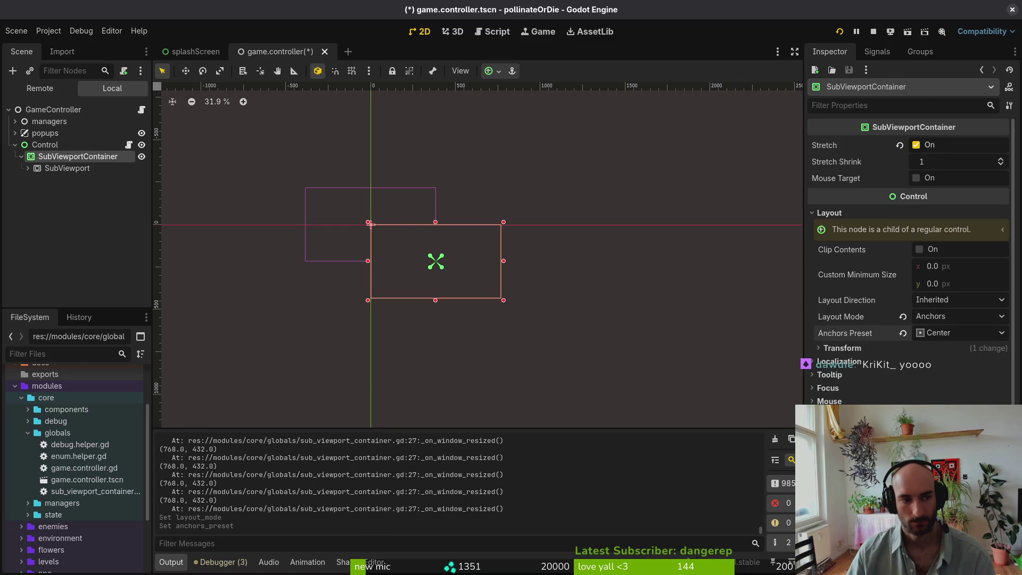
key(ctrl+s)
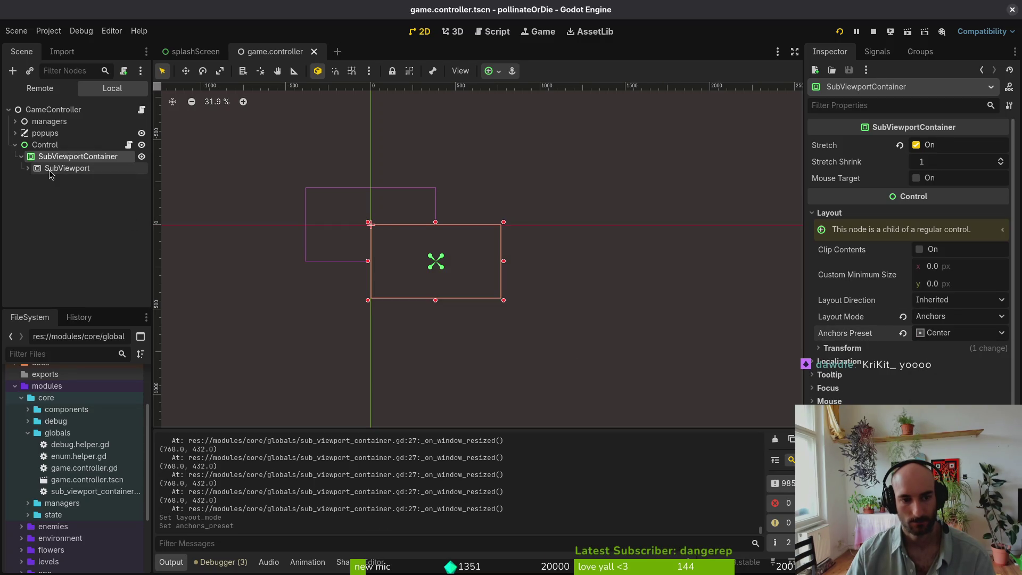
click(49, 169)
click(56, 158)
key(F5)
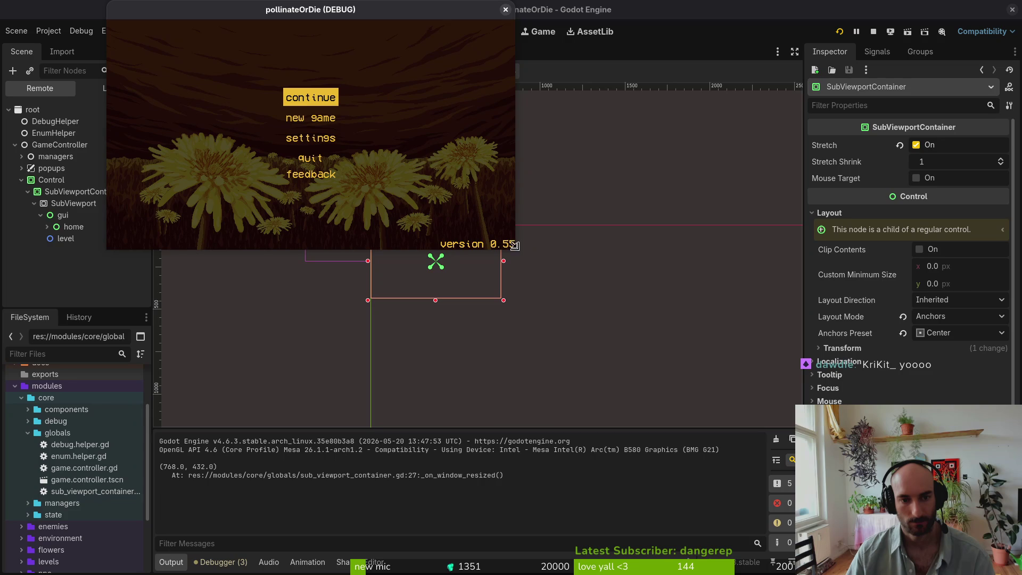
drag(522, 255, 952, 510)
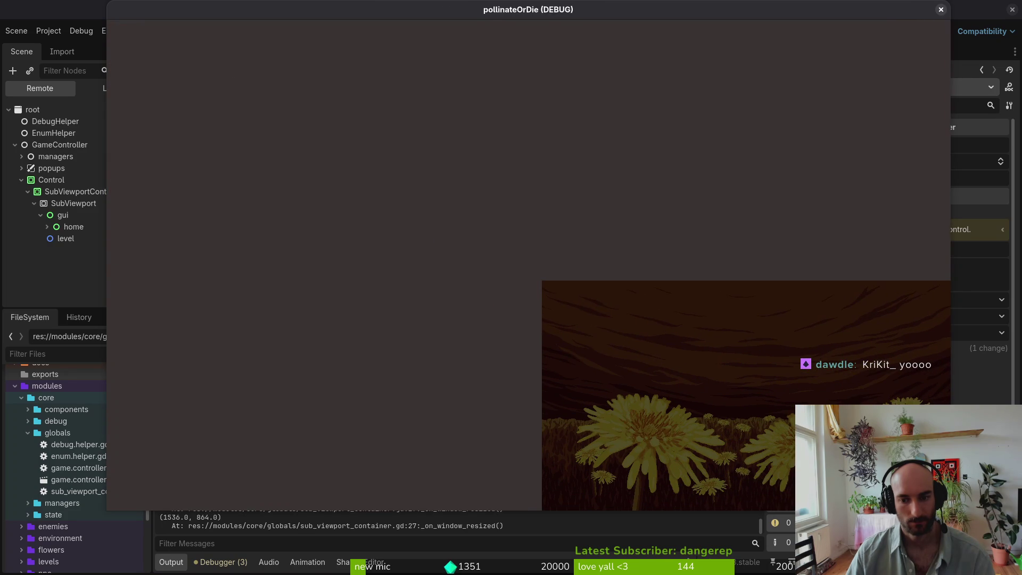
mouse_move(538, 16)
mouse_down()
mouse_move(436, 23)
mouse_move(531, 82)
mouse_move(548, 54)
mouse_up()
mouse_move(962, 546)
mouse_down()
mouse_move(794, 526)
mouse_move(617, 538)
mouse_move(488, 273)
mouse_move(1001, 415)
mouse_move(440, 290)
mouse_move(310, 228)
mouse_move(852, 475)
mouse_up()
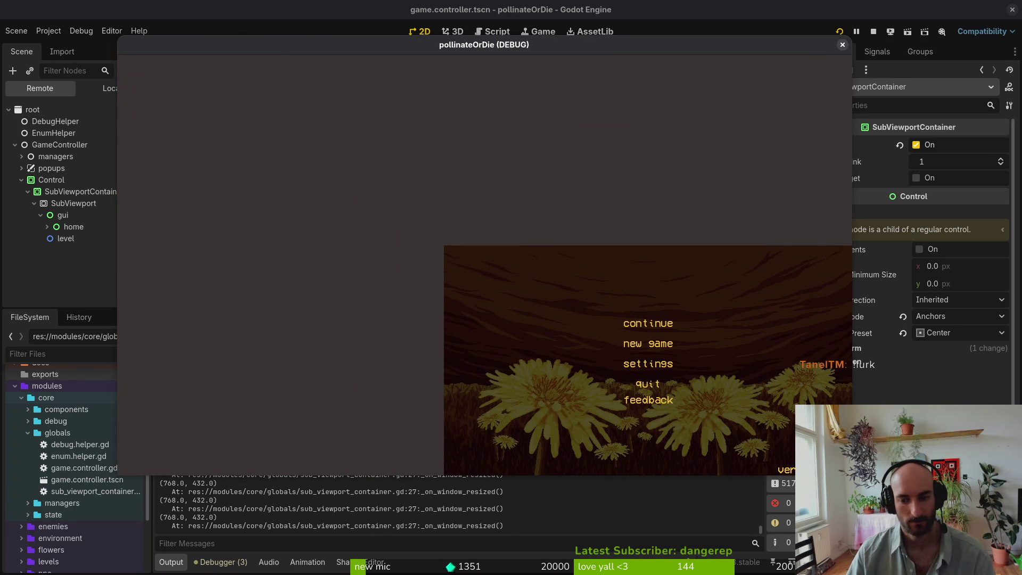
mouse_move(852, 476)
mouse_down()
mouse_move(960, 560)
mouse_move(1017, 572)
mouse_move(692, 417)
mouse_up()
click(680, 46)
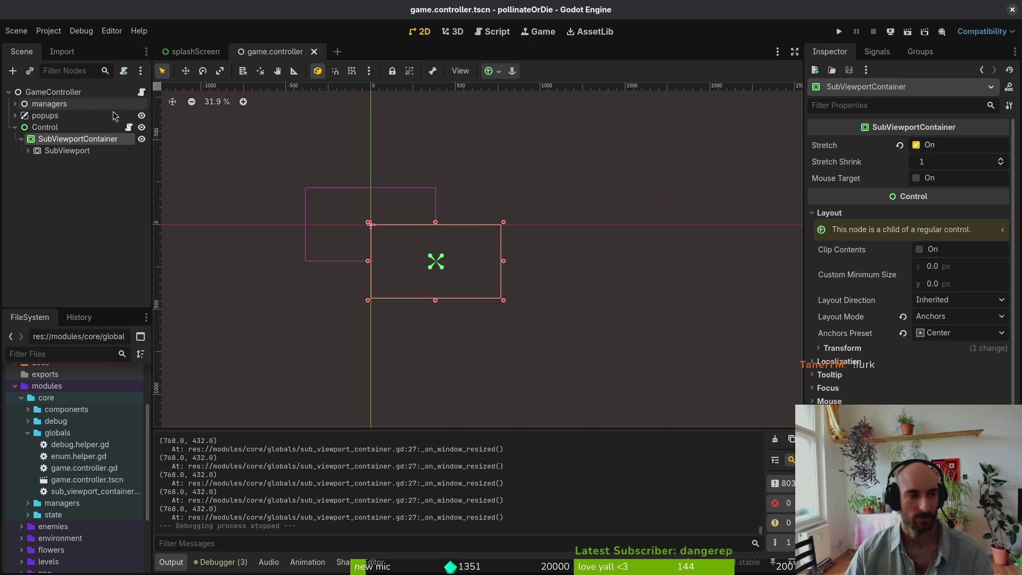
- Move gui and level under GameController, hide the Control node, and save
click(16, 129)
click(16, 127)
click(60, 150)
click(28, 151)
click(56, 162)
shift+click(58, 174)
drag(58, 174, 80, 124)
click(141, 151)
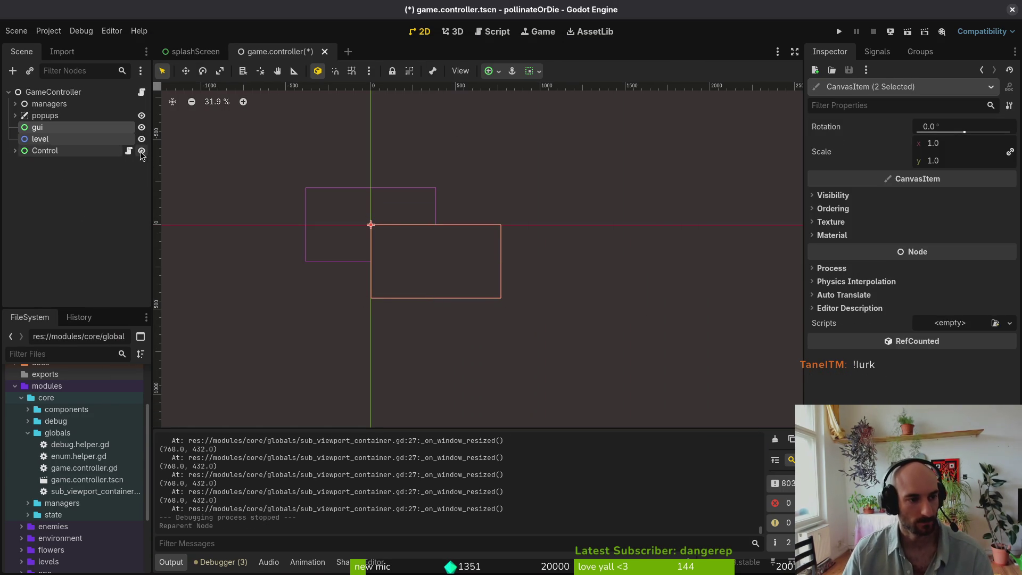
click(251, 237)
key(ctrl+s)
- Run the game into the hive level, then close it
click(839, 33)
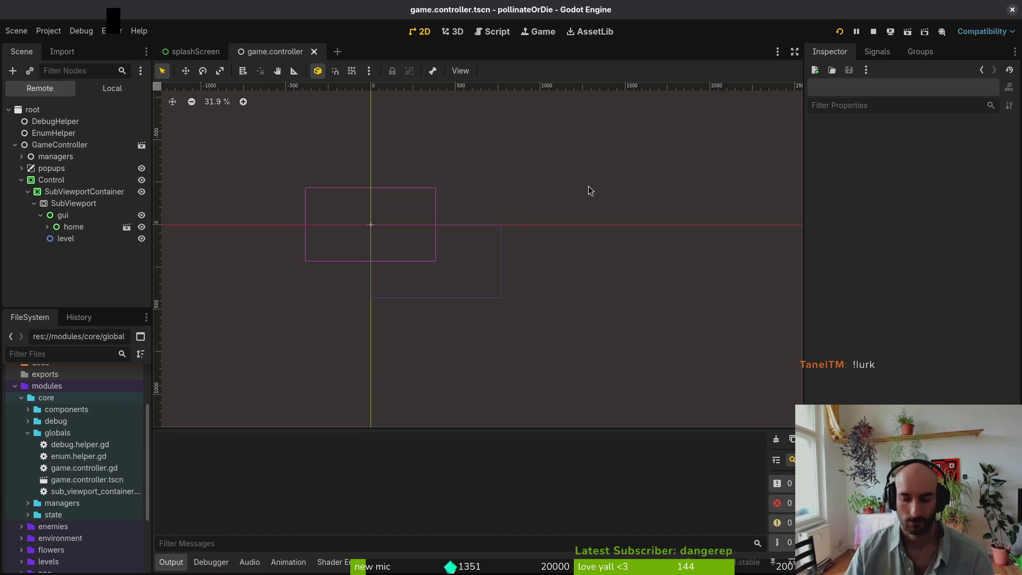
key(Return)
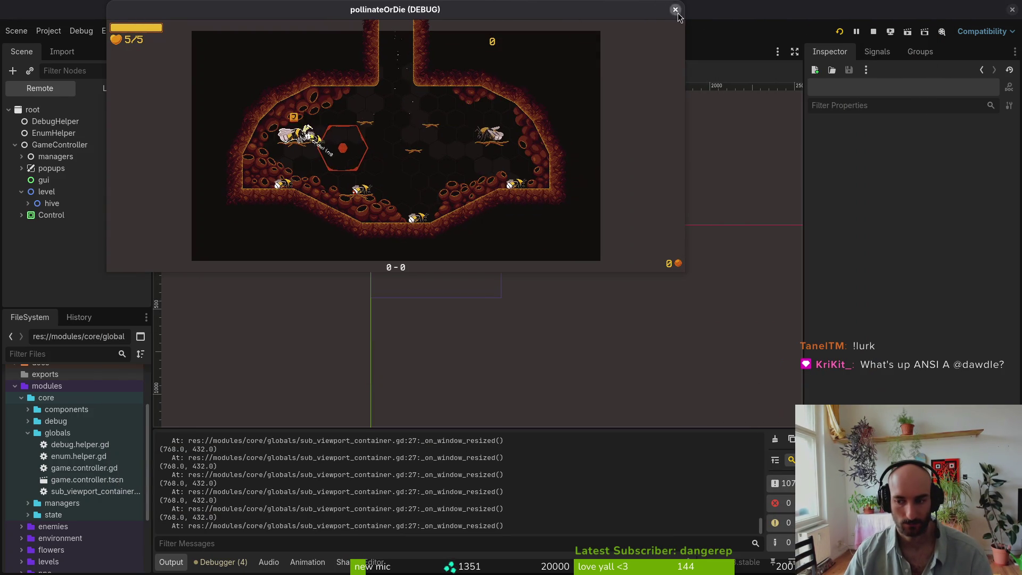
click(677, 10)
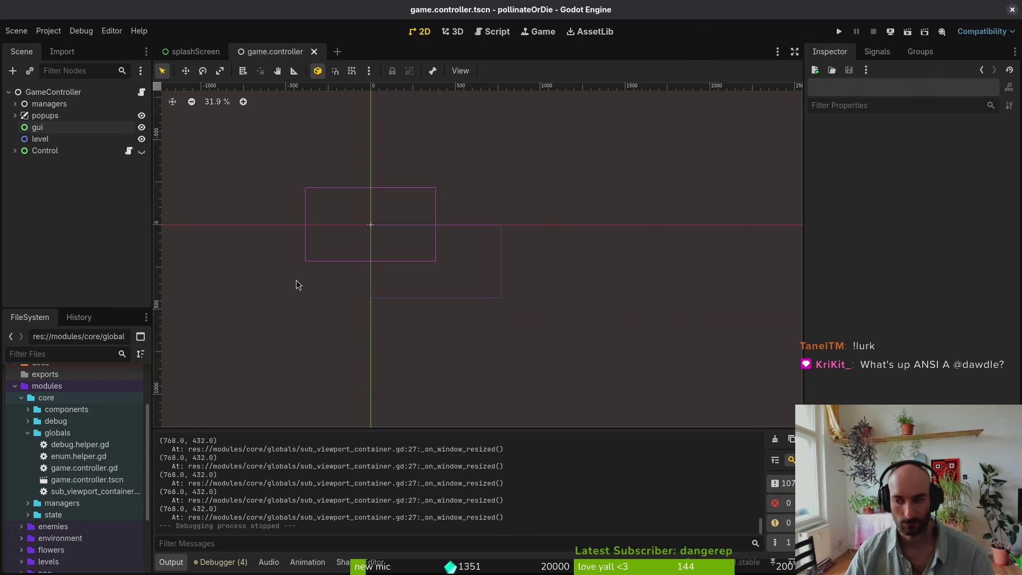
click(49, 31)
- Set the project's Stretch Mode to canvas_items, keep Scale Mode fractional, and run the game
click(53, 32)
click(58, 33)
click(63, 49)
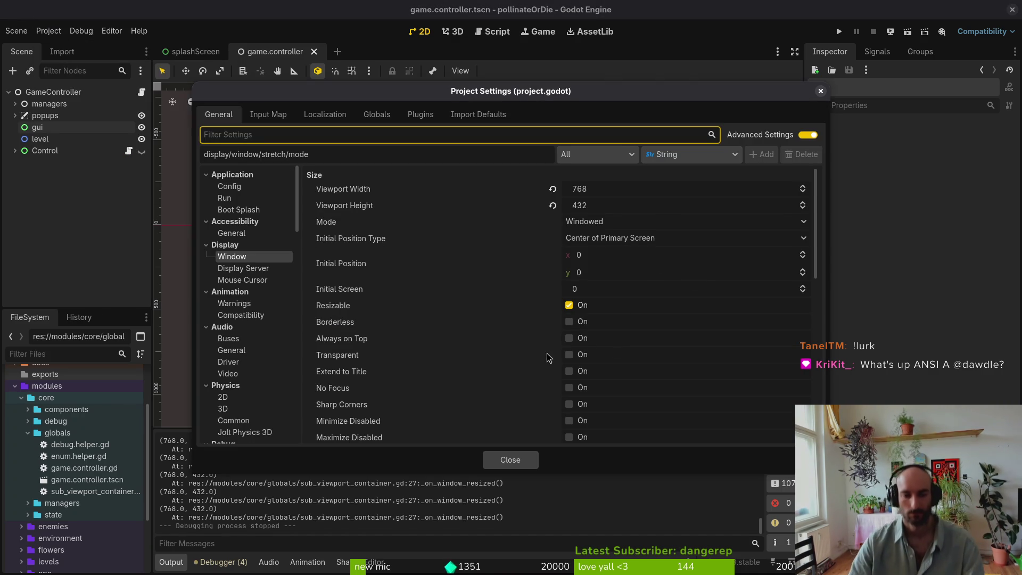
scroll(554, 307, down, 5)
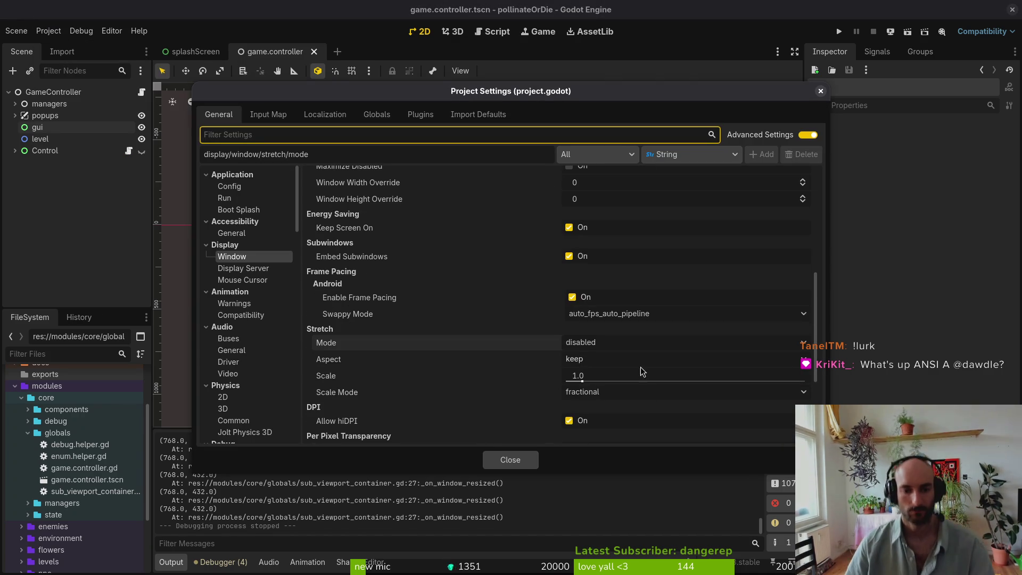
click(628, 340)
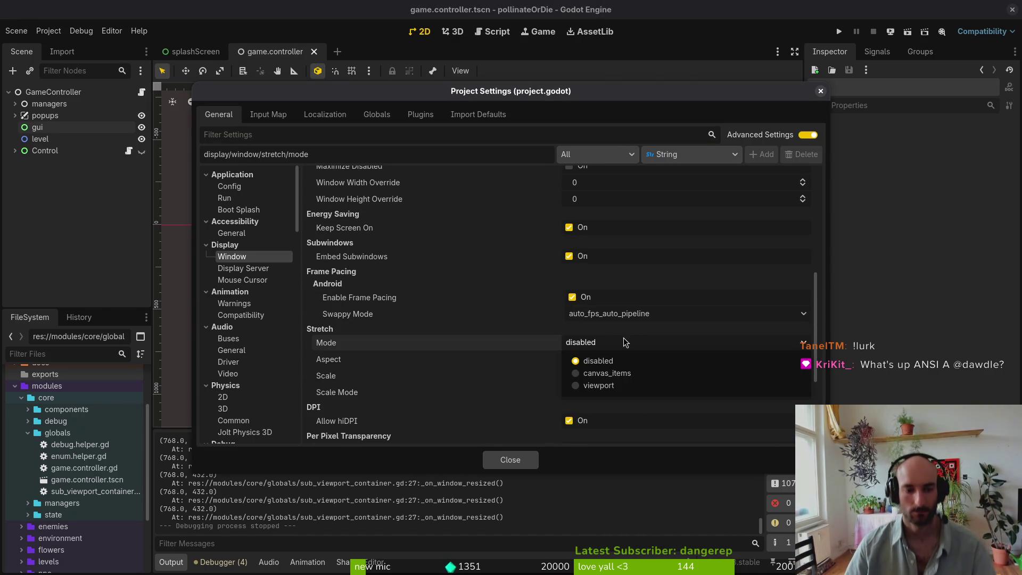
click(620, 372)
click(622, 394)
click(622, 394)
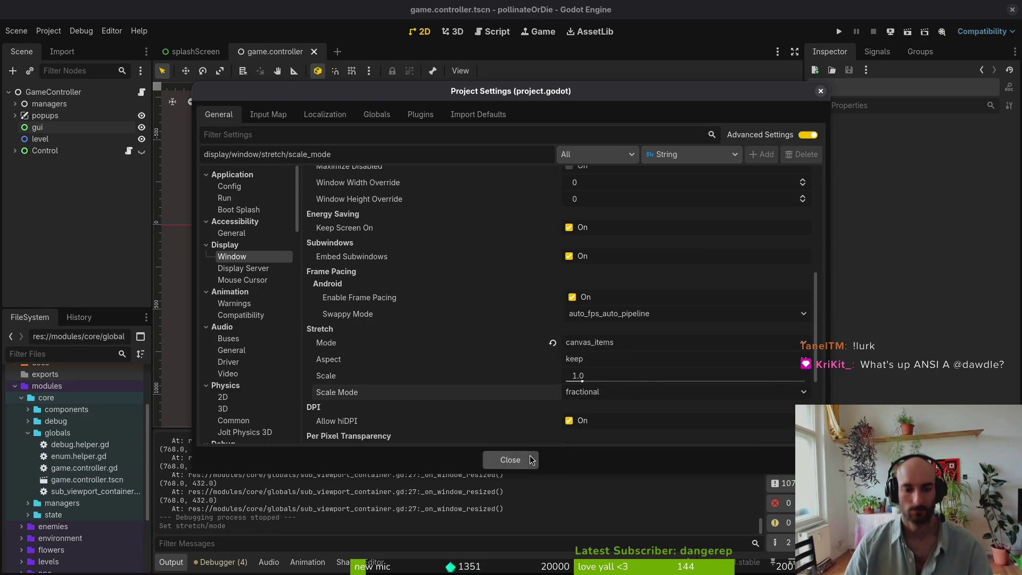
click(510, 460)
click(839, 32)
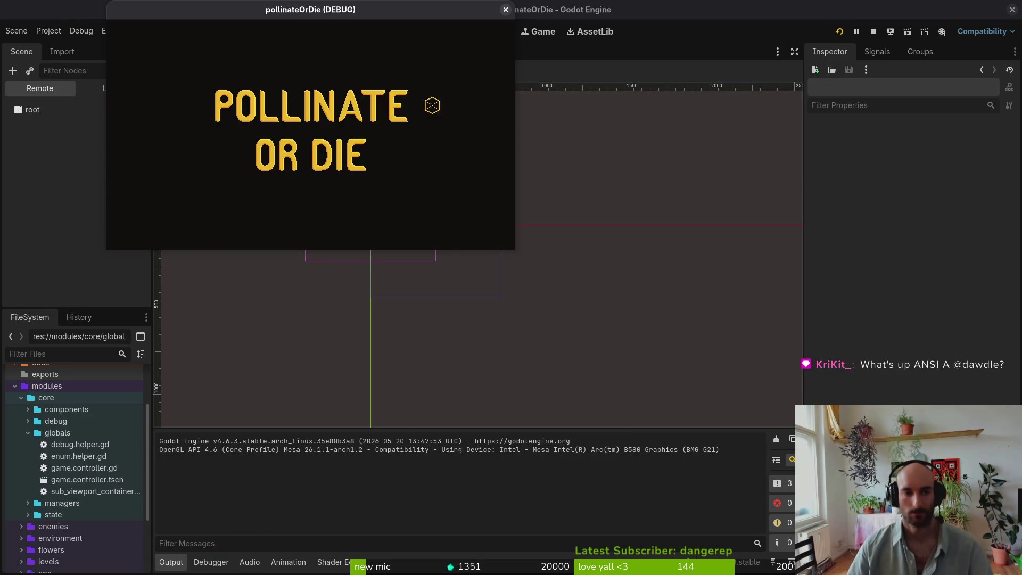
- Enlarge the game window, return to the editor, and search Brave for 'black borders integer scaling godot'
drag(513, 243, 527, 251)
key(alt+Tab)
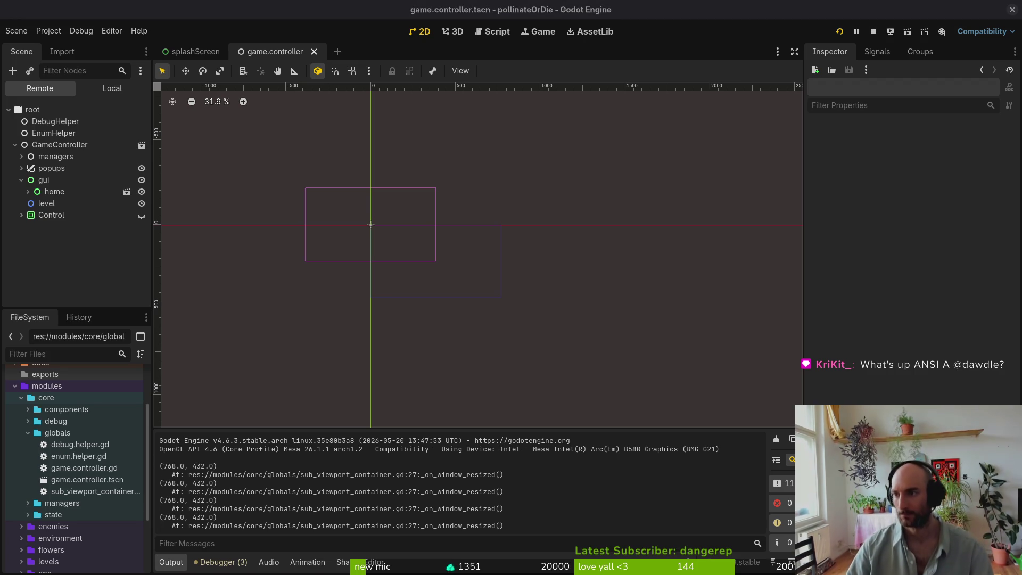
key(super+s)
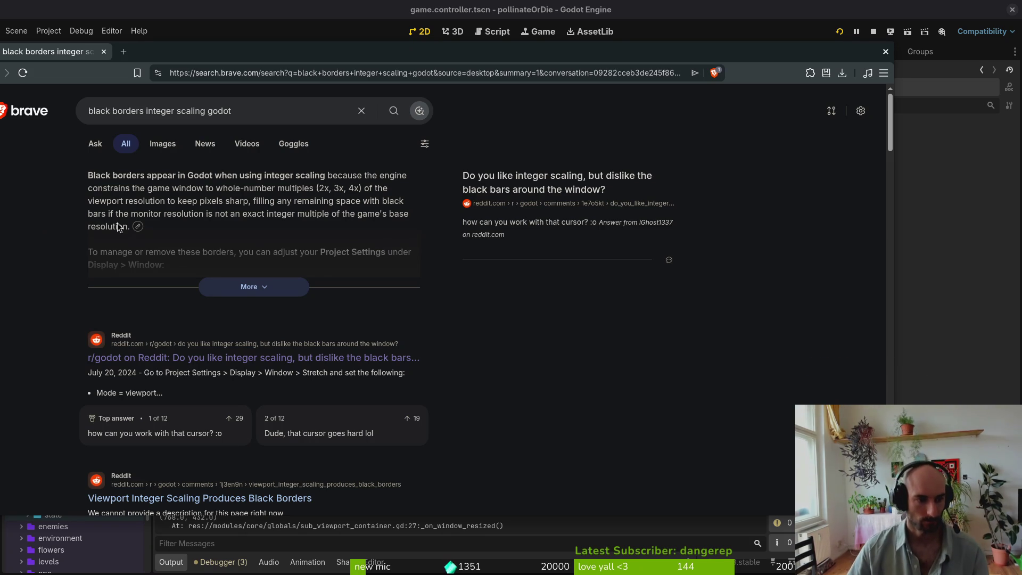
- Expand the AI answer's references and open the Reddit thread 'Godot 4 Black bars surrounding game'
click(254, 285)
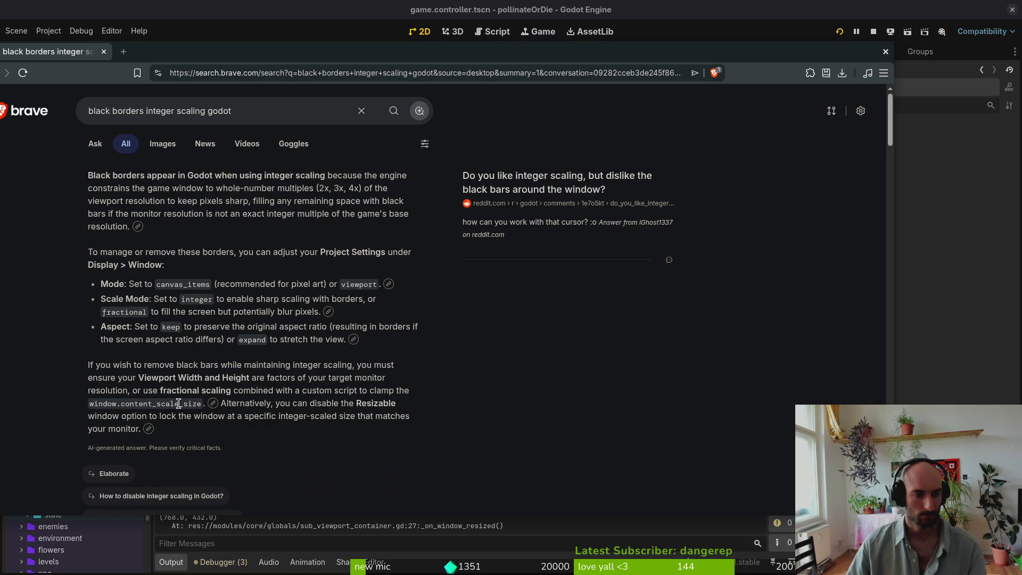
click(213, 405)
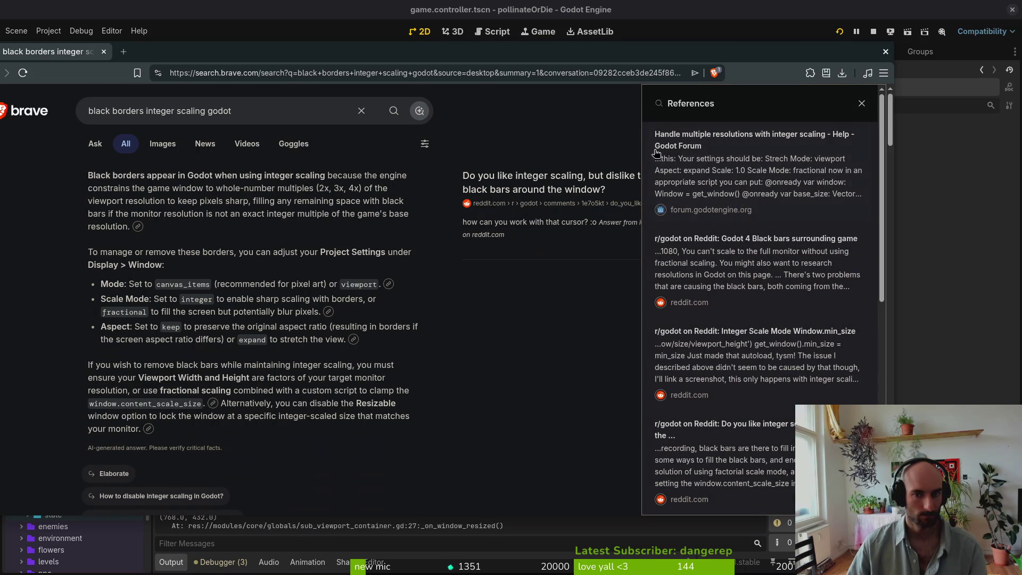
click(730, 245)
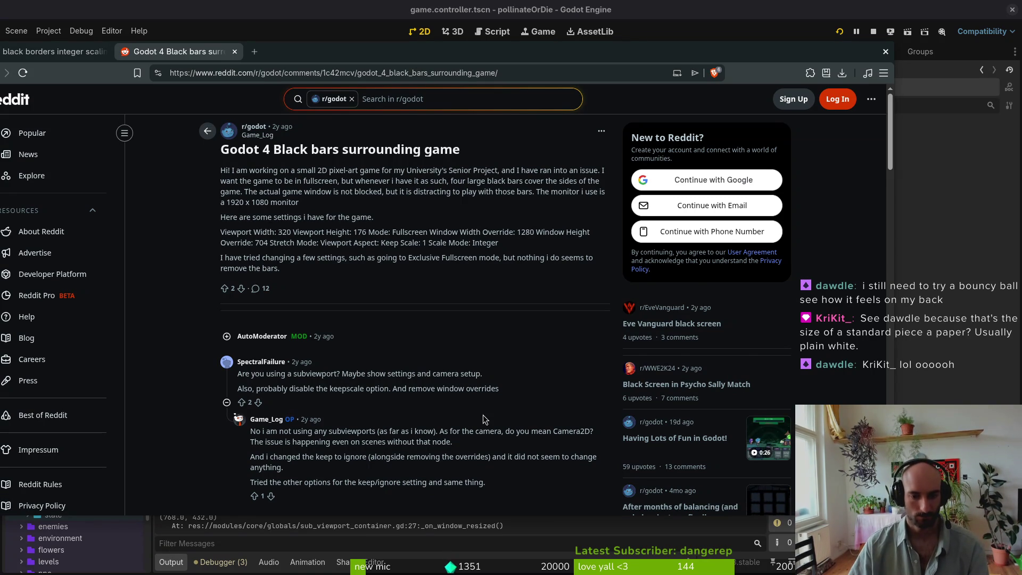
scroll(485, 421, down, 1)
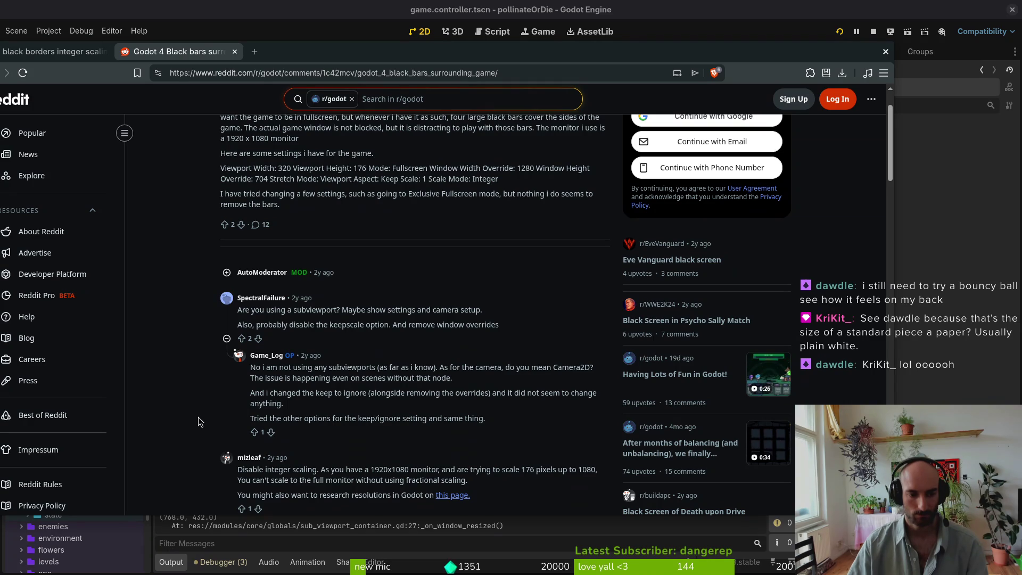
scroll(198, 421, down, 1)
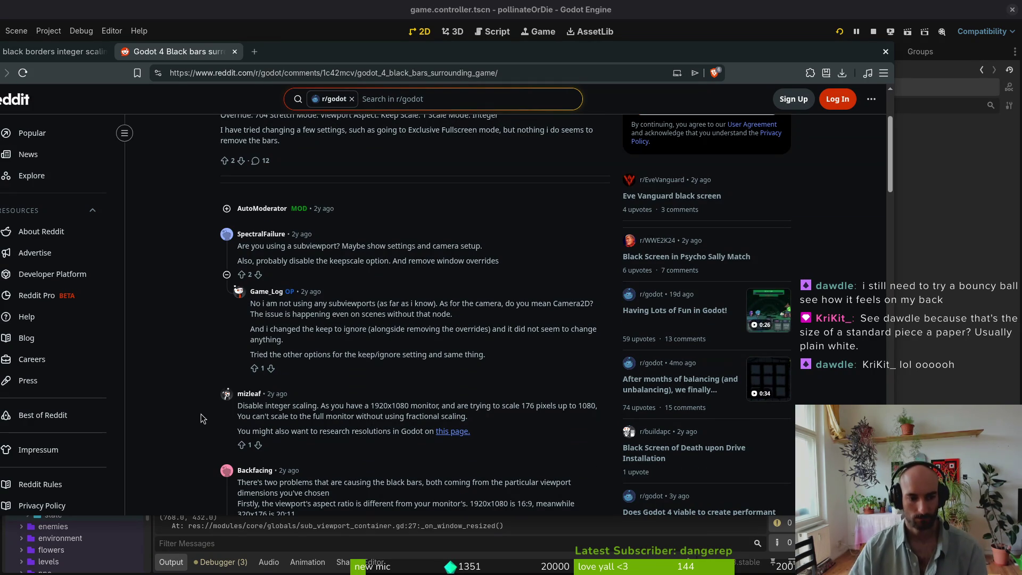
scroll(208, 415, down, 2)
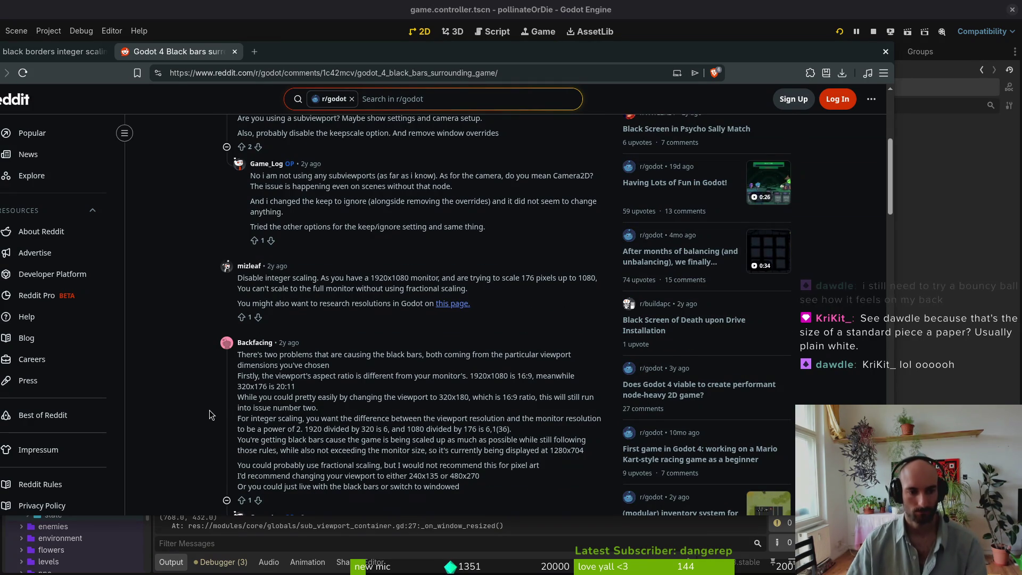
scroll(208, 391, down, 2)
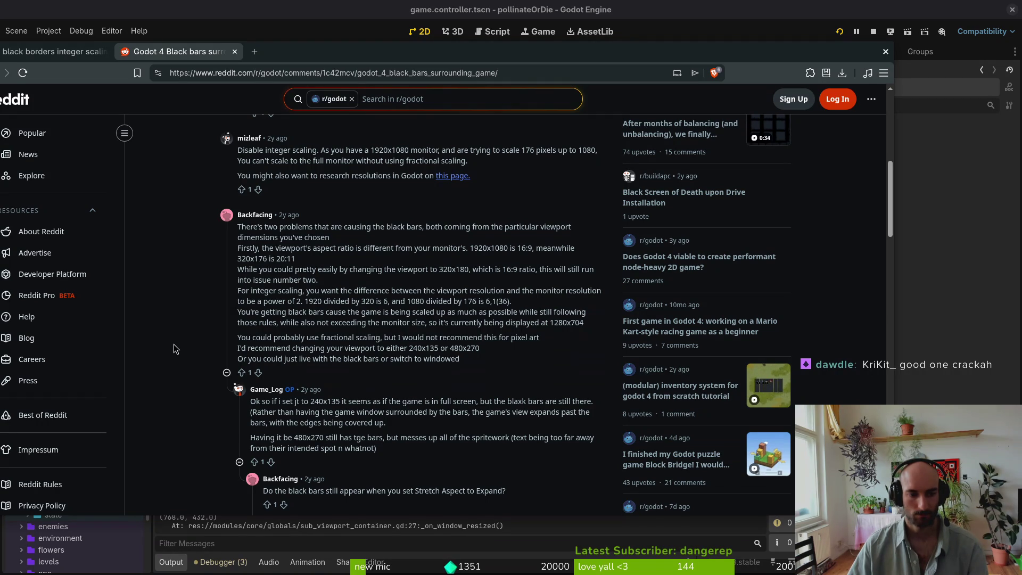
scroll(173, 344, down, 1)
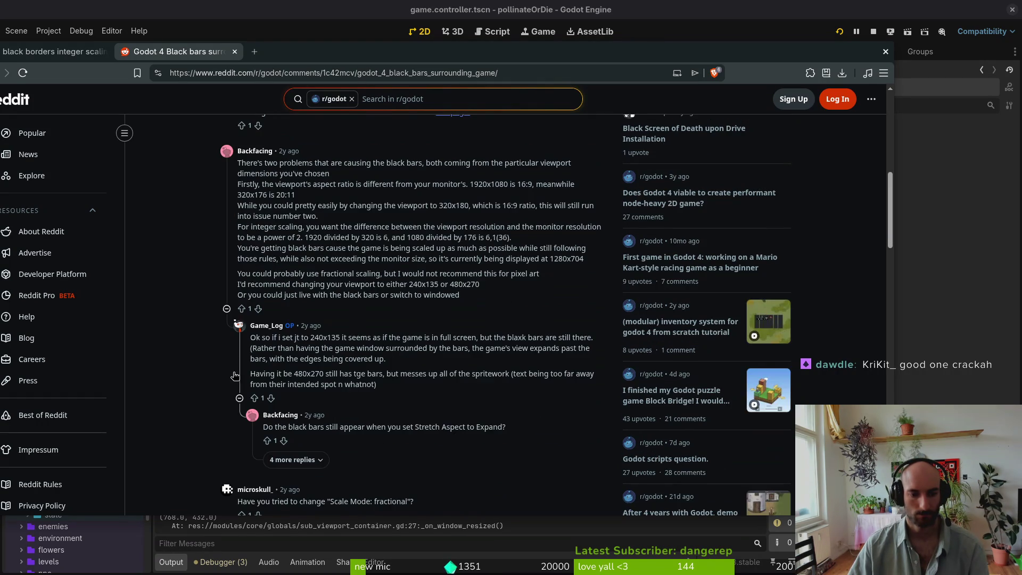
scroll(172, 427, down, 1)
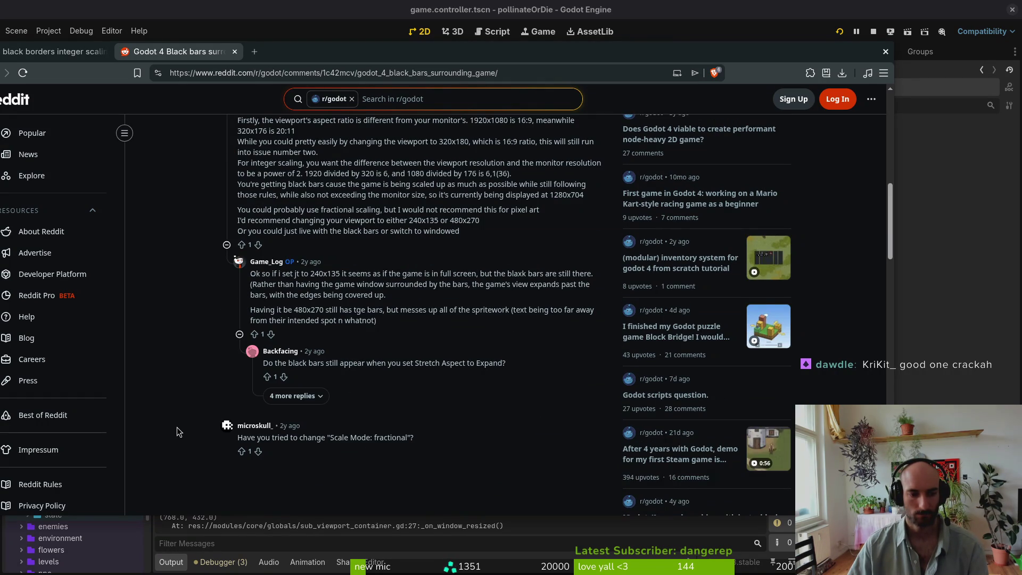
scroll(177, 427, up, 2)
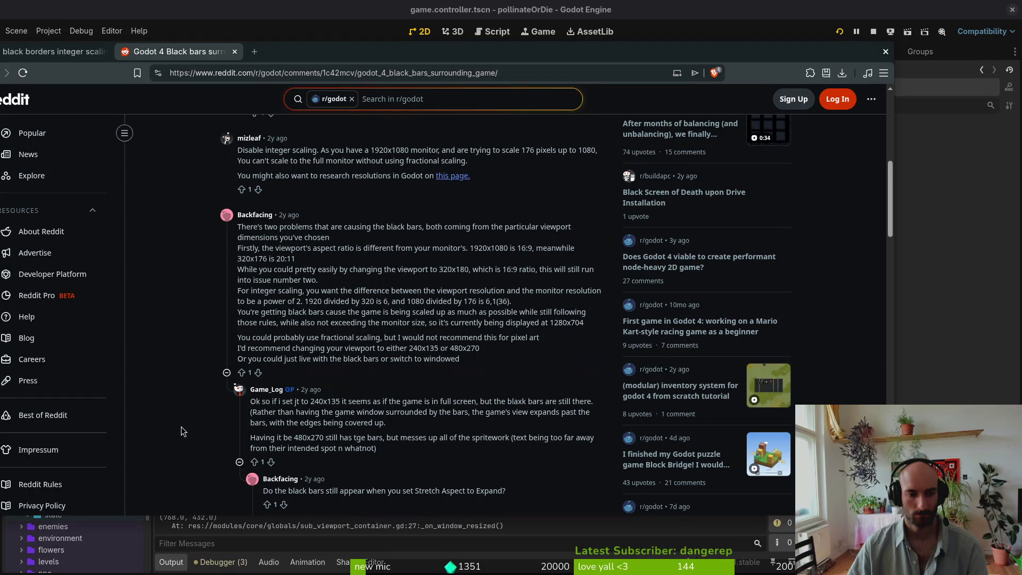
scroll(181, 426, up, 15)
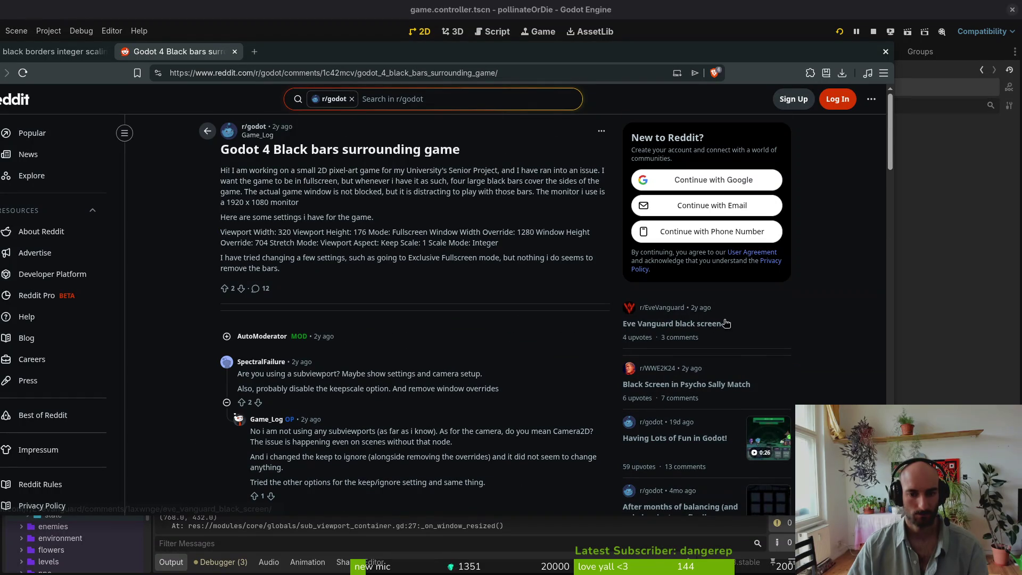
click(53, 52)
mouse_move(322, 54)
mouse_down()
mouse_move(504, 52)
mouse_move(426, 53)
mouse_up()
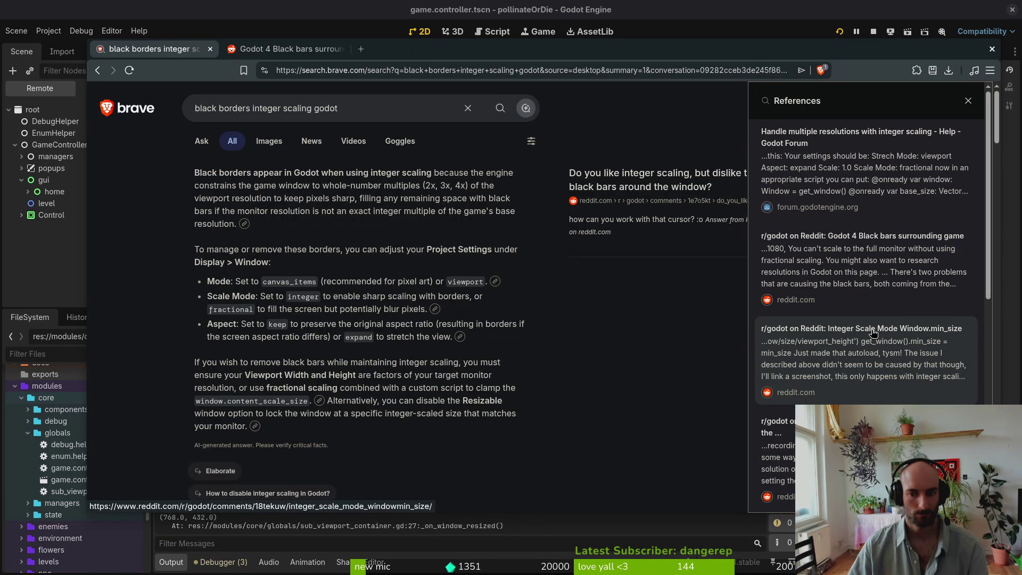
- Open the Reddit Window.min_size and Godot Forum integer-scaling threads in tabs, viewing the forum one
middle_click(873, 332)
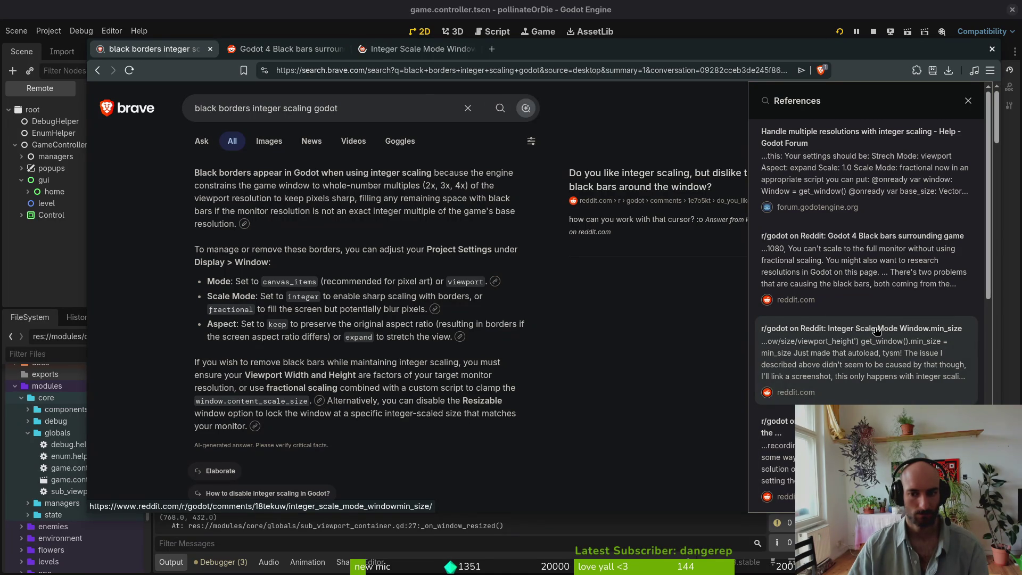
middle_click(867, 172)
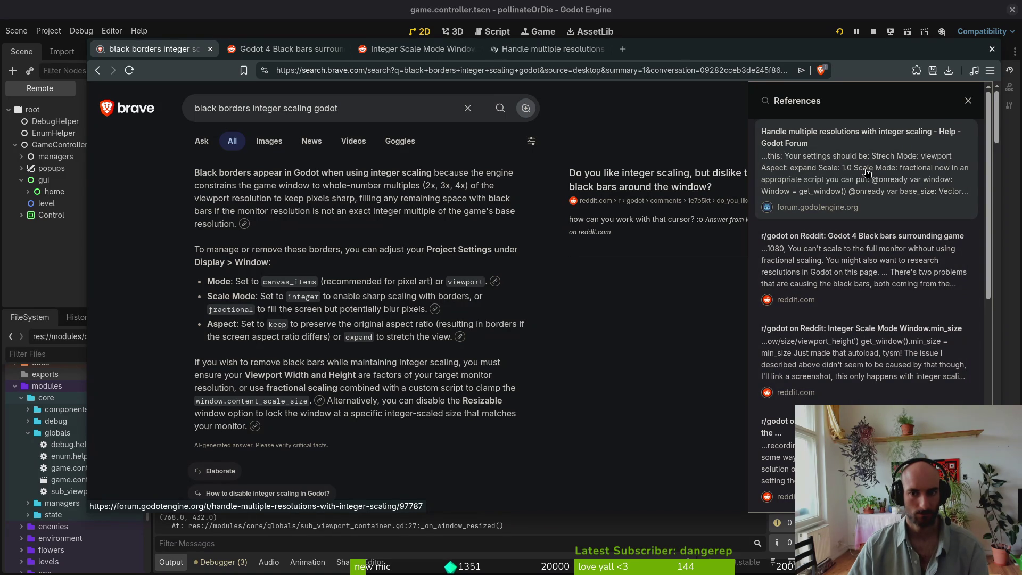
click(529, 54)
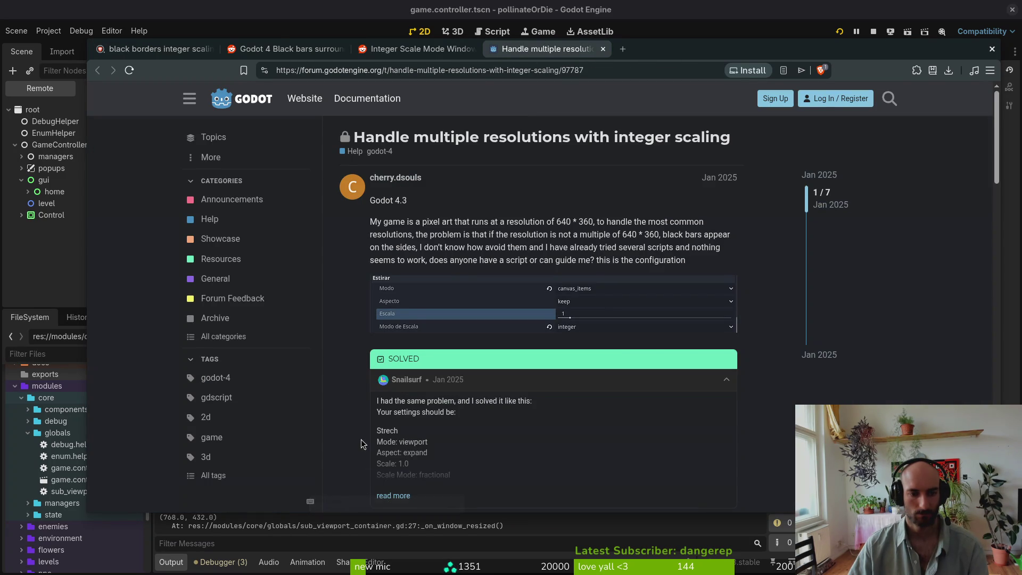
scroll(387, 428, down, 2)
click(393, 367)
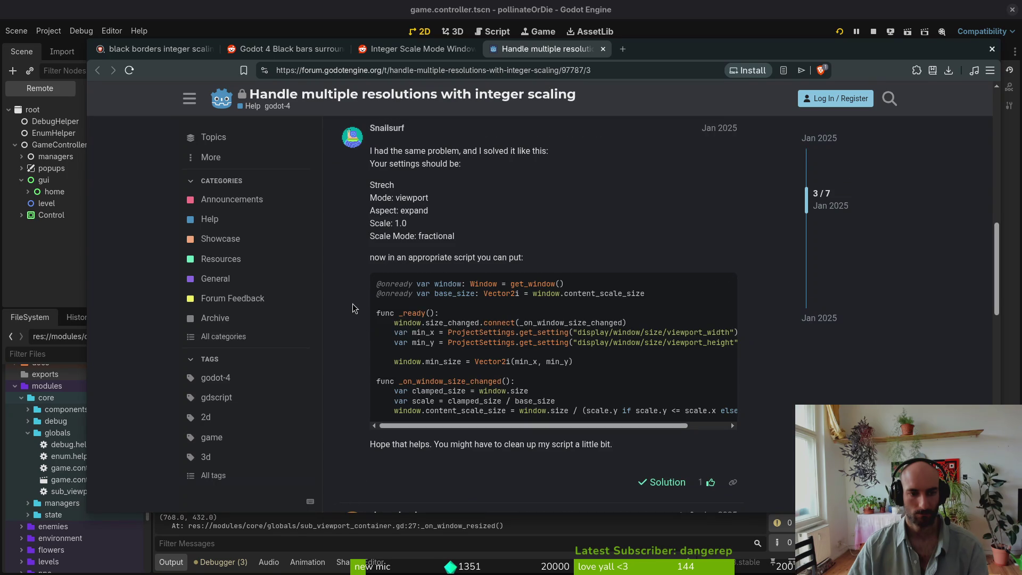
scroll(352, 305, up, 10)
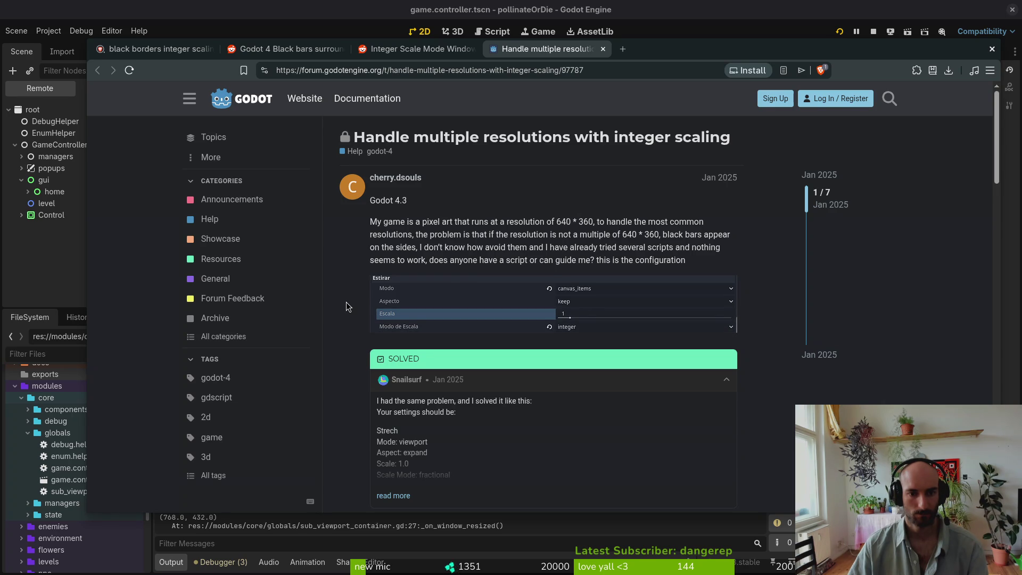
scroll(346, 302, down, 2)
click(383, 376)
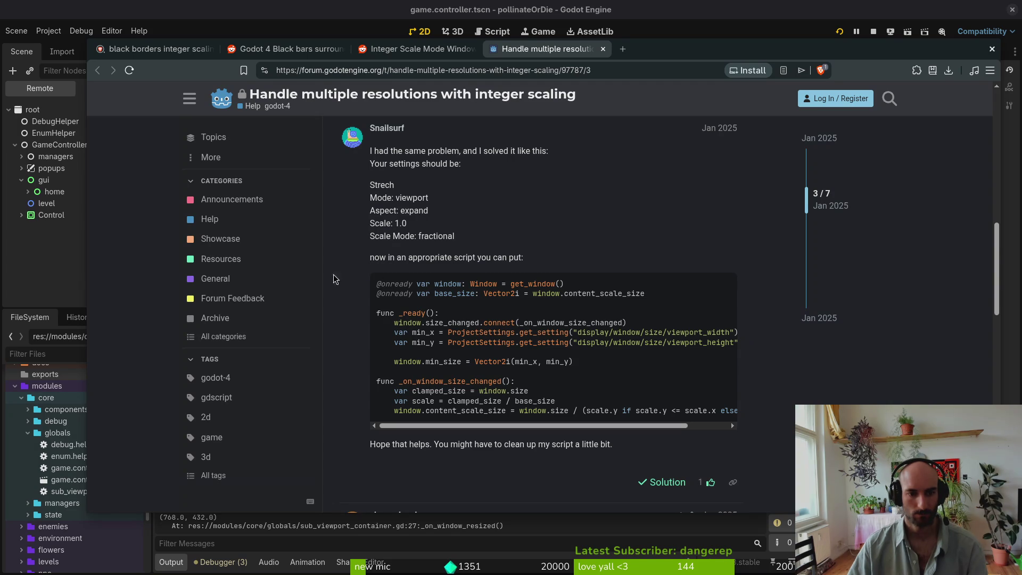
scroll(594, 365, down, 2)
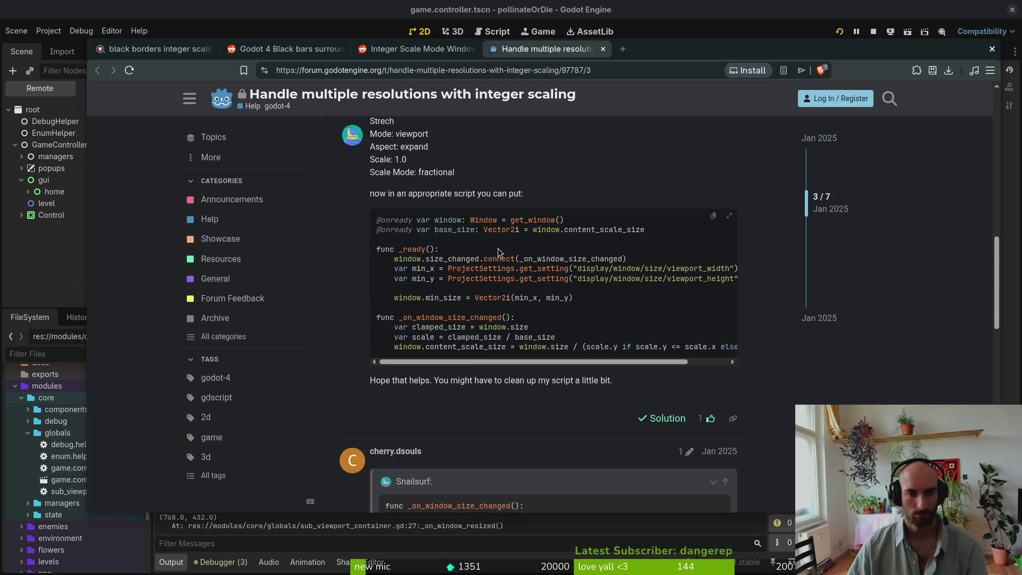
scroll(471, 386, down, 5)
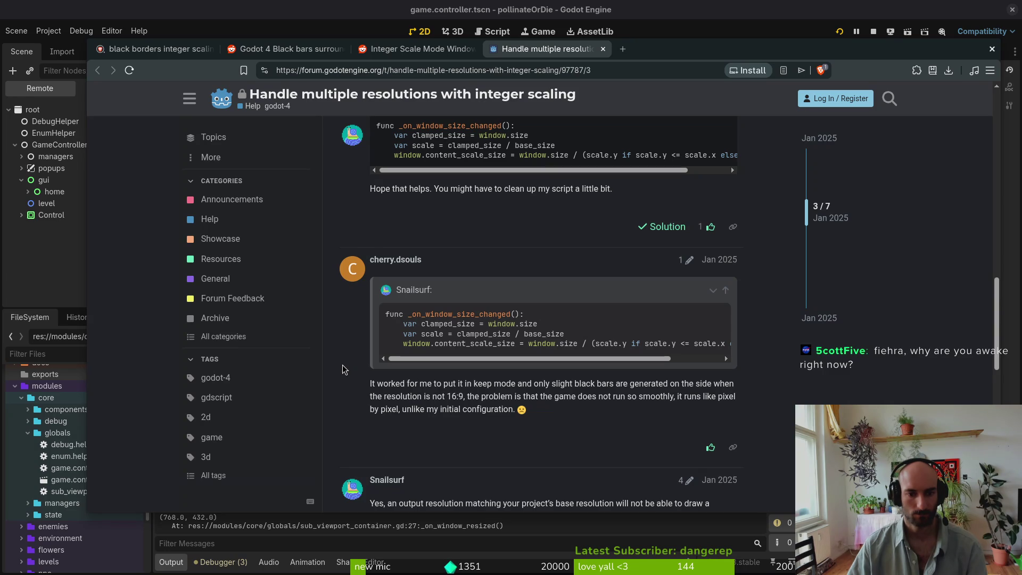
scroll(343, 368, down, 2)
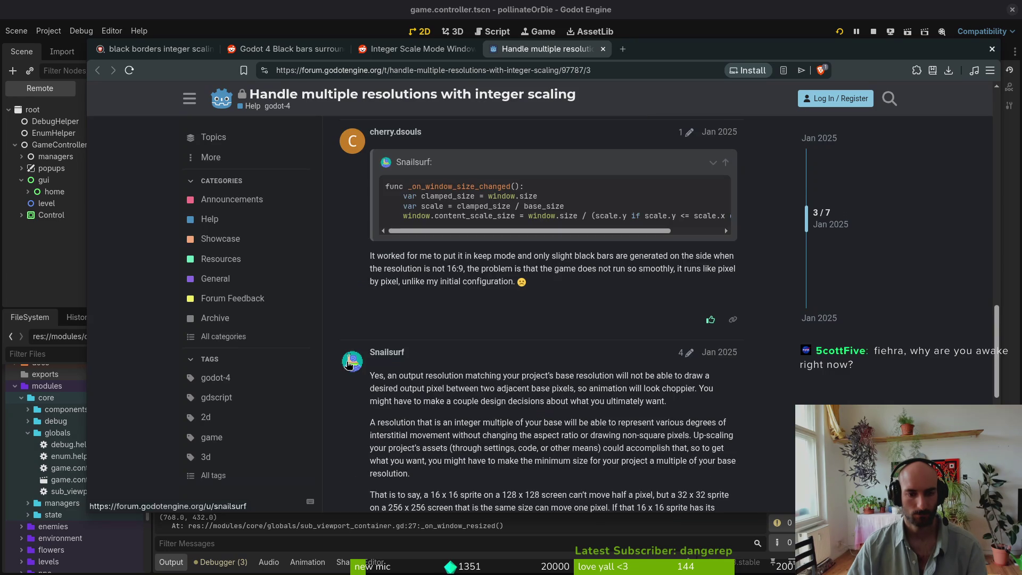
scroll(360, 396, down, 1)
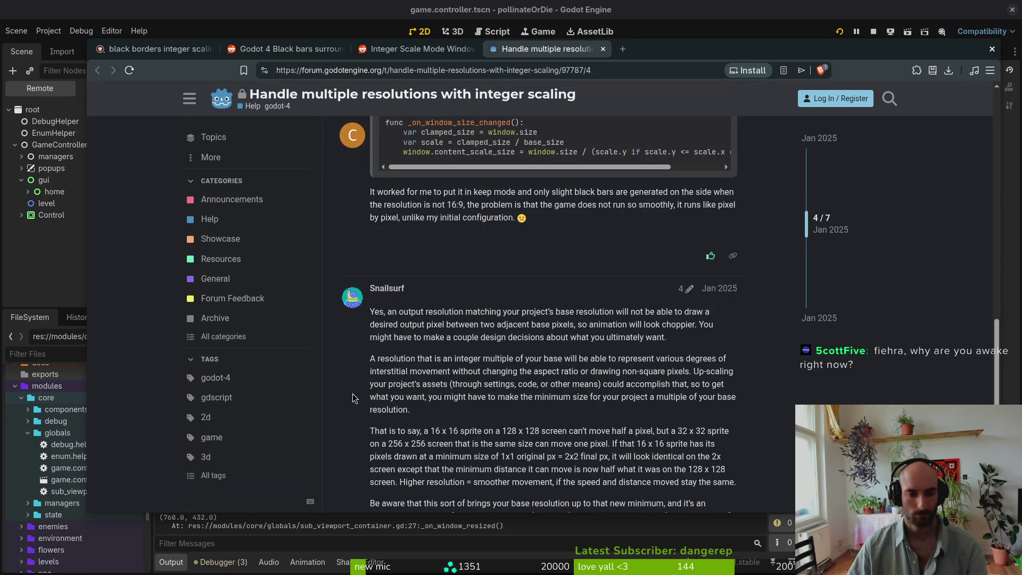
key(super)
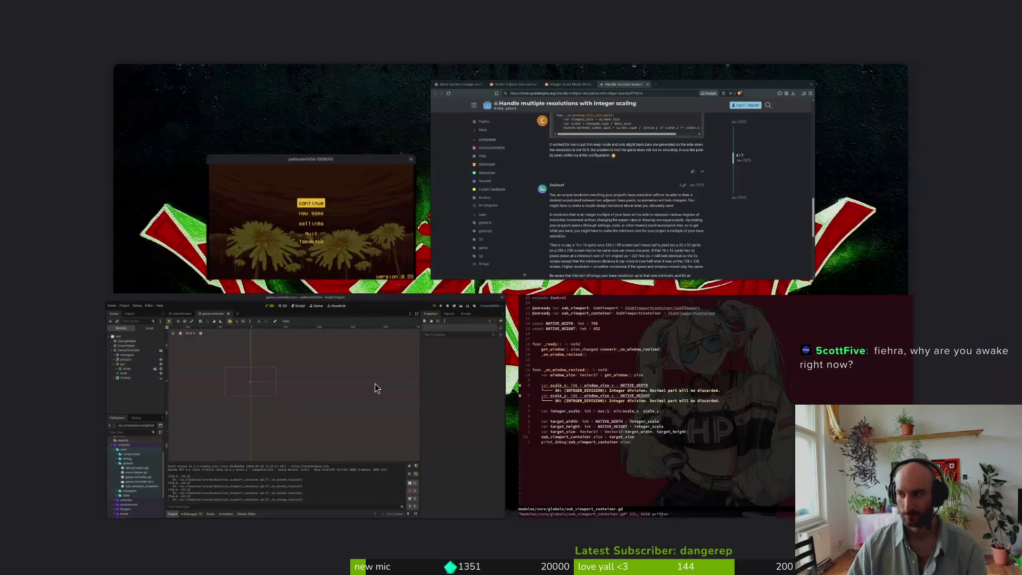
key(super)
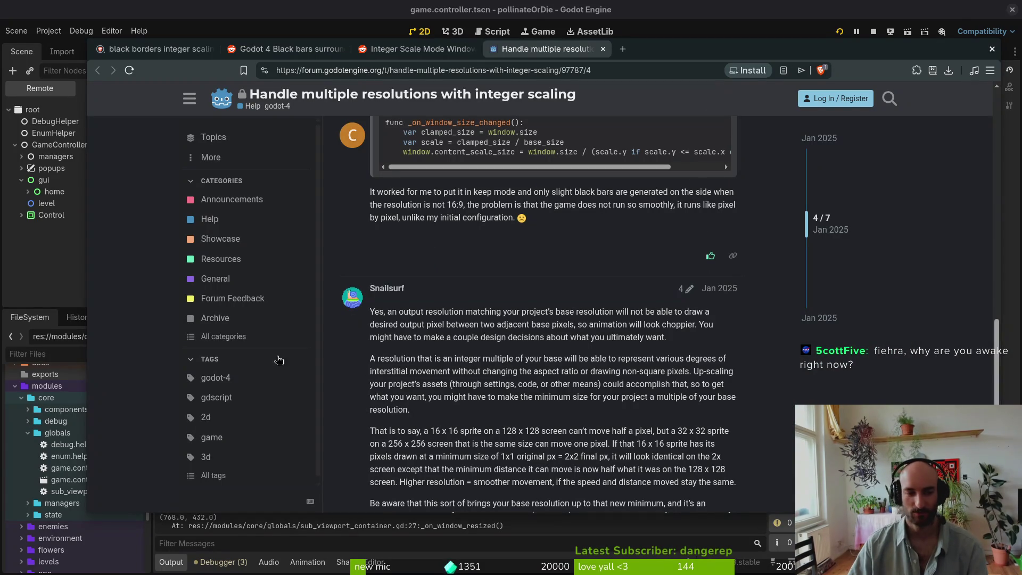
scroll(362, 368, down, 1)
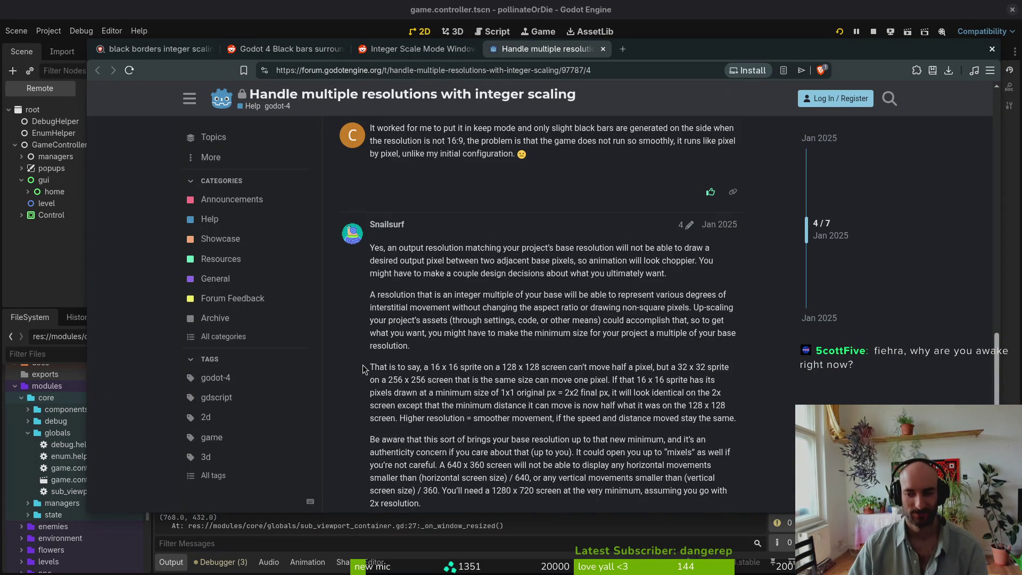
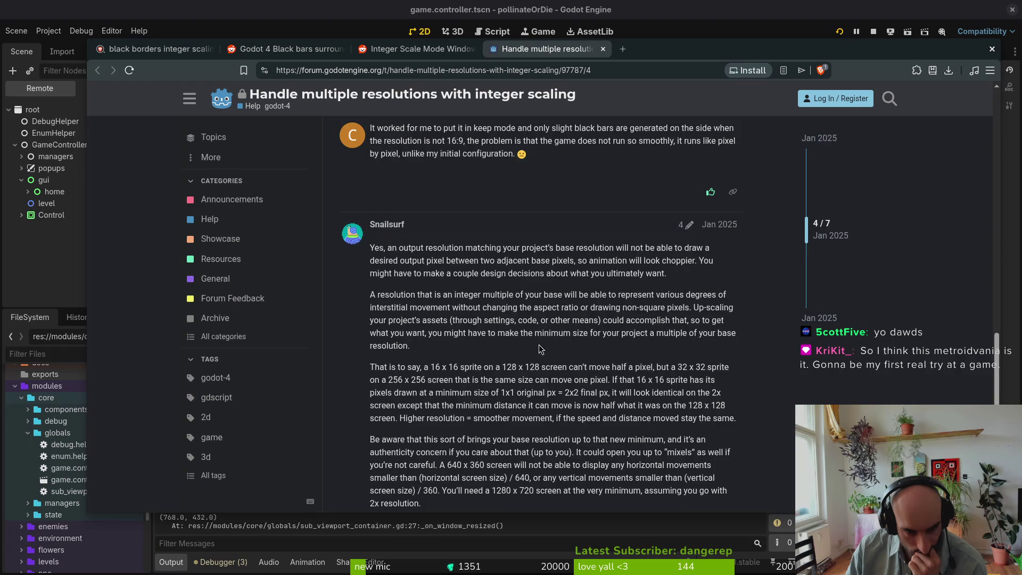
- Read through the forum topic's replies, then switch to the Reddit 'Integer Scale Mode Window.min_size' thread
scroll(536, 343, down, 3)
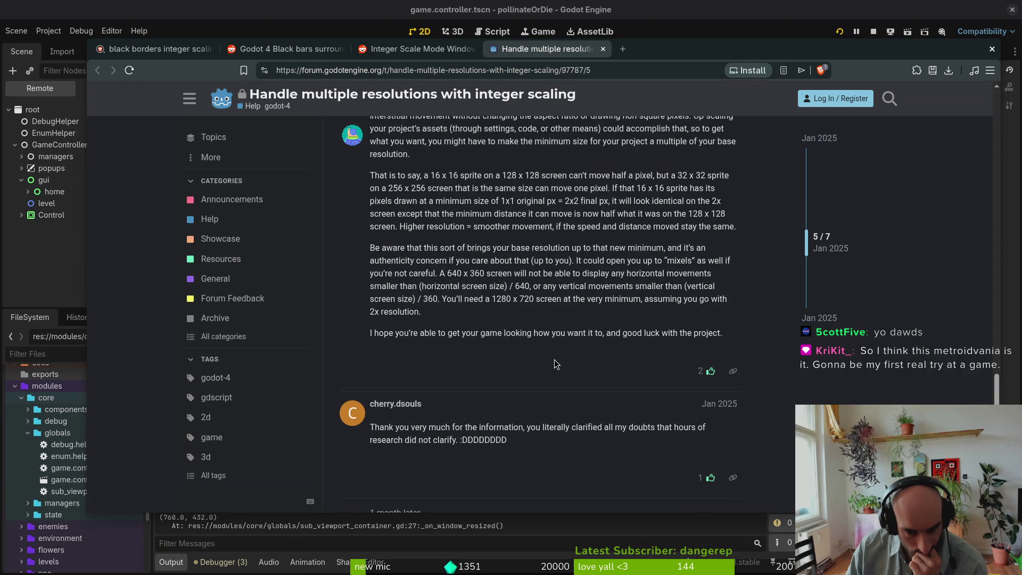
scroll(554, 364, down, 3)
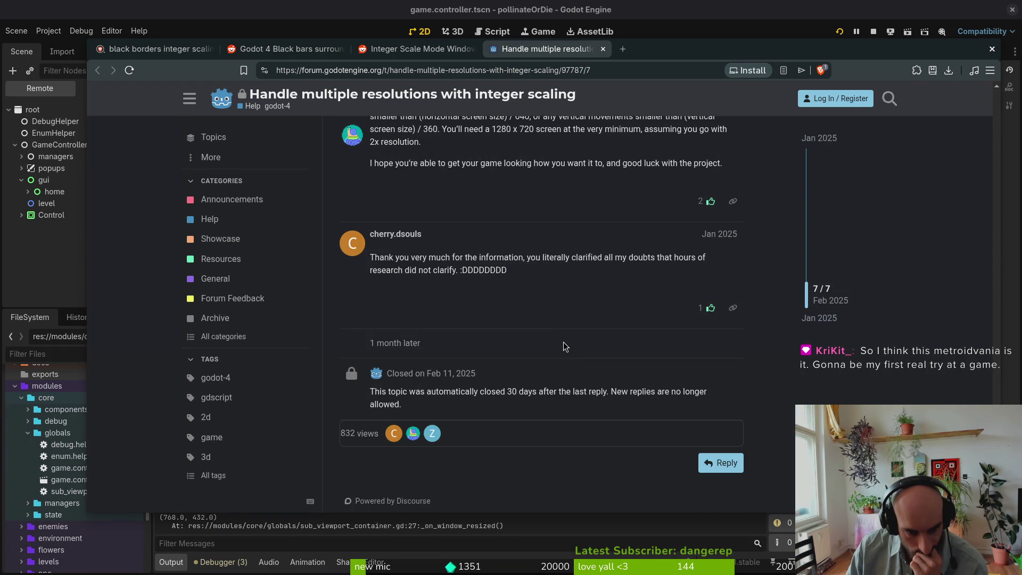
scroll(564, 346, up, 10)
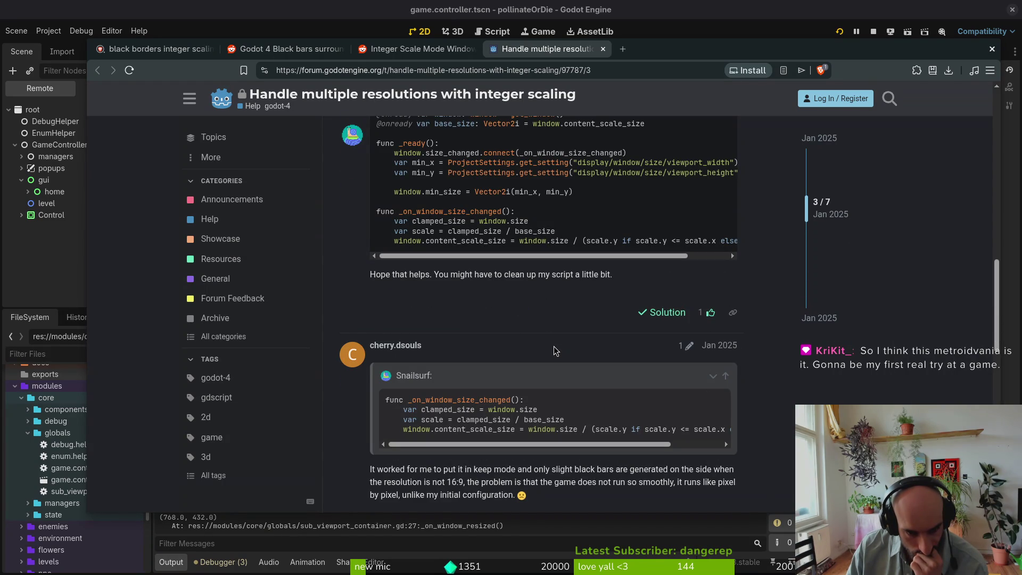
scroll(493, 388, up, 3)
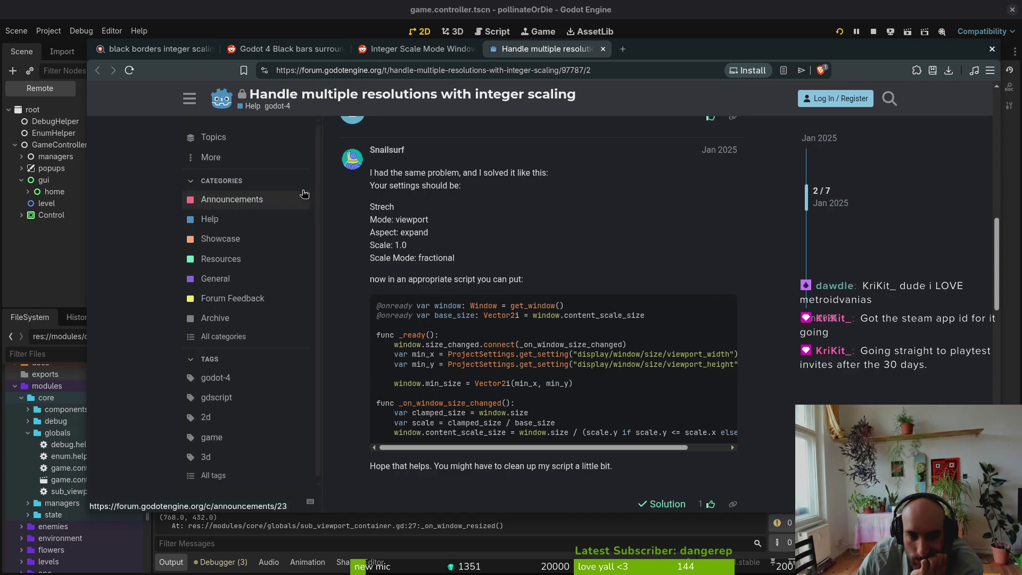
scroll(545, 298, down, 2)
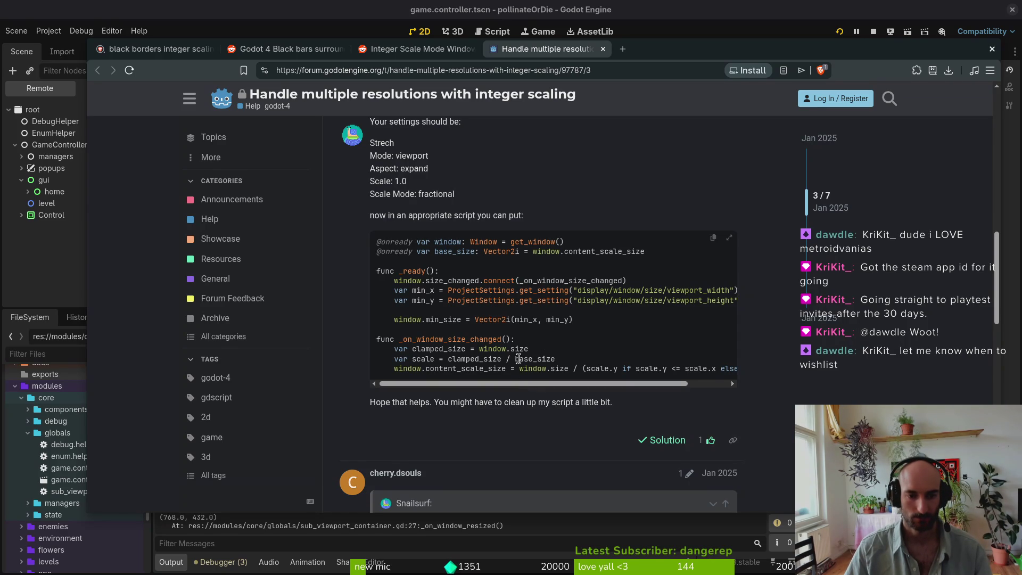
mouse_move(565, 386)
mouse_down()
mouse_move(606, 388)
mouse_move(566, 388)
mouse_up()
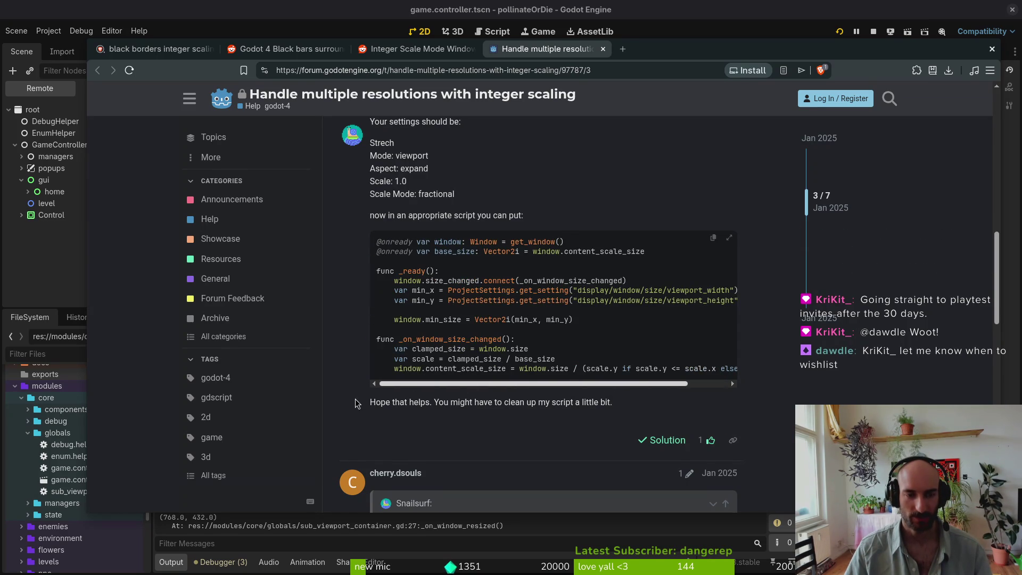
scroll(453, 271, up, 2)
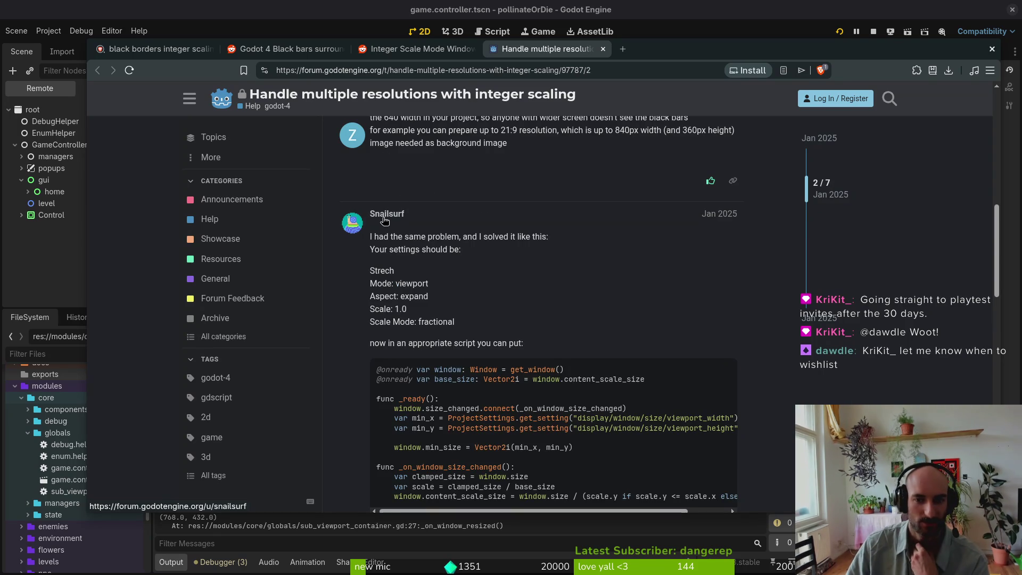
click(432, 50)
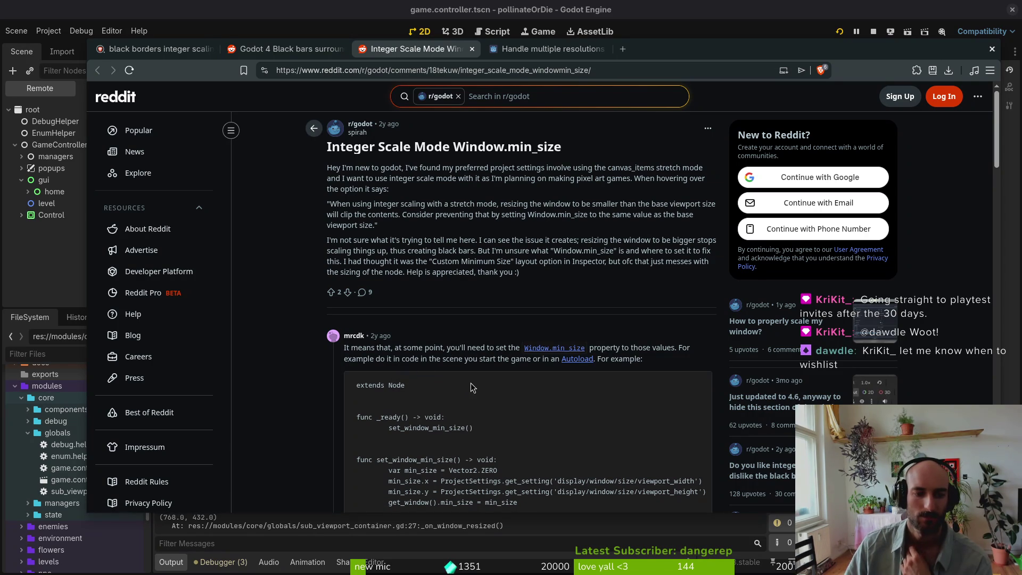
scroll(487, 382, down, 2)
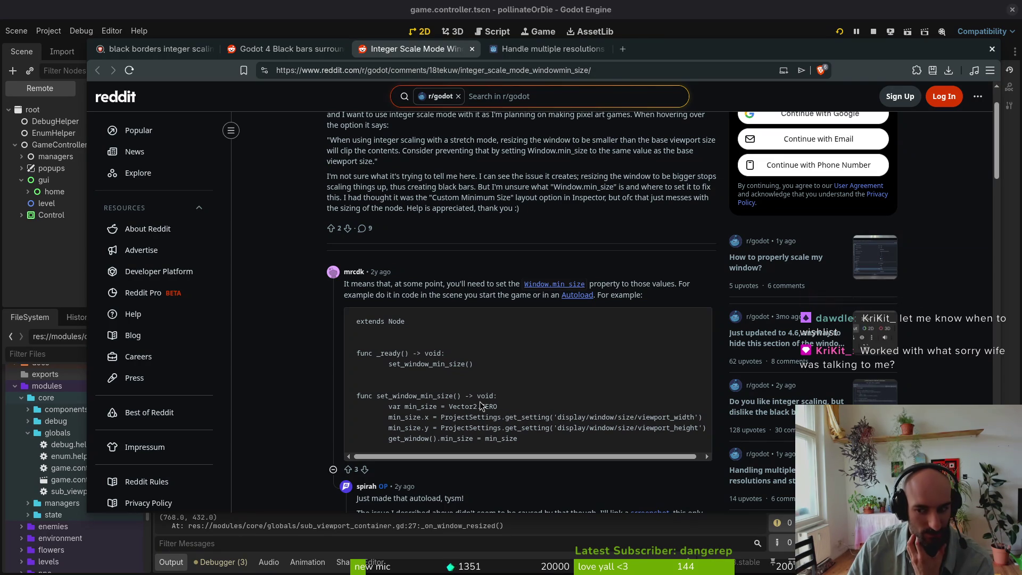
scroll(501, 381, down, 2)
scroll(503, 381, down, 2)
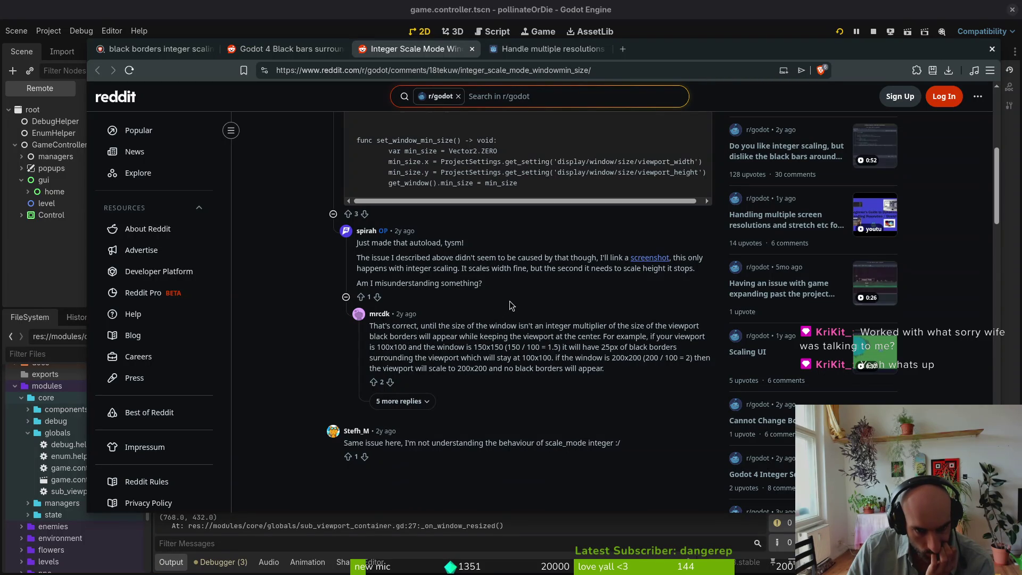
- In the remote tree, expand Control to reveal SubViewportContainer and SubViewport, then inspect the gui node
click(55, 276)
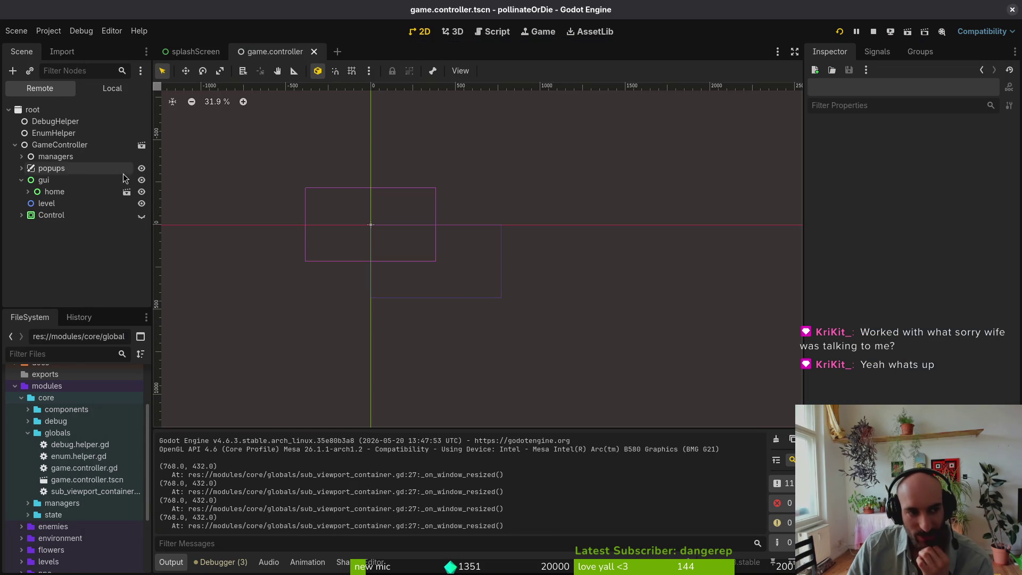
click(21, 217)
click(28, 228)
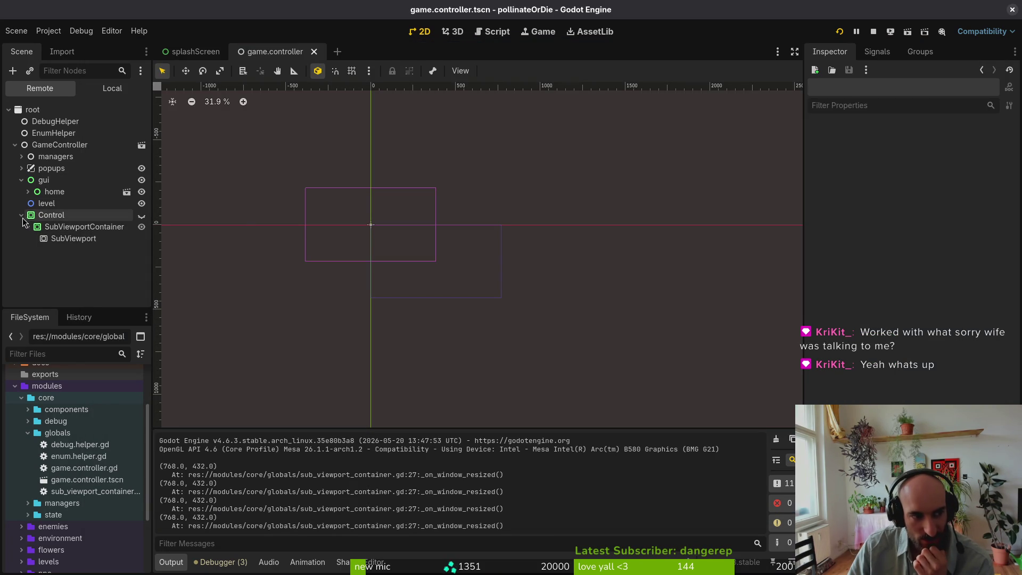
click(21, 184)
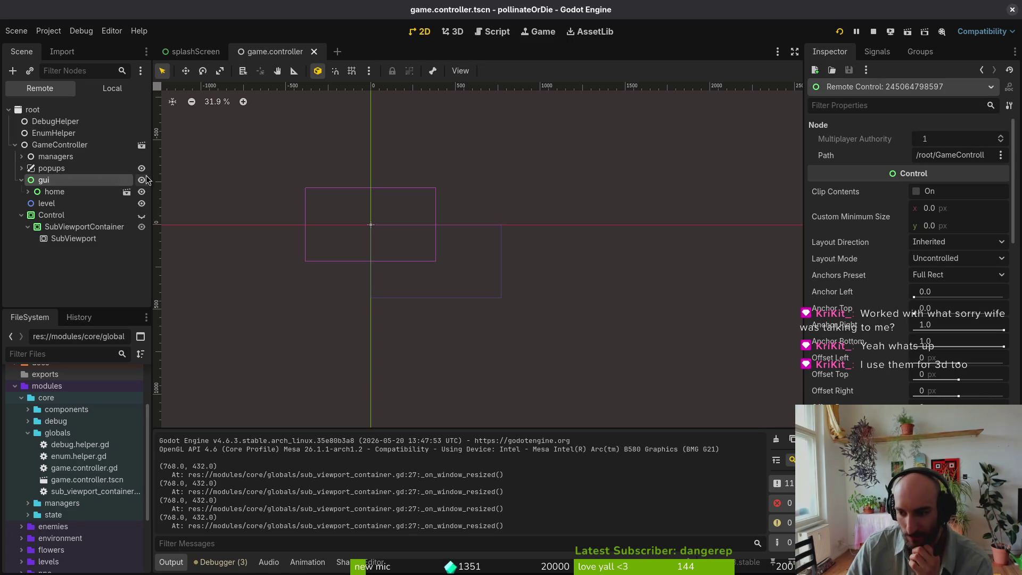
- Set the project's stretch Scale Mode to integer and restart the game
click(49, 31)
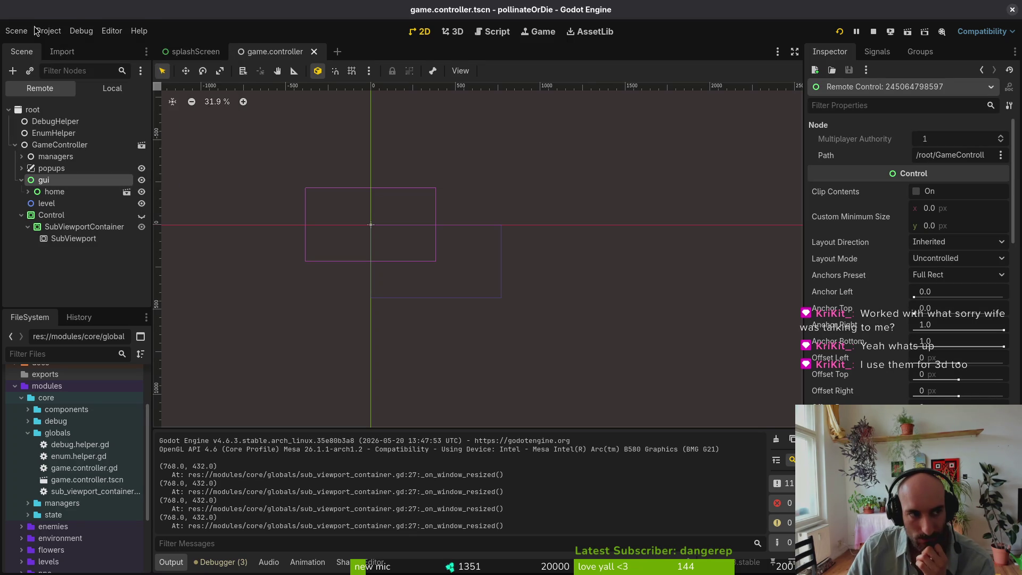
click(58, 46)
scroll(640, 281, down, 10)
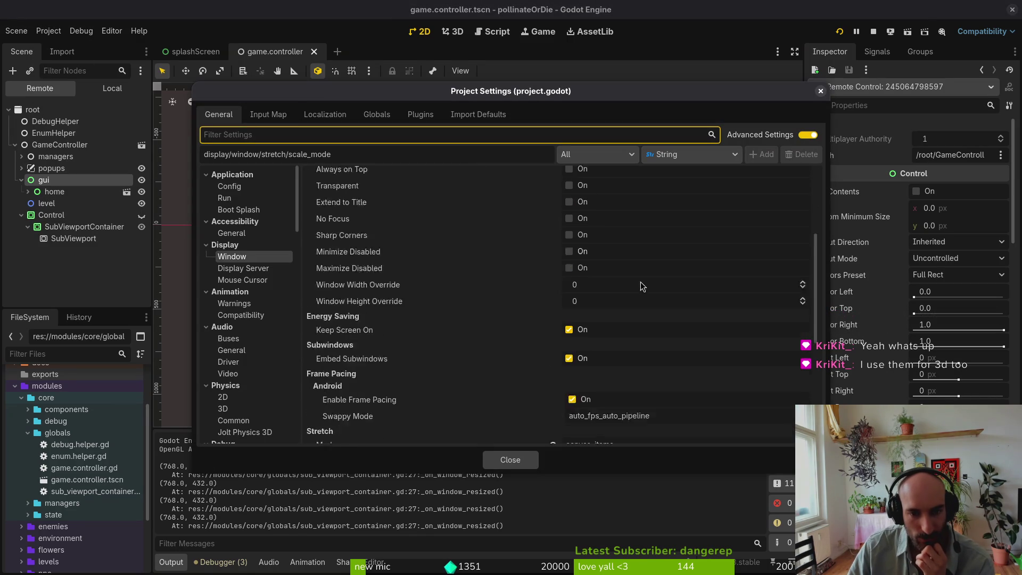
click(591, 393)
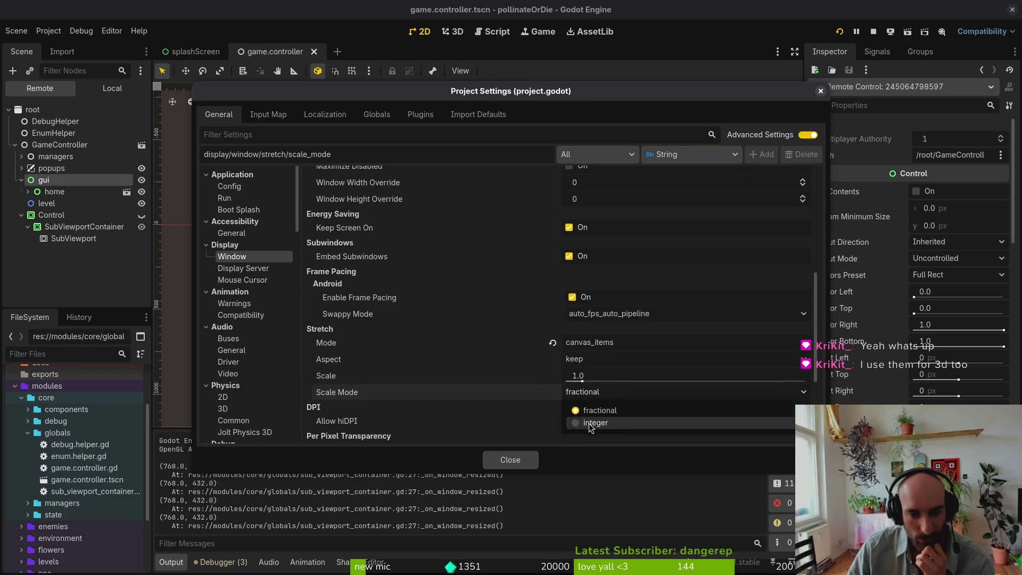
click(589, 422)
click(510, 459)
click(841, 32)
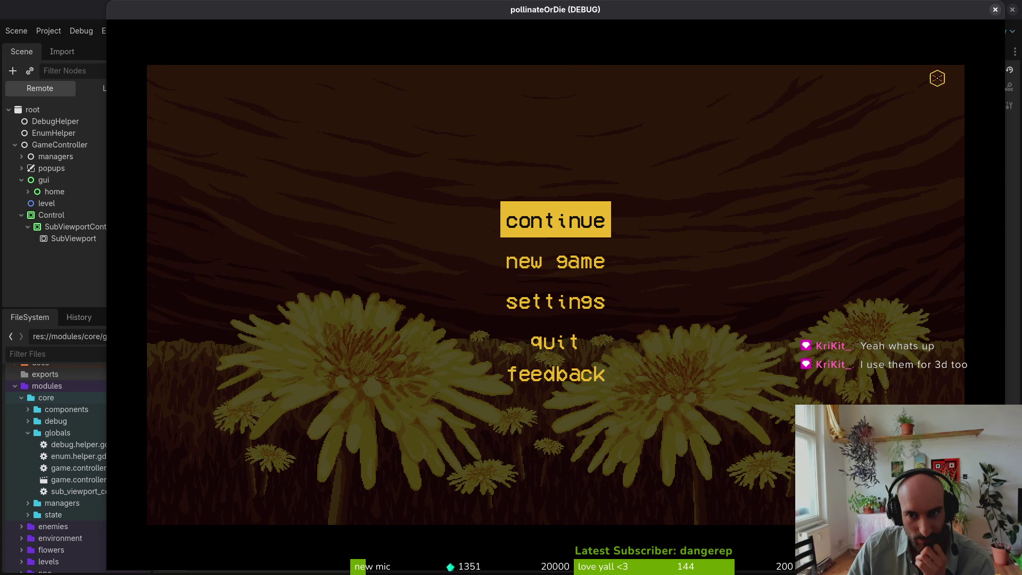
- Maximize the game window to test integer scaling, then close the game
click(919, 32)
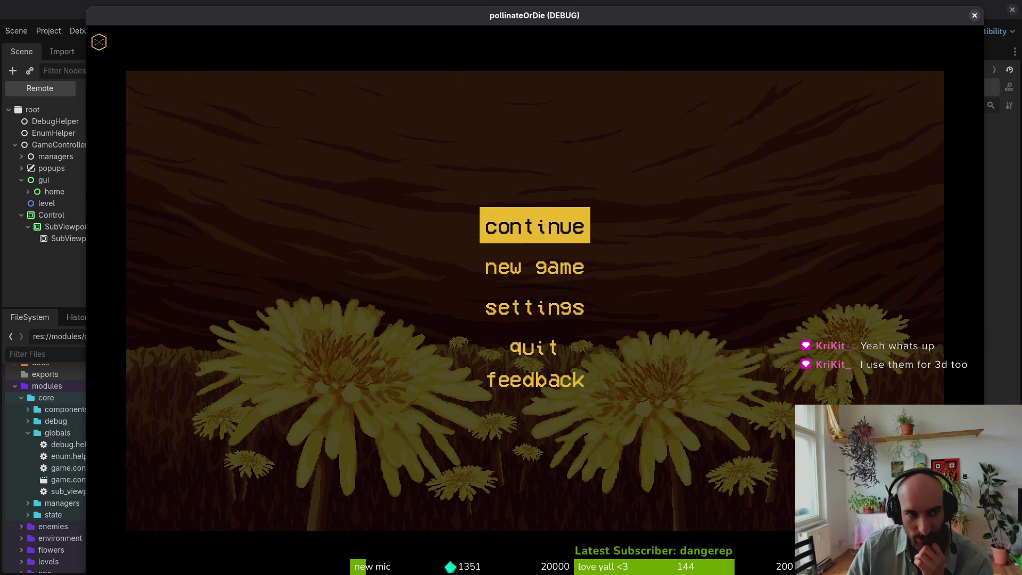
double_click(282, 17)
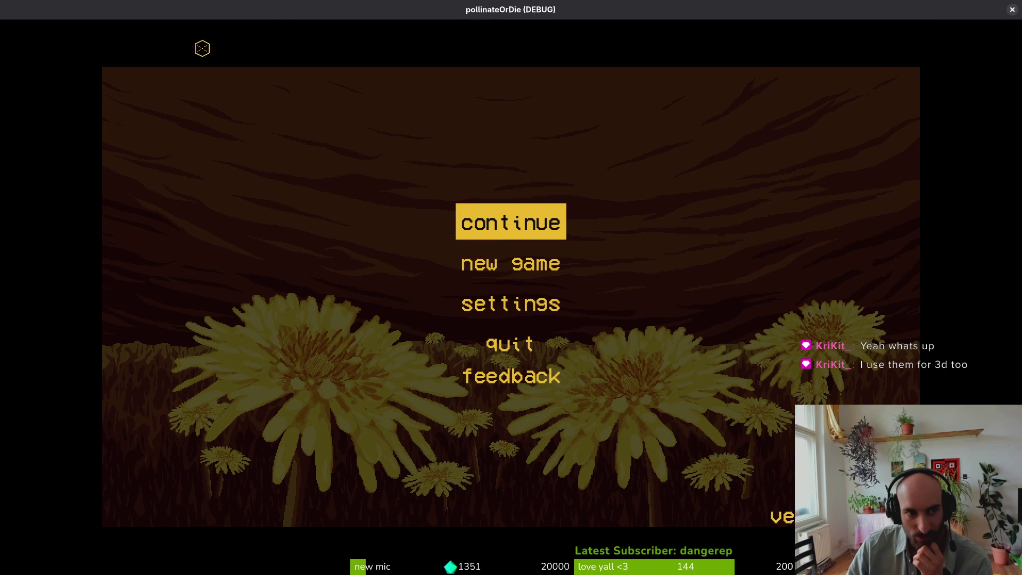
click(1013, 10)
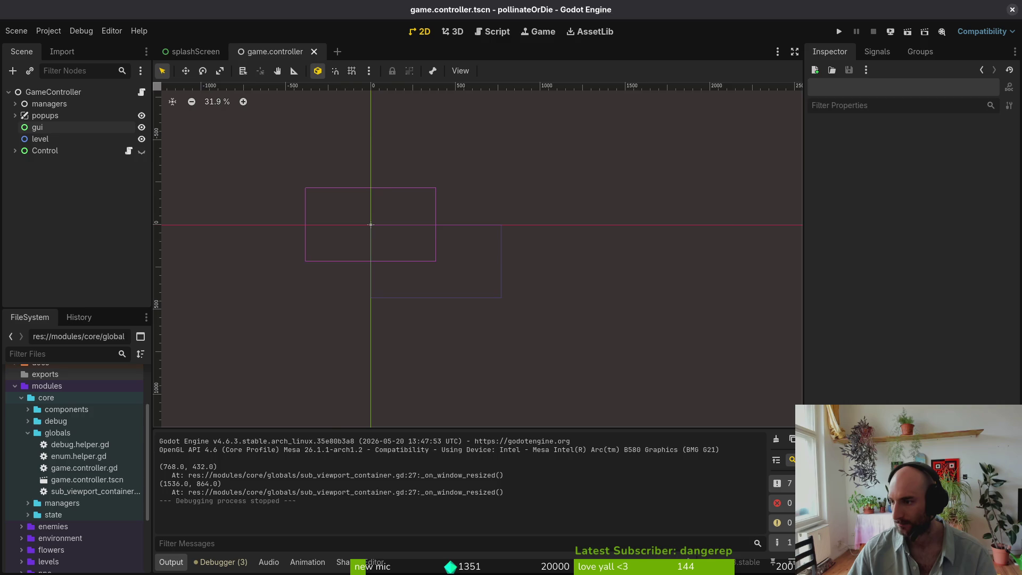
- Return to the browser and scroll through the Reddit thread
key(alt+Tab)
scroll(521, 250, up, 5)
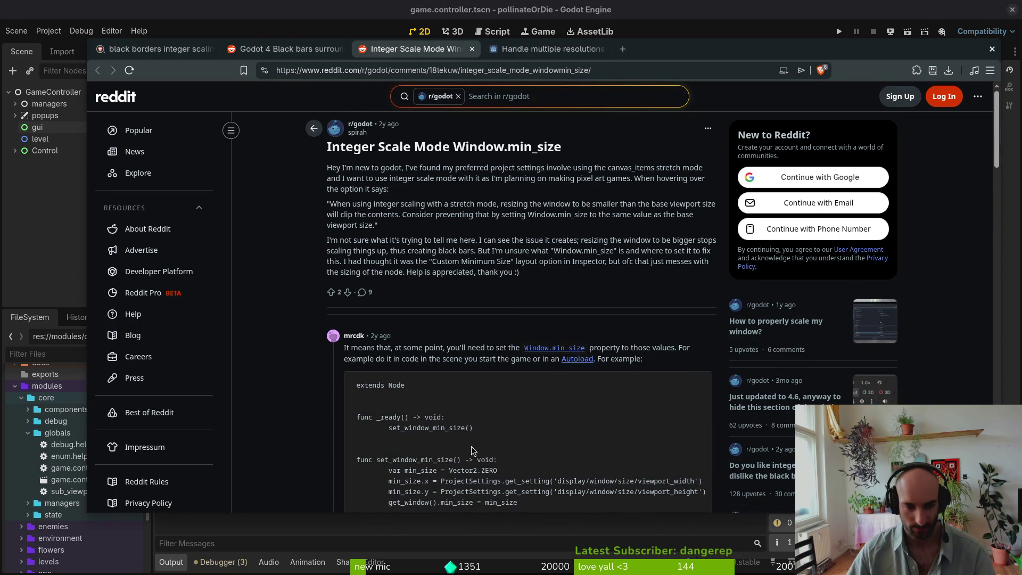
scroll(470, 454, down, 1)
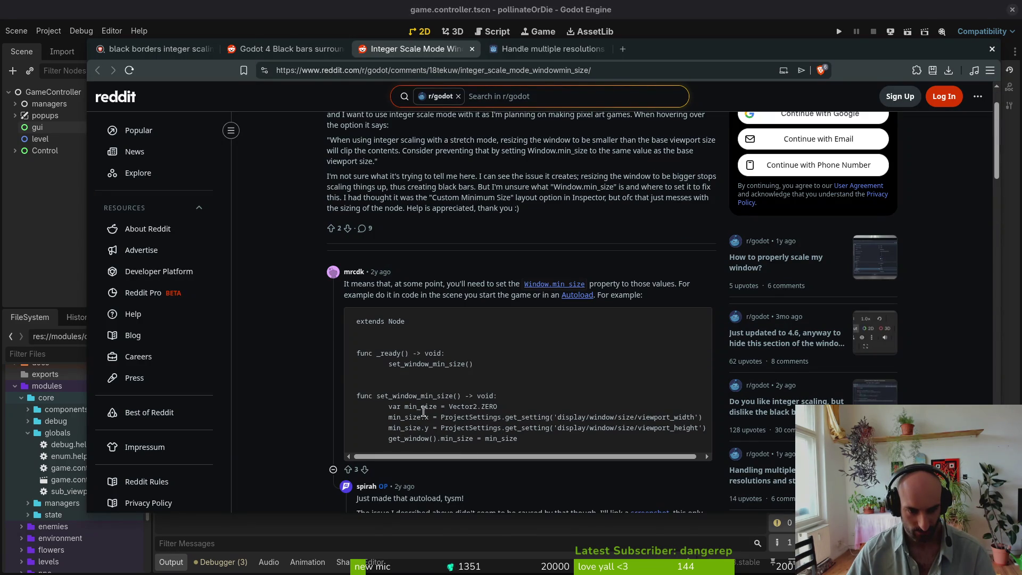
scroll(526, 422, down, 2)
scroll(459, 276, up, 3)
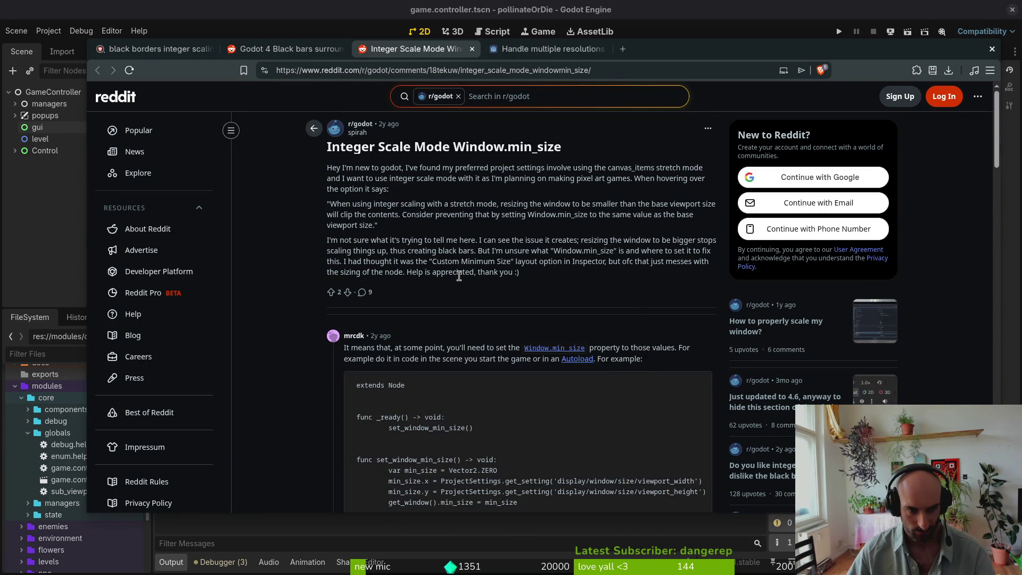
- Review the posted script in the forum's integer-scaling topic, then go back to Godot
key(ctrl+Tab)
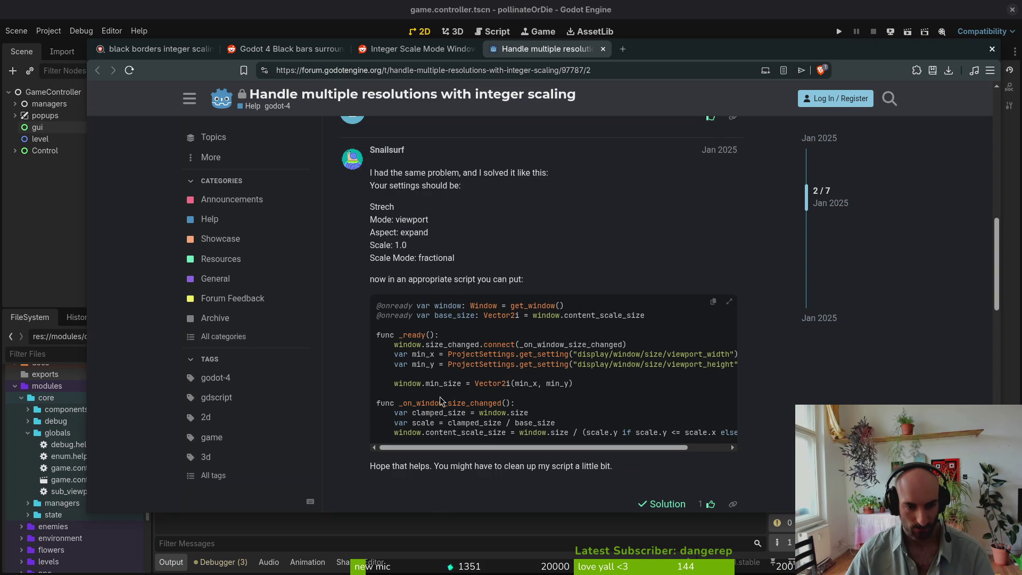
mouse_move(377, 305)
mouse_down()
mouse_move(517, 405)
mouse_move(751, 449)
mouse_move(360, 288)
mouse_move(429, 333)
mouse_move(308, 351)
mouse_up()
click(419, 359)
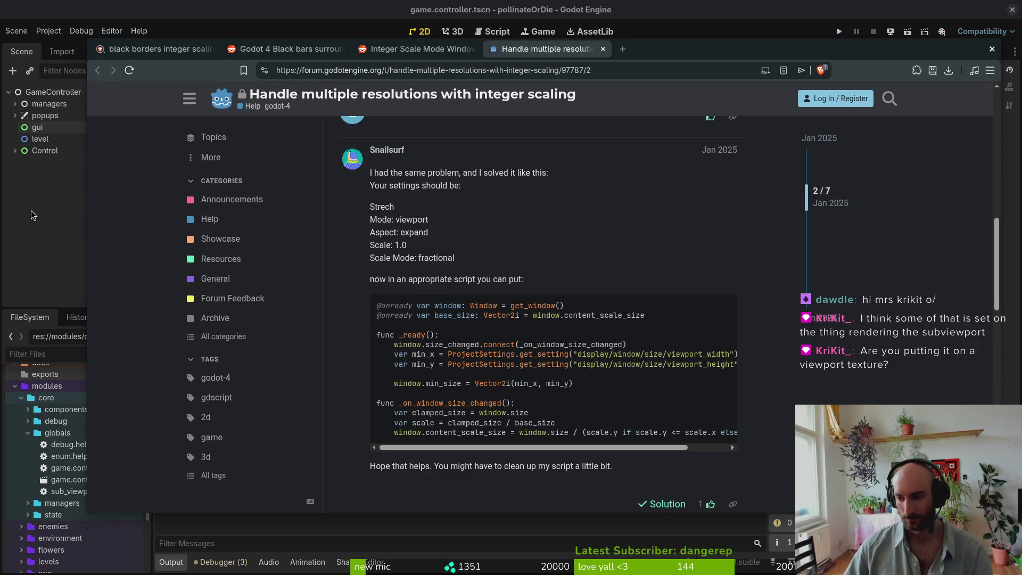
click(47, 219)
- Move the gui and level nodes under the SubViewport
click(15, 150)
click(52, 176)
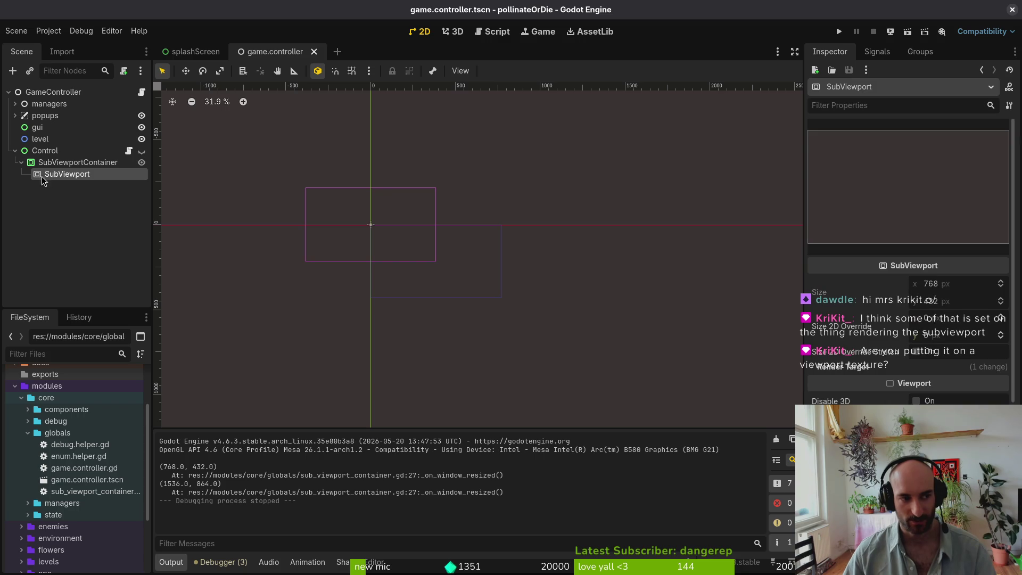
click(41, 139)
shift+click(46, 128)
drag(46, 128, 59, 174)
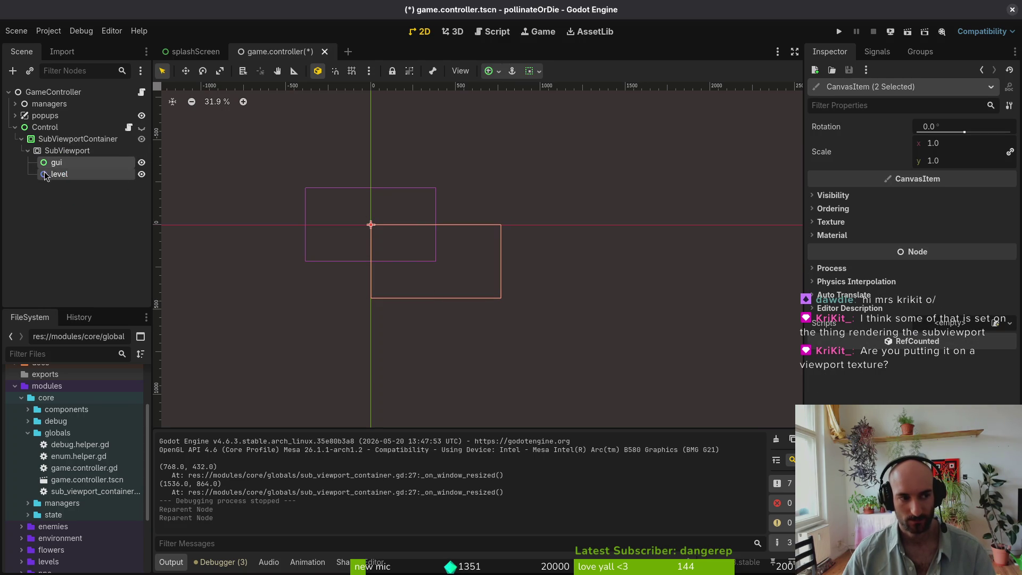
click(53, 151)
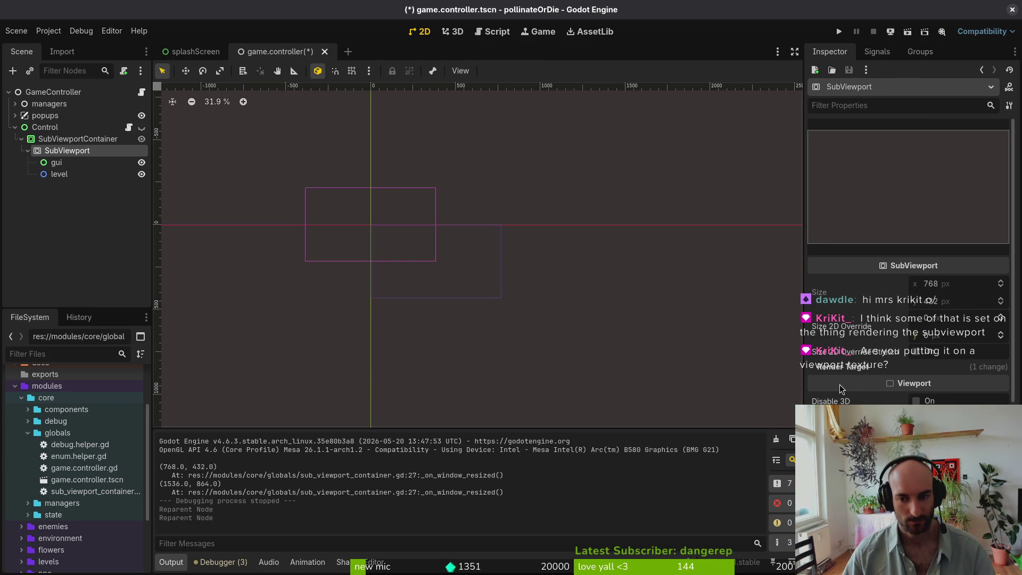
- Inspect the SubViewport's Canvas Items properties and the SubViewportContainer's settings
scroll(894, 335, down, 5)
scroll(894, 334, up, 5)
scroll(894, 319, down, 5)
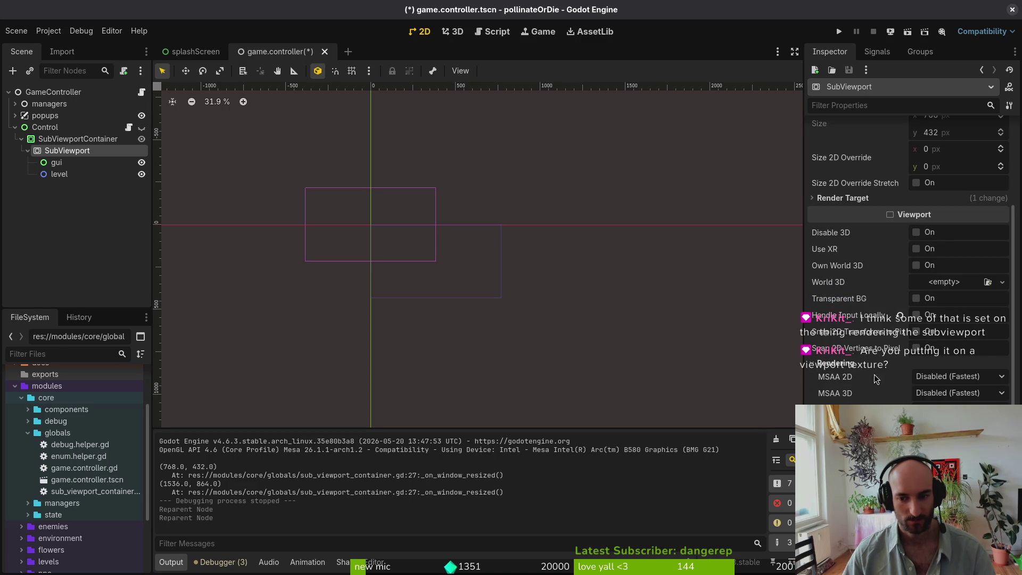
click(847, 403)
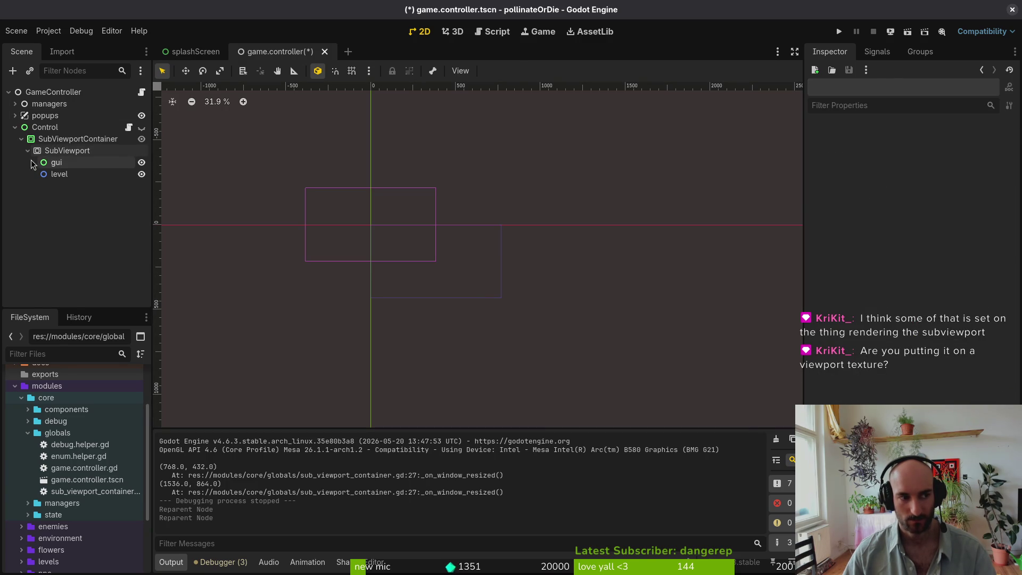
click(77, 139)
click(85, 156)
- Search 'view' in Add Child Node to compare Viewport and SubViewport, cancel, then select SubViewportContainer
key(ctrl+a)
text(view)
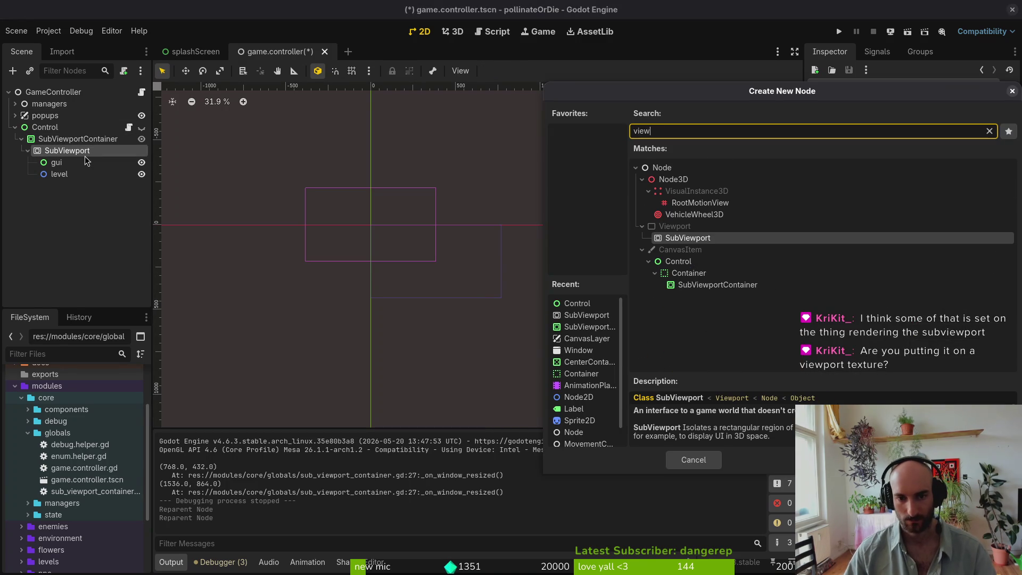
key(Up)
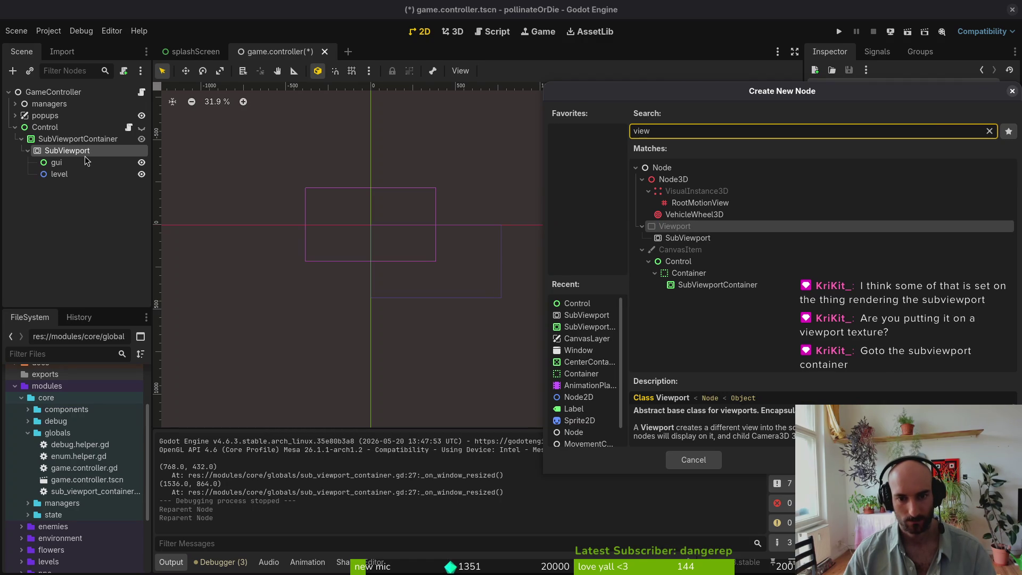
key(Down)
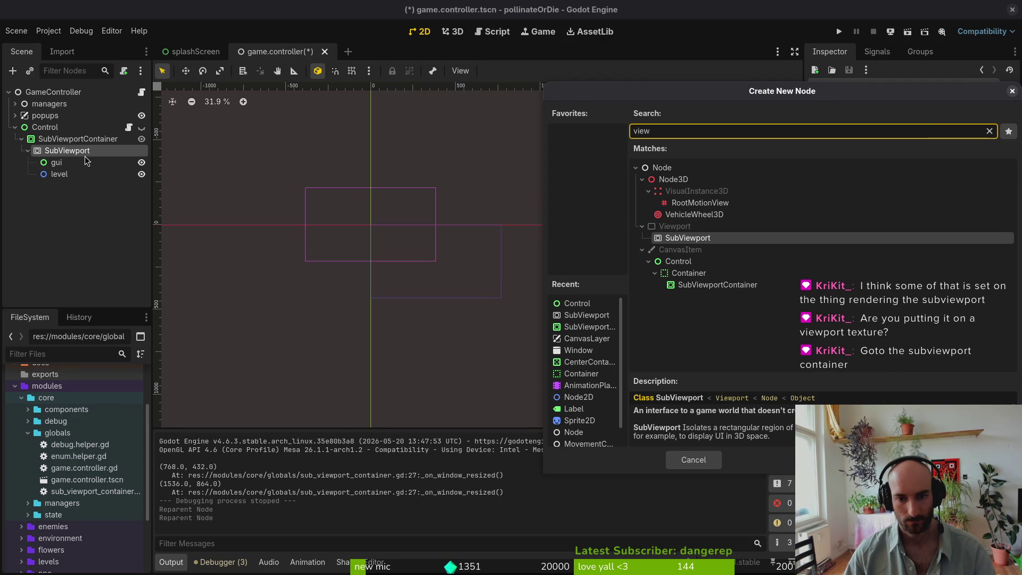
key(Escape)
click(77, 139)
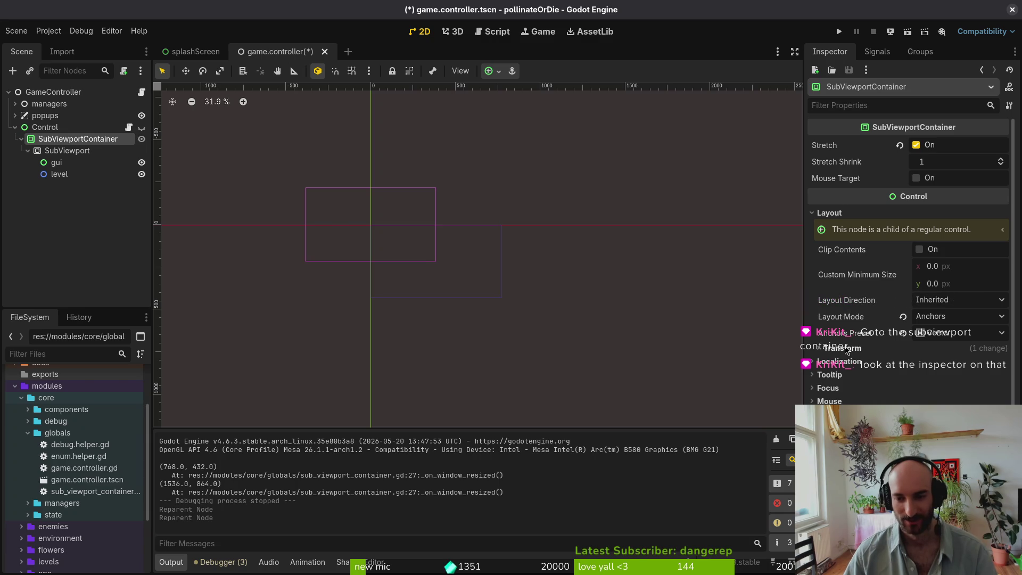
click(924, 337)
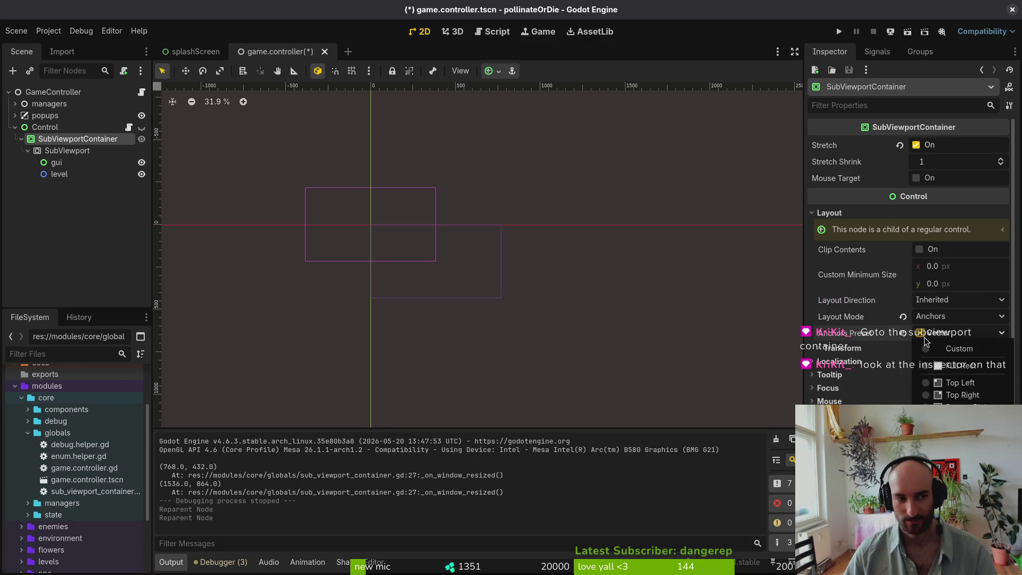
click(62, 129)
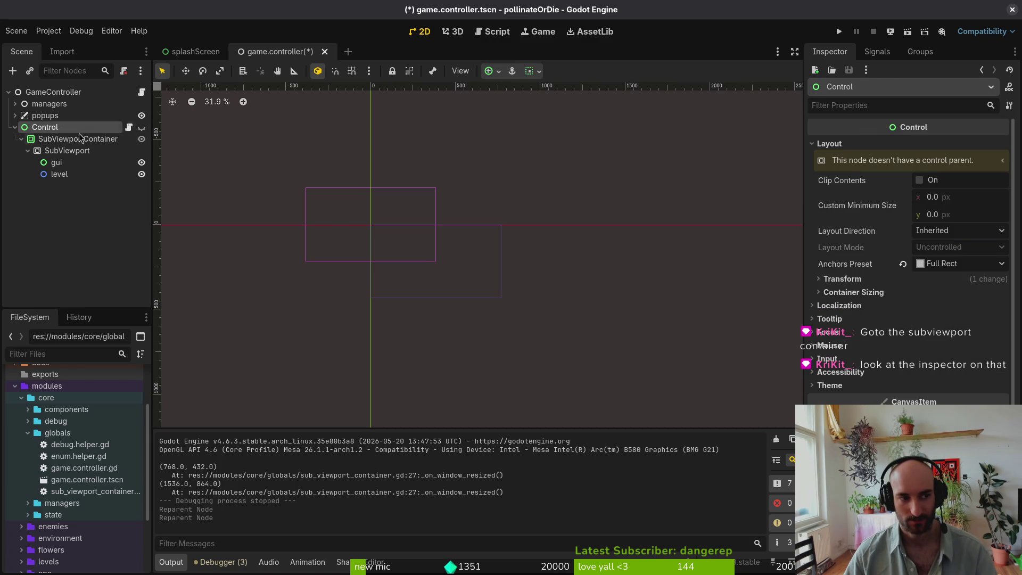
click(142, 127)
click(43, 140)
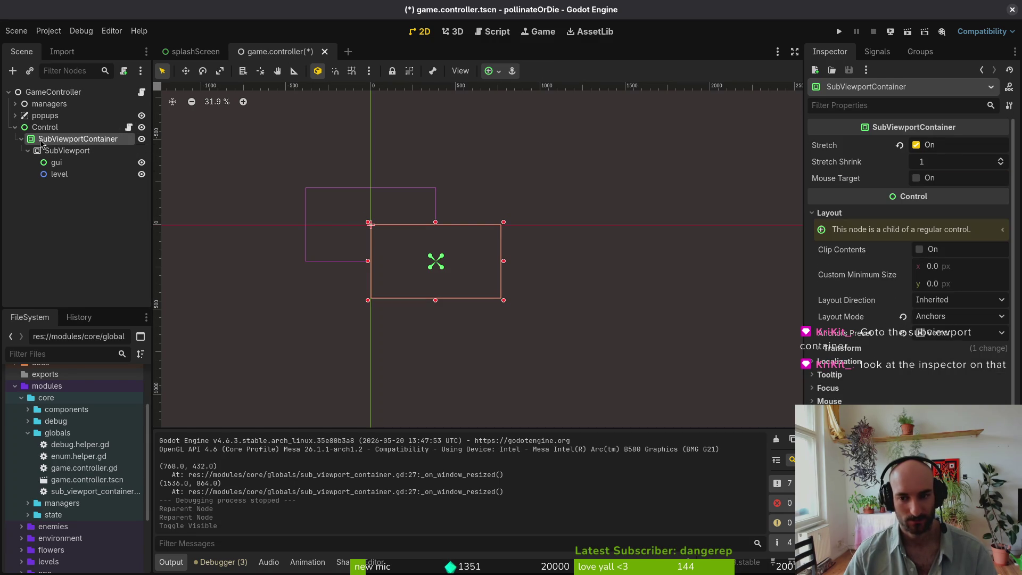
click(958, 332)
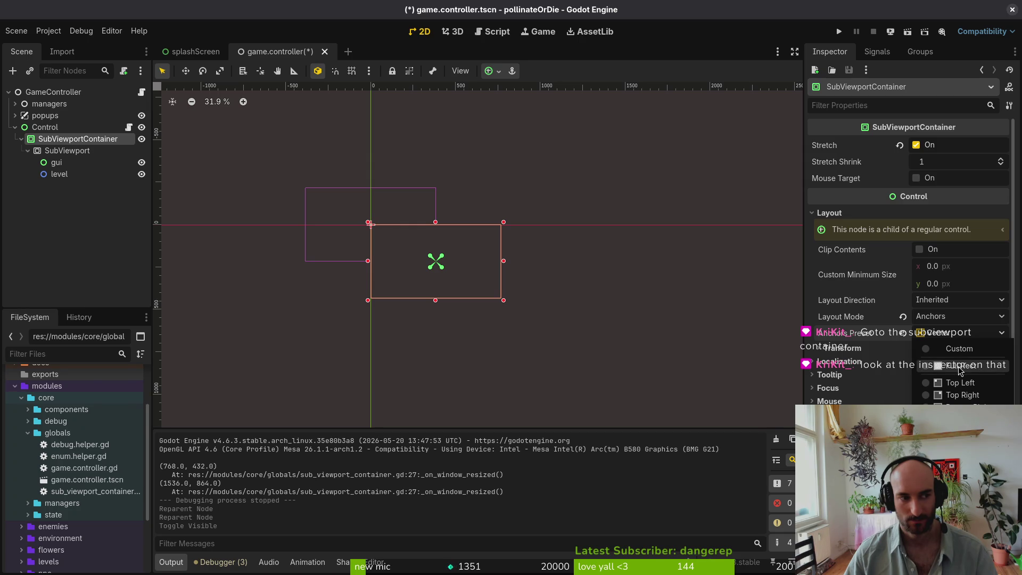
click(46, 131)
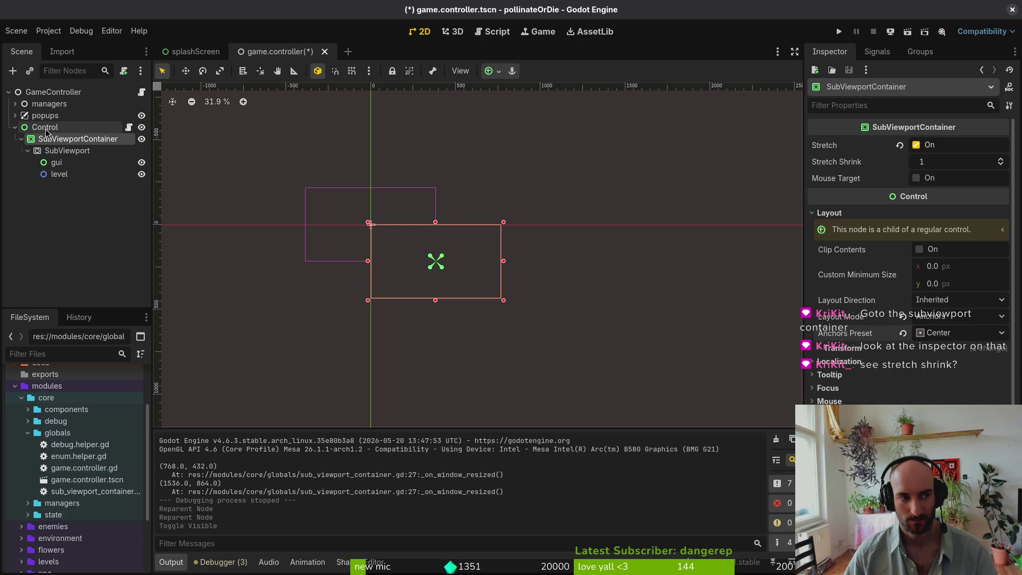
click(47, 133)
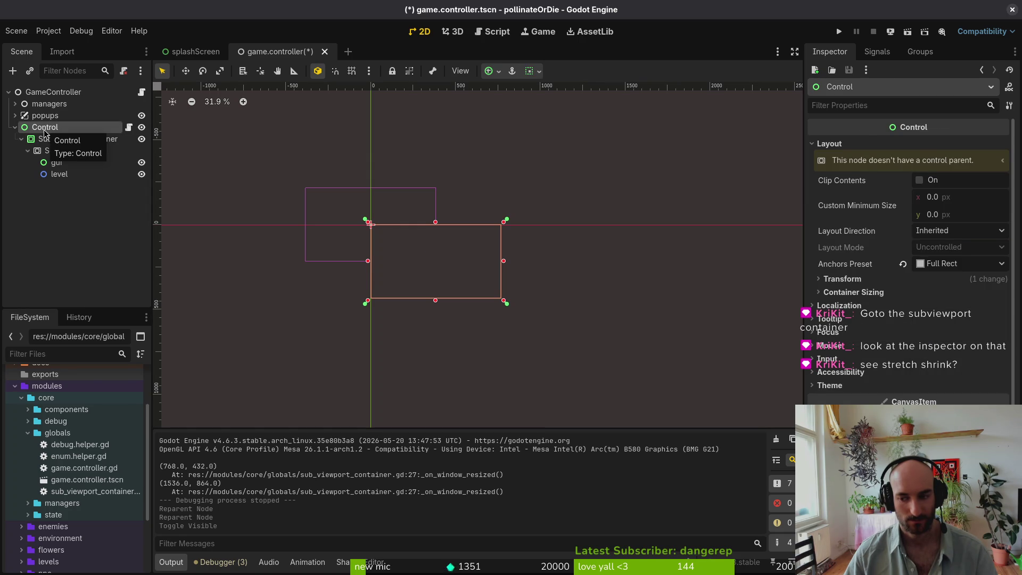
click(47, 139)
mouse_move(865, 163)
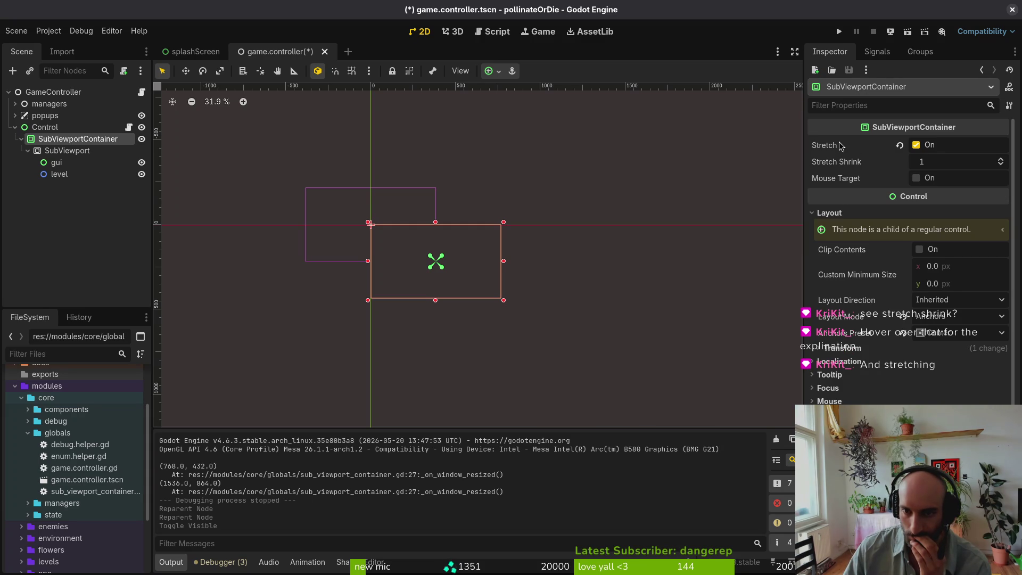
mouse_move(837, 147)
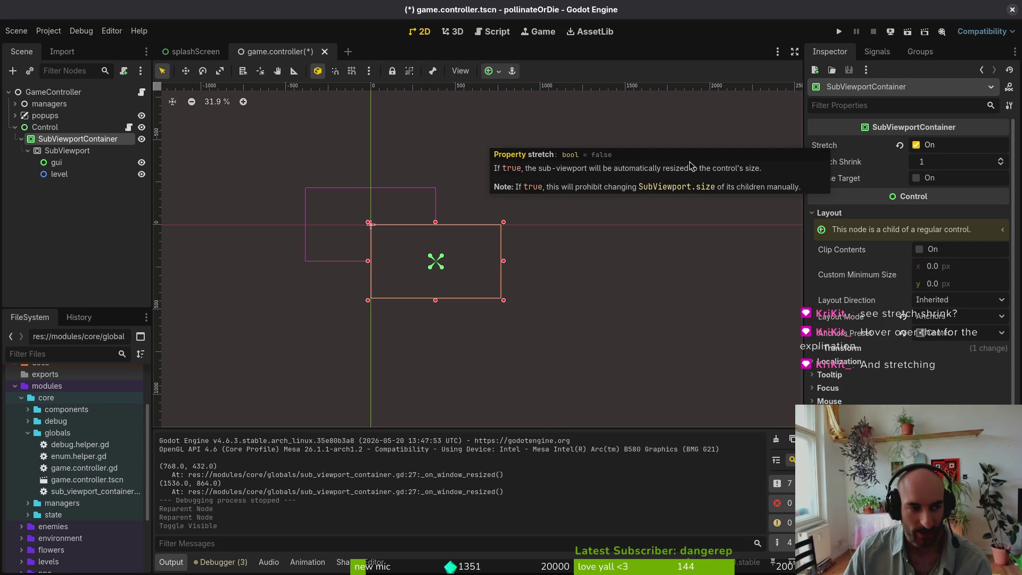
click(60, 154)
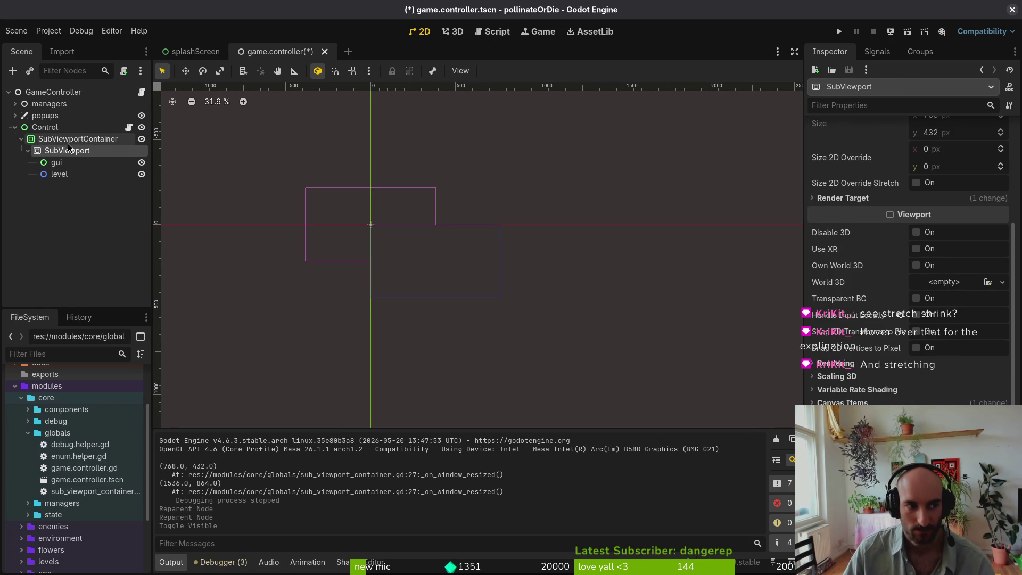
click(63, 140)
click(67, 151)
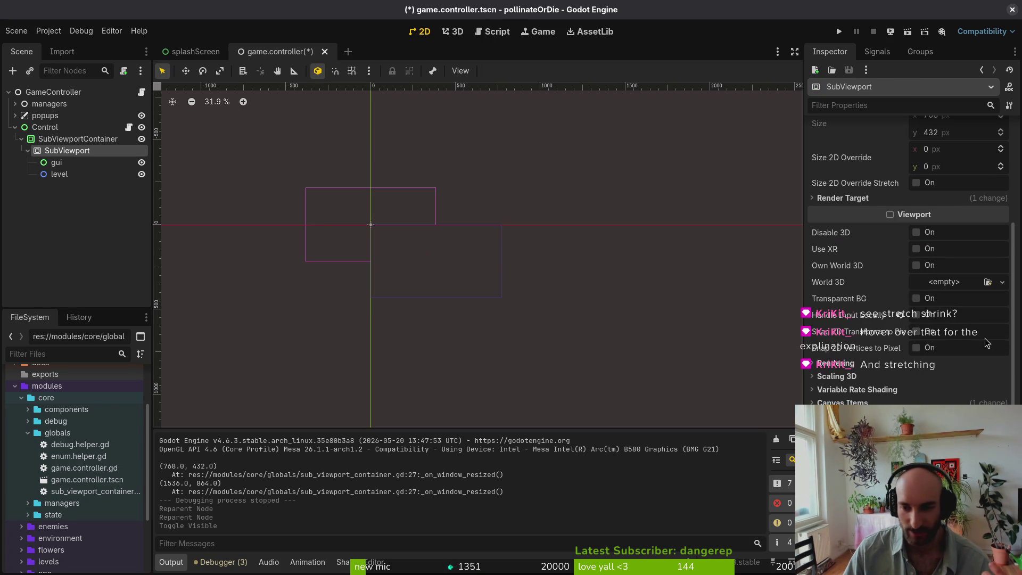
scroll(905, 239, down, 2)
scroll(908, 298, up, 5)
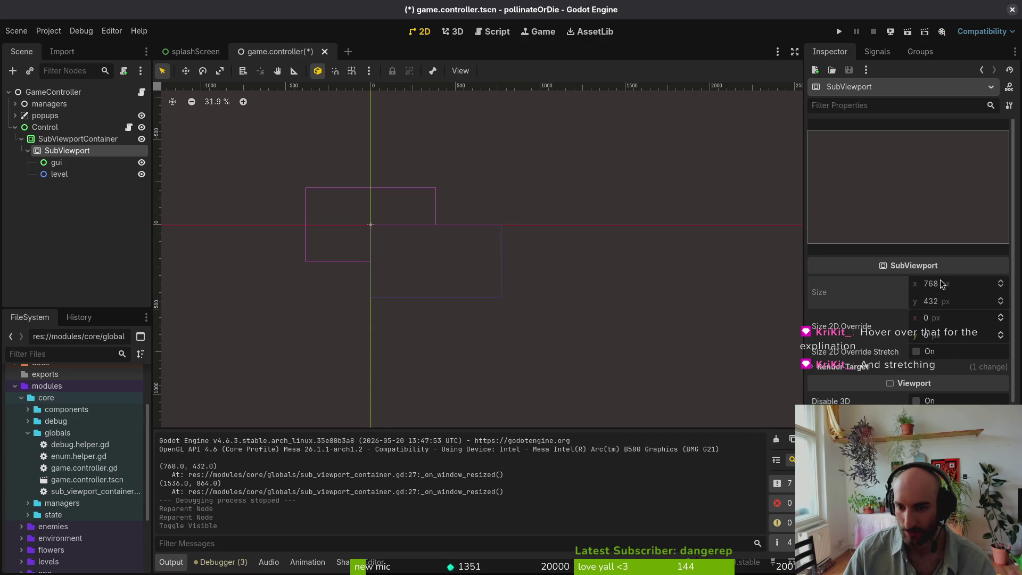
click(78, 139)
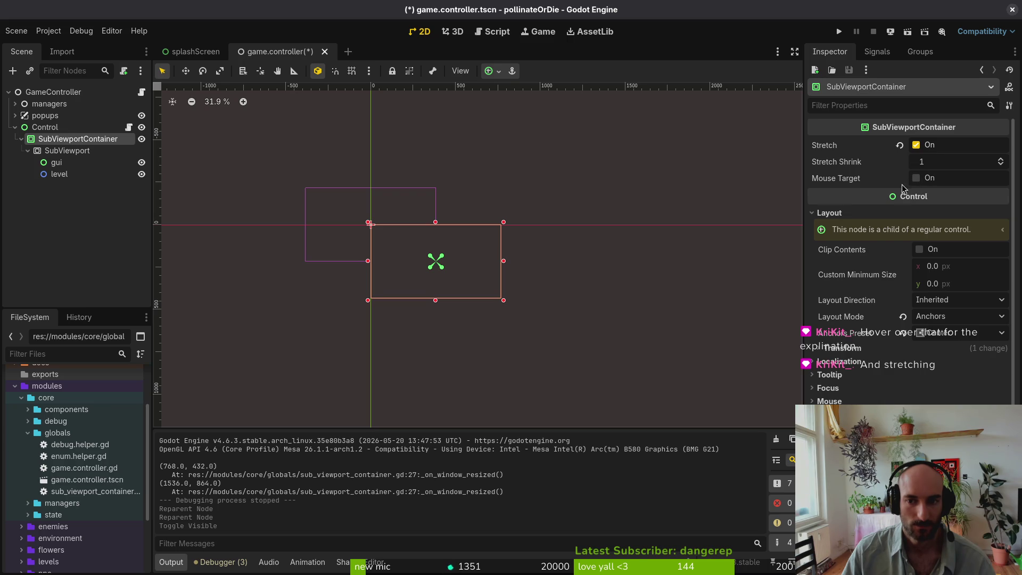
mouse_move(824, 183)
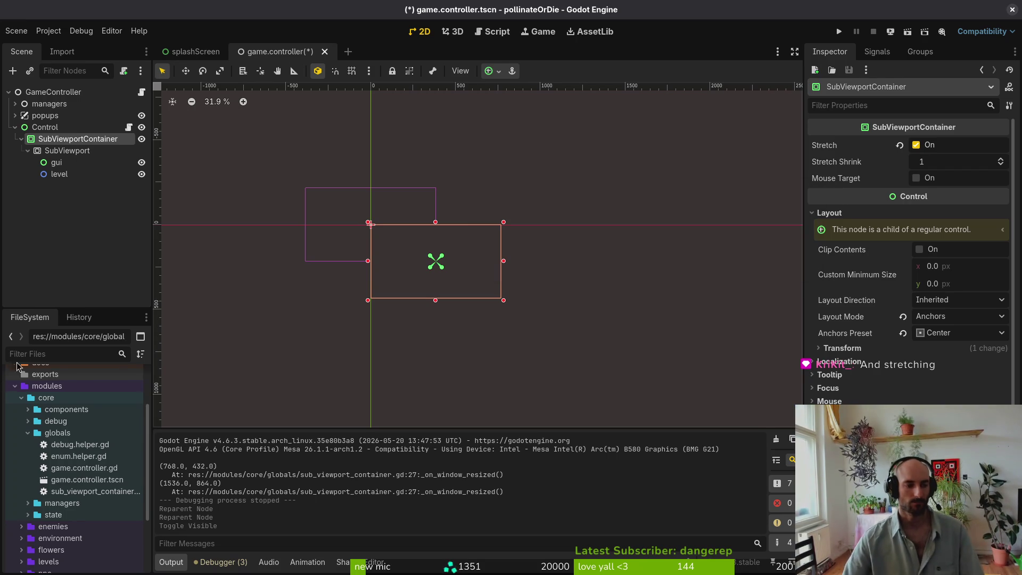
- Save and run the game, resize its window between smaller and larger sizes, then close it
click(839, 32)
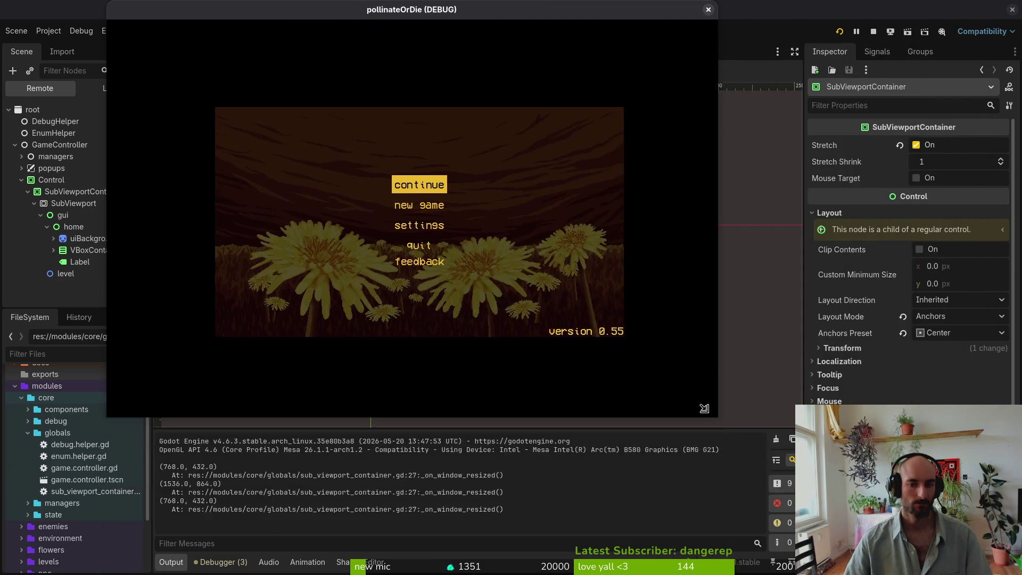
drag(704, 408, 852, 479)
mouse_move(983, 573)
mouse_down()
mouse_move(889, 554)
mouse_move(950, 558)
mouse_move(724, 421)
mouse_move(935, 548)
mouse_move(723, 421)
mouse_move(798, 564)
mouse_move(851, 434)
mouse_move(680, 335)
mouse_move(677, 295)
mouse_up()
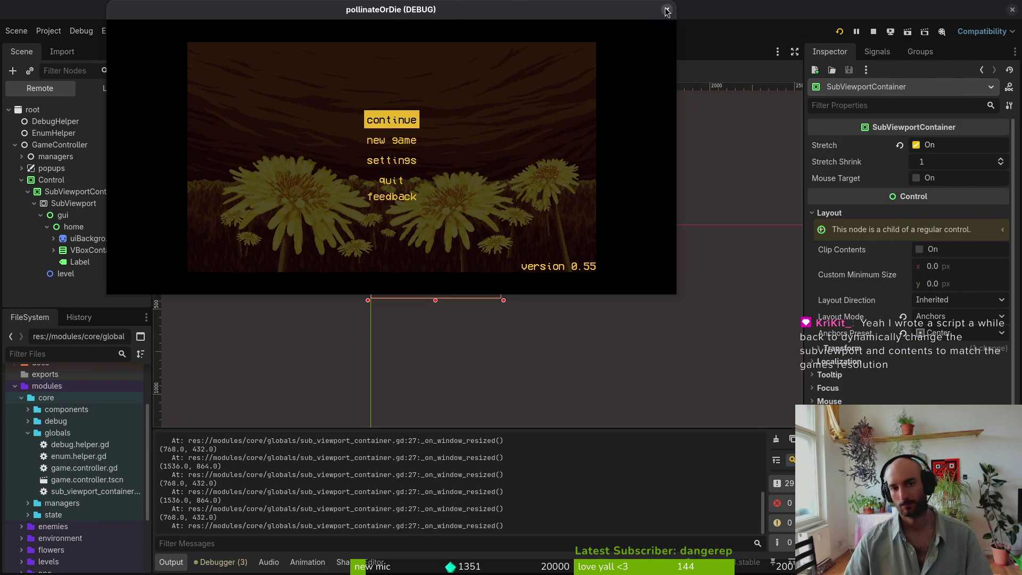
click(668, 10)
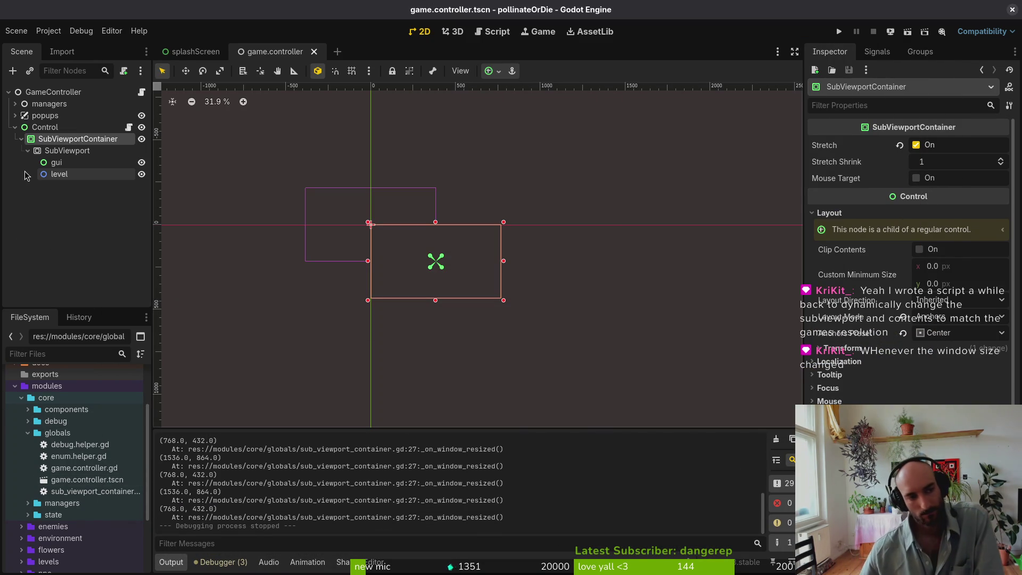
click(58, 34)
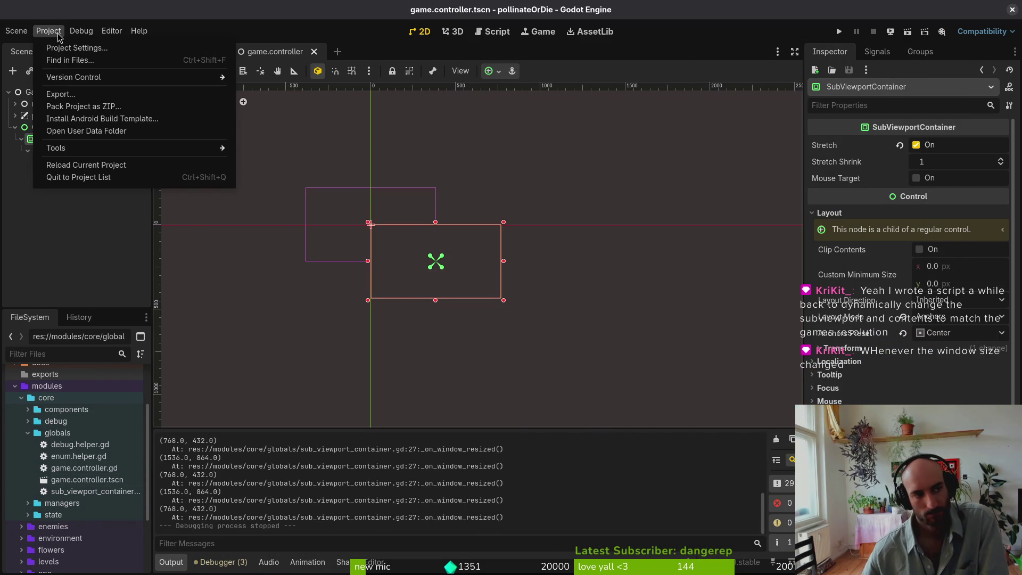
- Change the project's stretch Scale Mode from integer to fractional
click(57, 34)
click(53, 32)
click(77, 48)
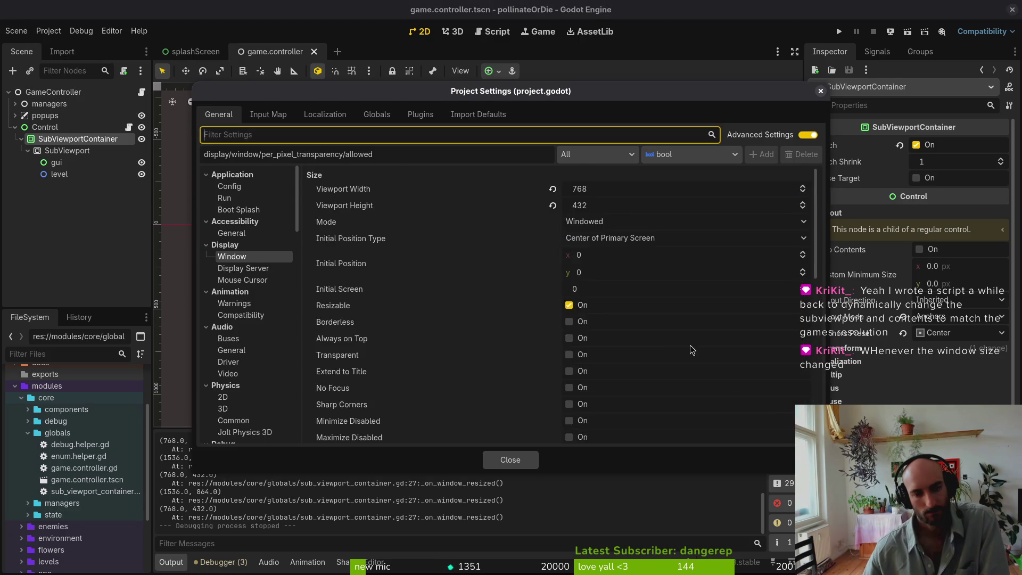
click(606, 426)
click(610, 442)
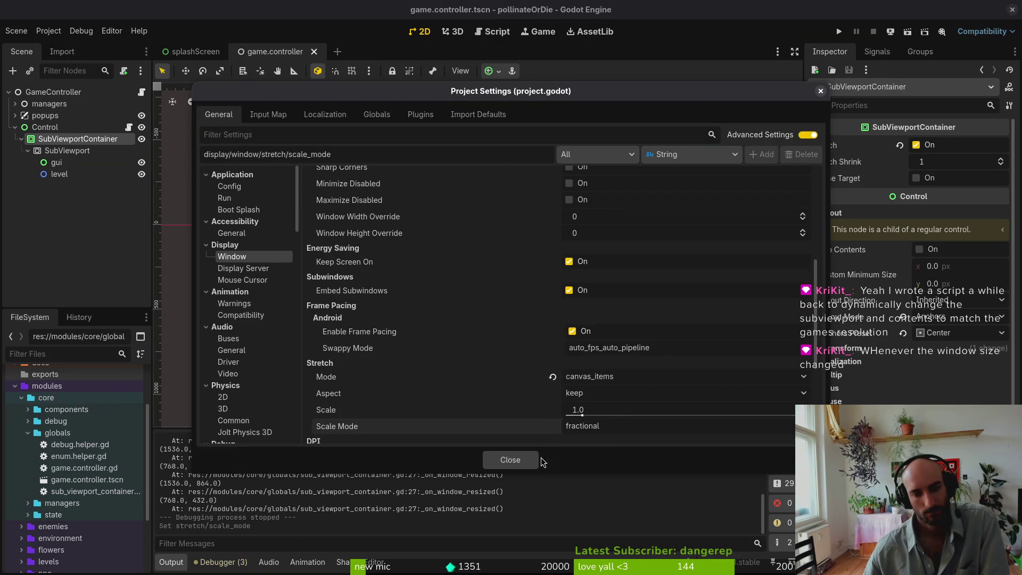
click(510, 466)
- Reopen Project Settings, confirm the window Mode stays Windowed, and close
click(51, 31)
click(58, 49)
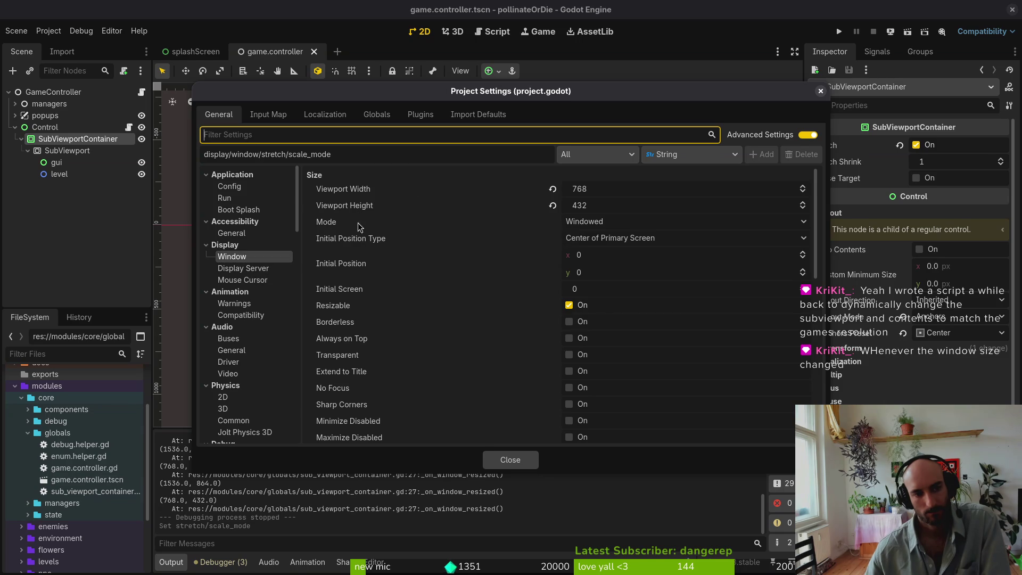
click(637, 225)
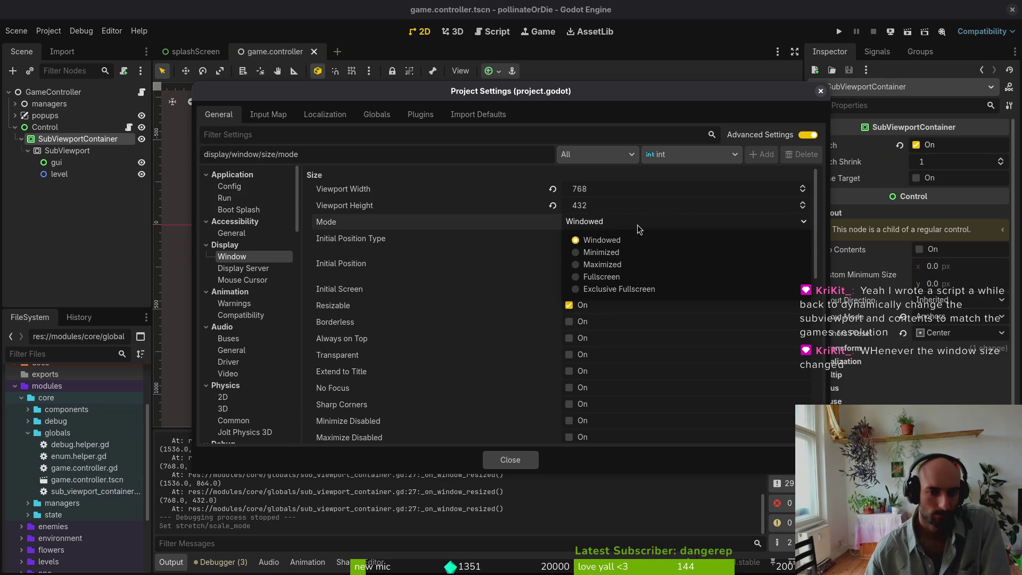
click(638, 227)
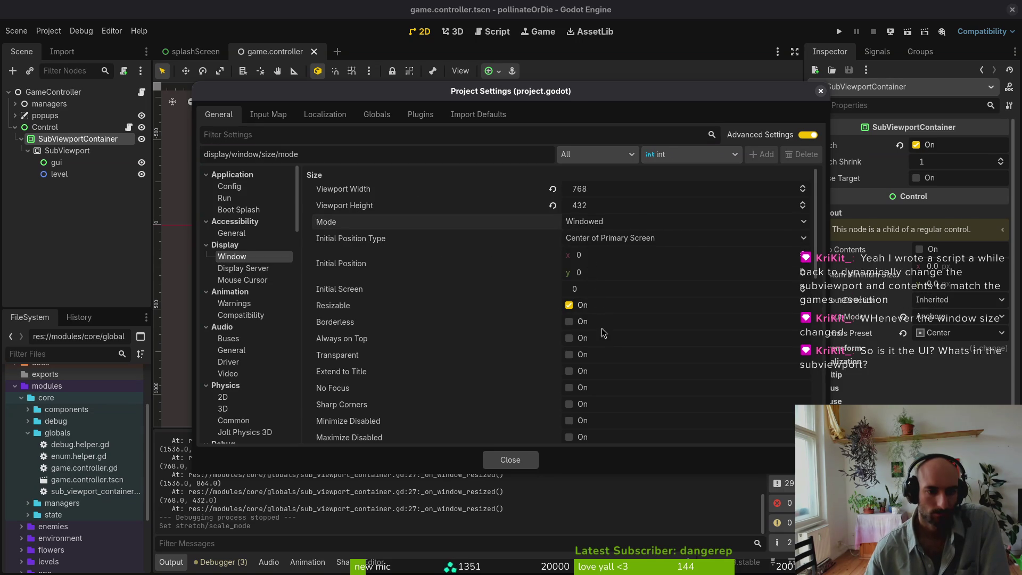
mouse_move(331, 310)
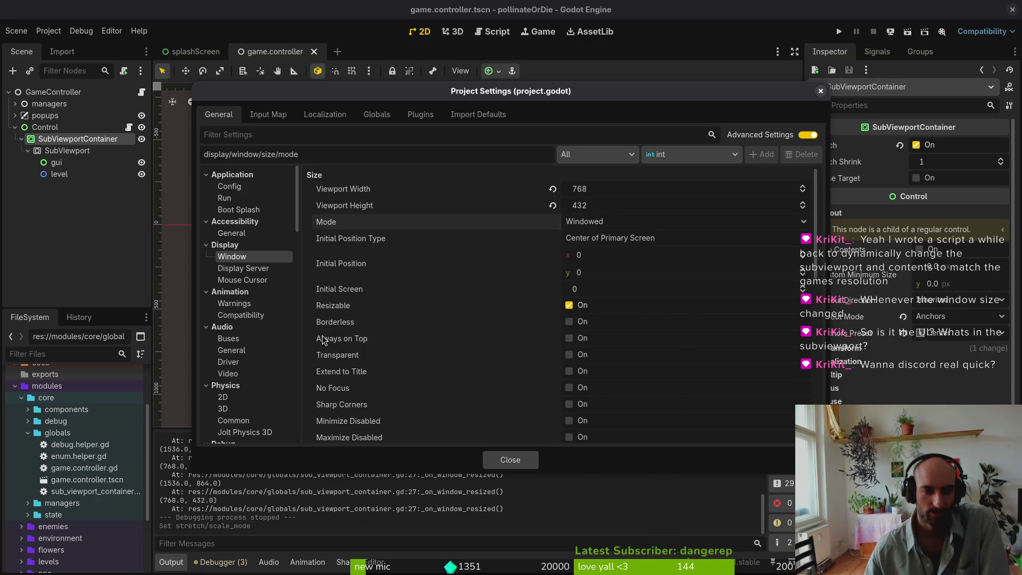
click(503, 460)
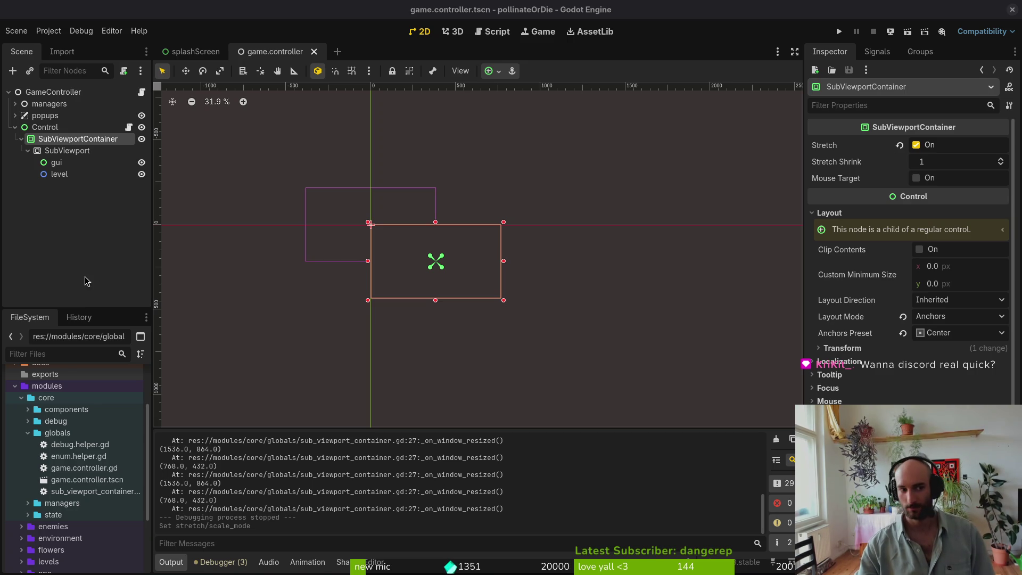
- Collapse the SubViewport, run a quick test of the game, and close it
click(31, 154)
click(28, 152)
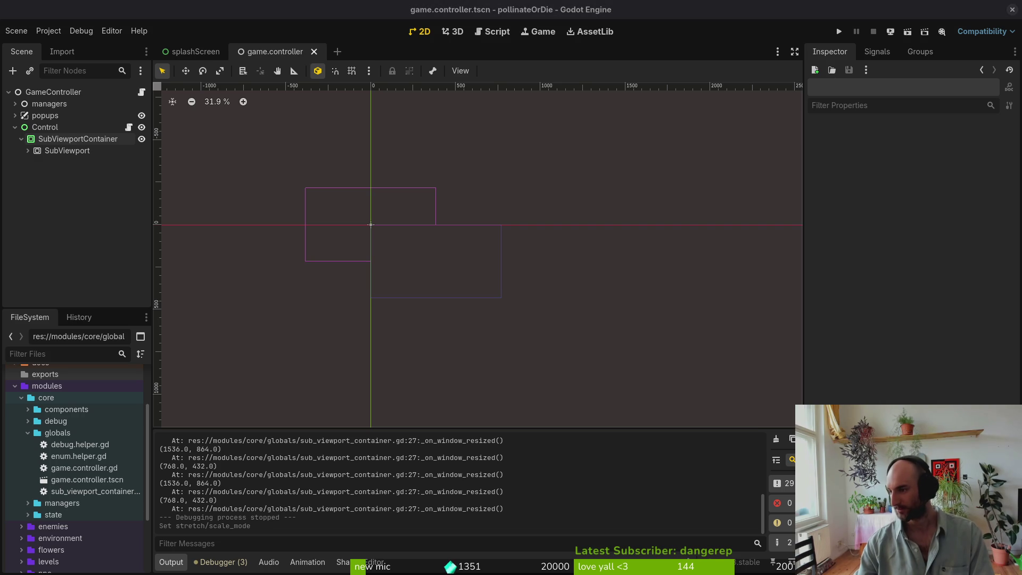
click(839, 32)
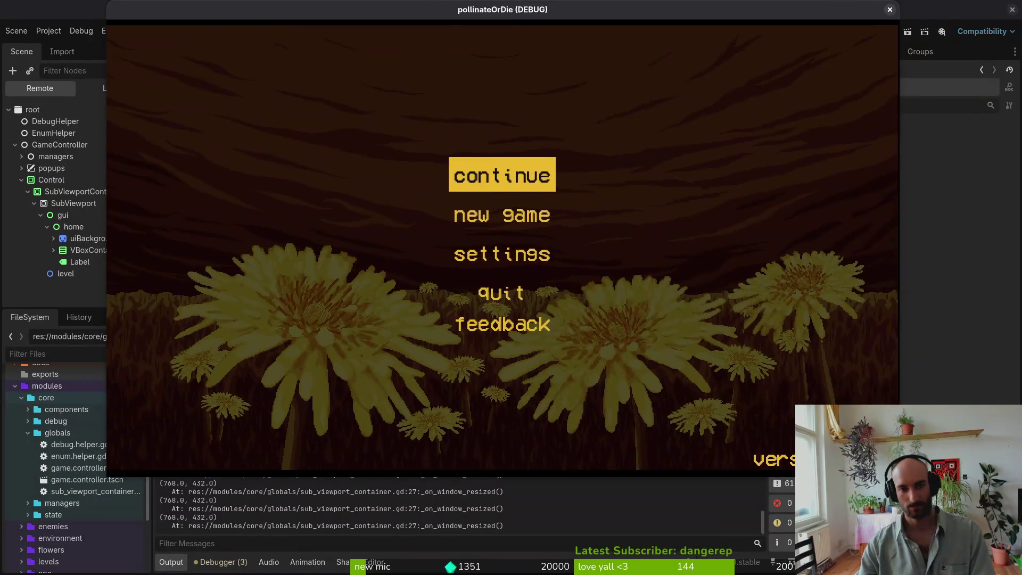
key(Return)
click(921, 15)
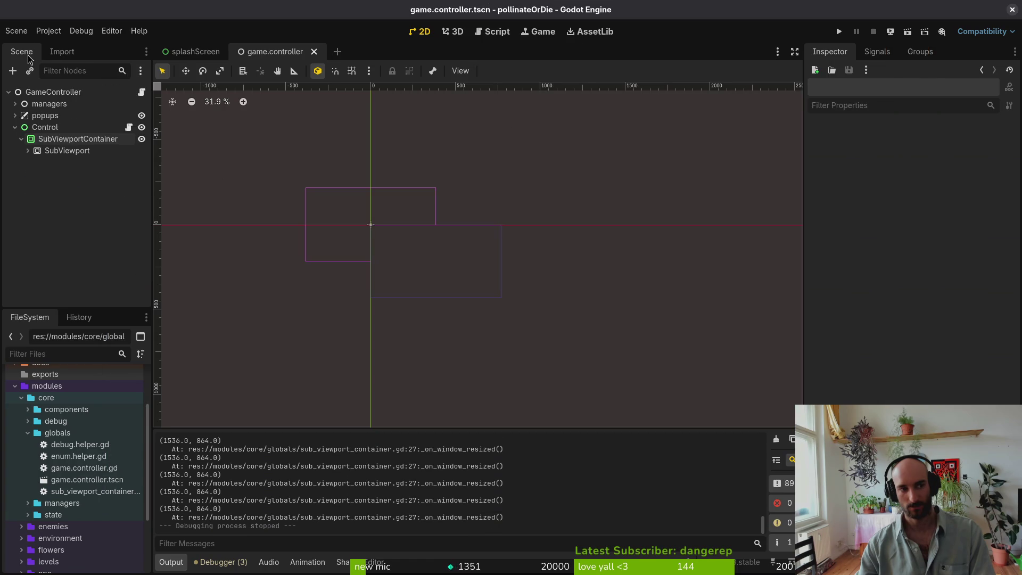
- Move gui and level out of the SubViewport to sit directly under GameController
click(28, 151)
click(56, 162)
shift+click(61, 176)
drag(64, 165, 64, 122)
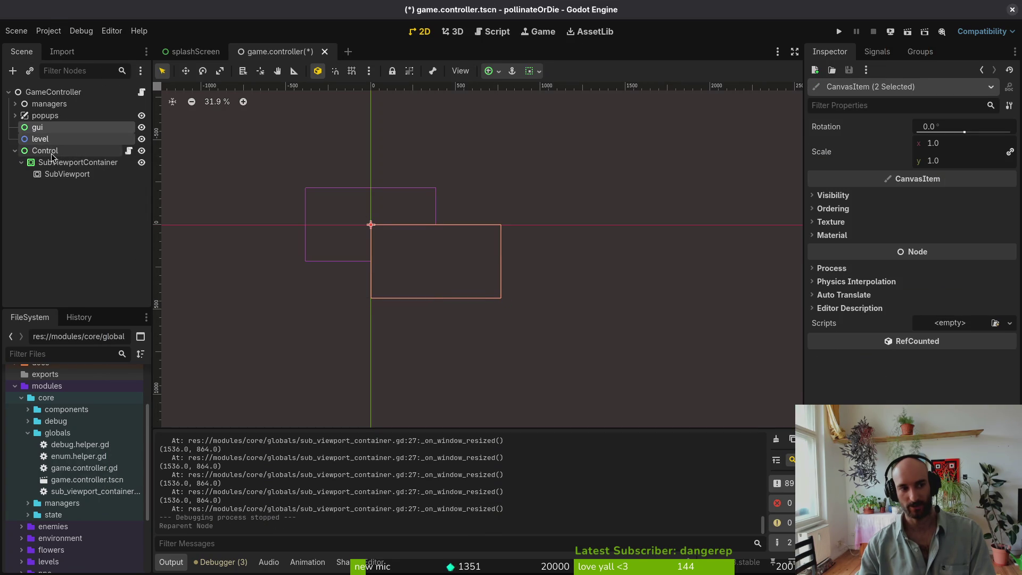
- Hide the Control branch instead of deleting it, and save game.controller.tscn
click(45, 151)
shift+click(59, 173)
key(Delete)
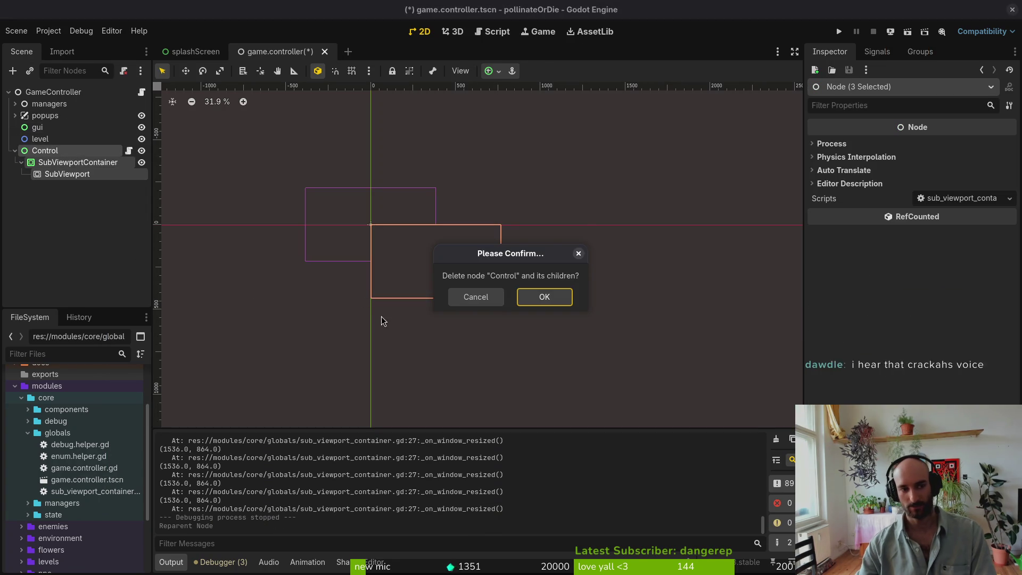
key(Escape)
click(141, 151)
key(ctrl+s)
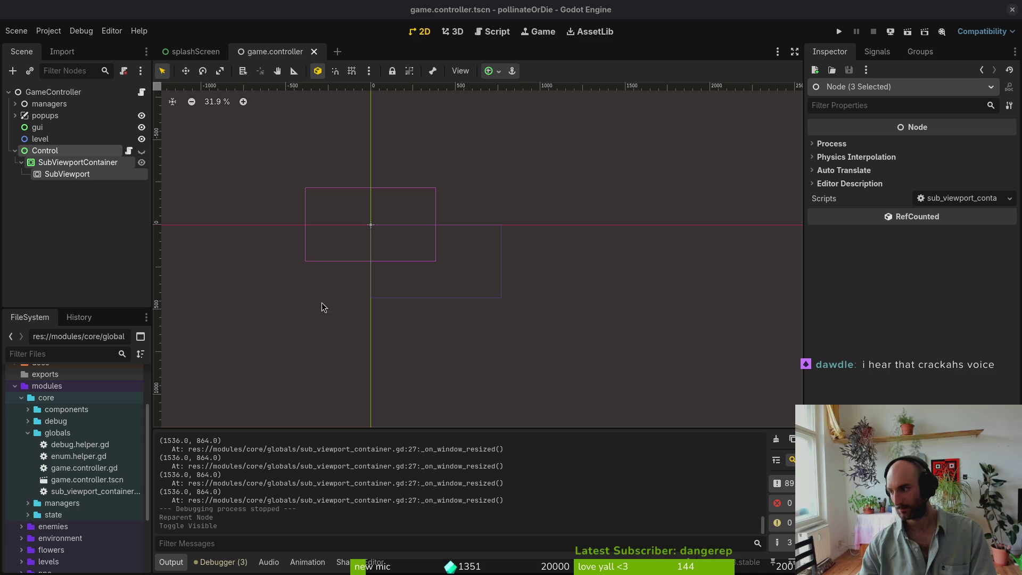
drag(454, 247, 508, 253)
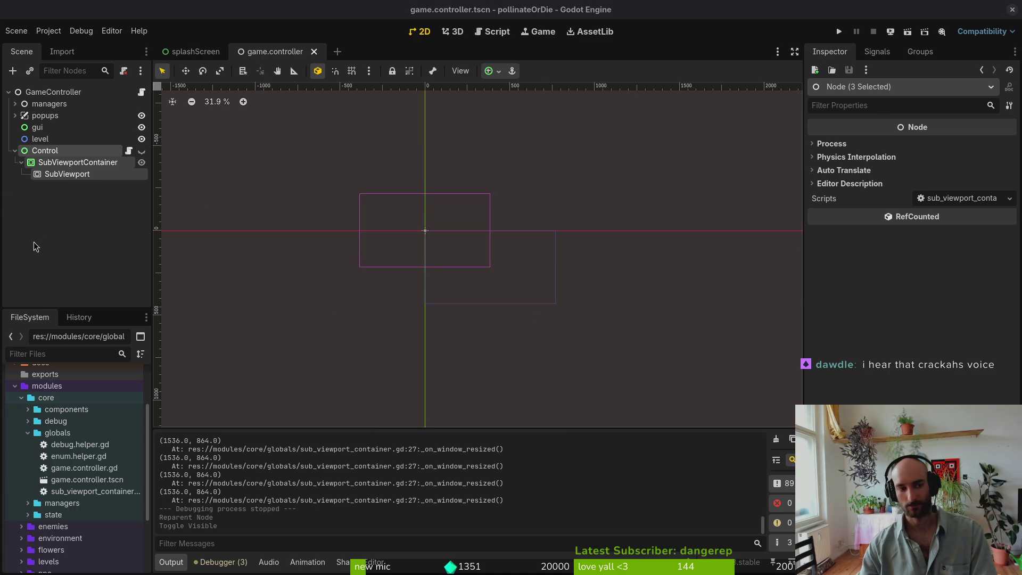
- Run the game with F5 and stretch its window nearly full screen to test fractional scaling
click(16, 259)
click(15, 151)
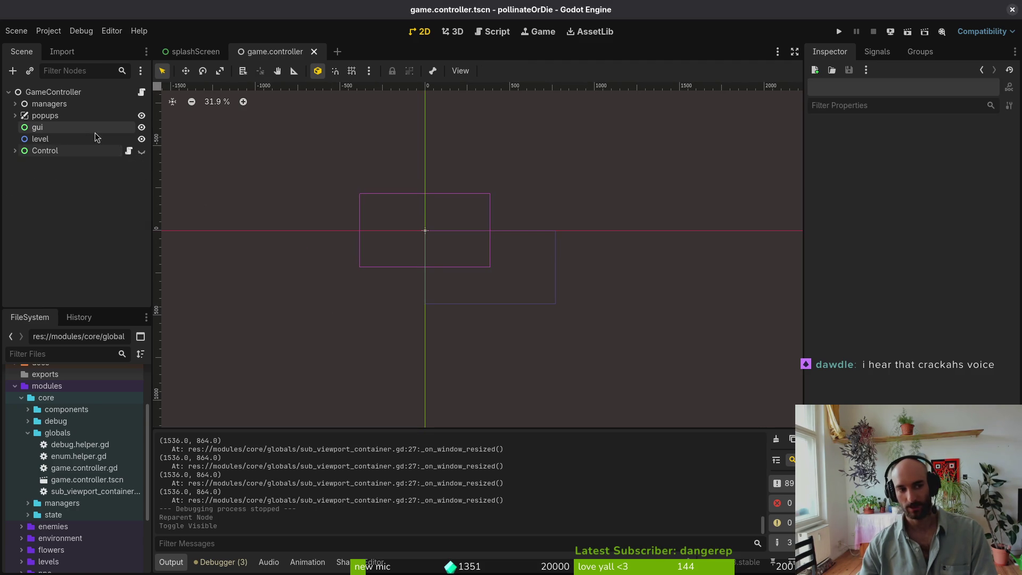
click(36, 137)
click(70, 92)
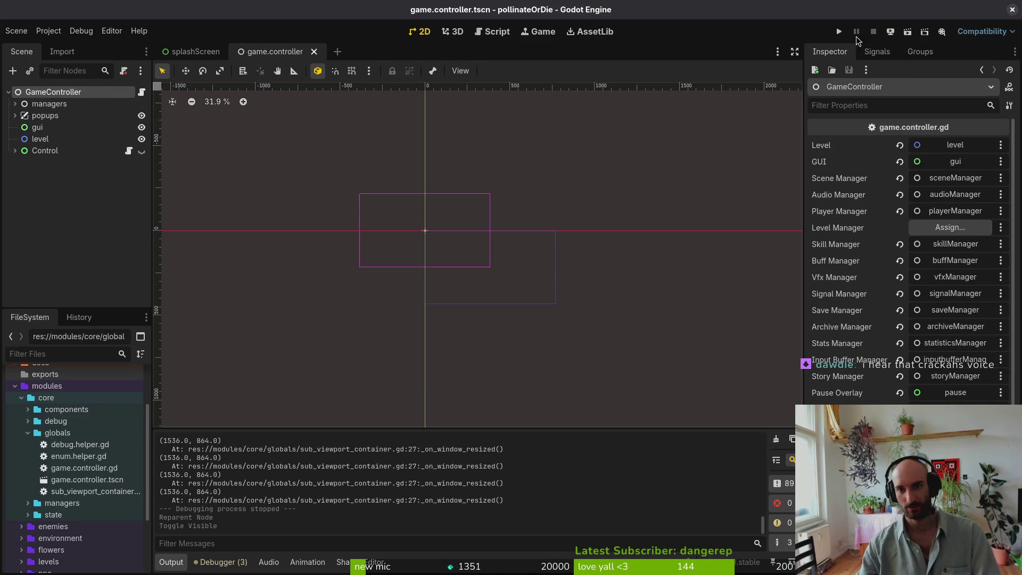
key(F5)
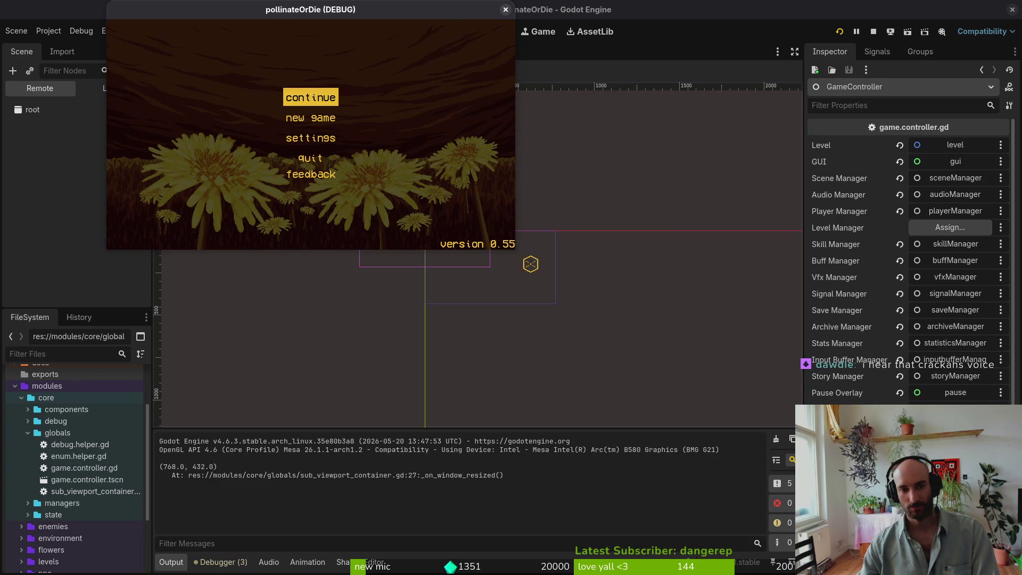
mouse_move(515, 248)
mouse_down()
mouse_move(905, 450)
mouse_move(1012, 563)
mouse_move(1003, 532)
mouse_move(799, 399)
mouse_move(732, 406)
mouse_move(958, 543)
mouse_up()
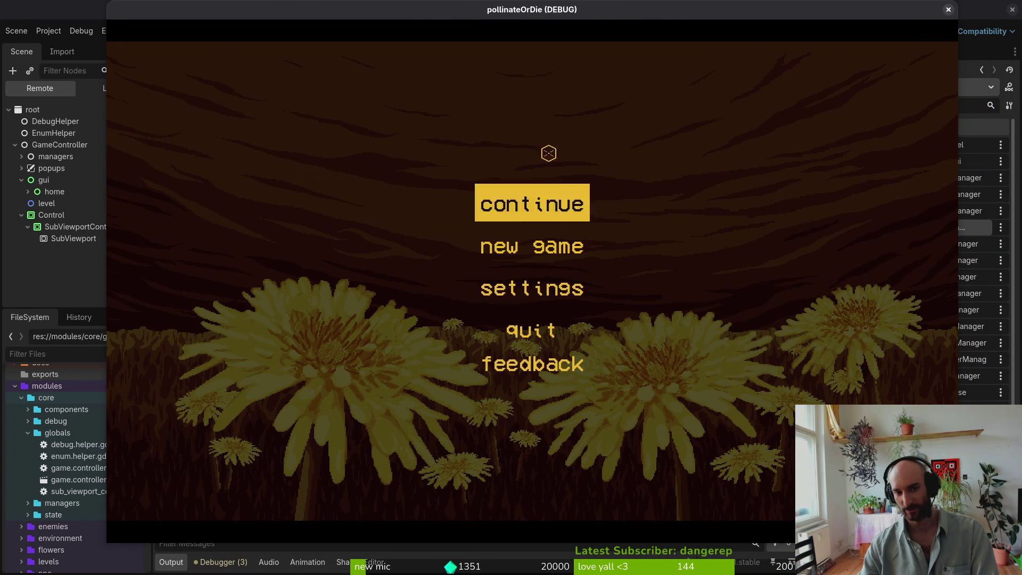
click(948, 10)
- Set the project's stretch Scale Mode back to integer
click(48, 30)
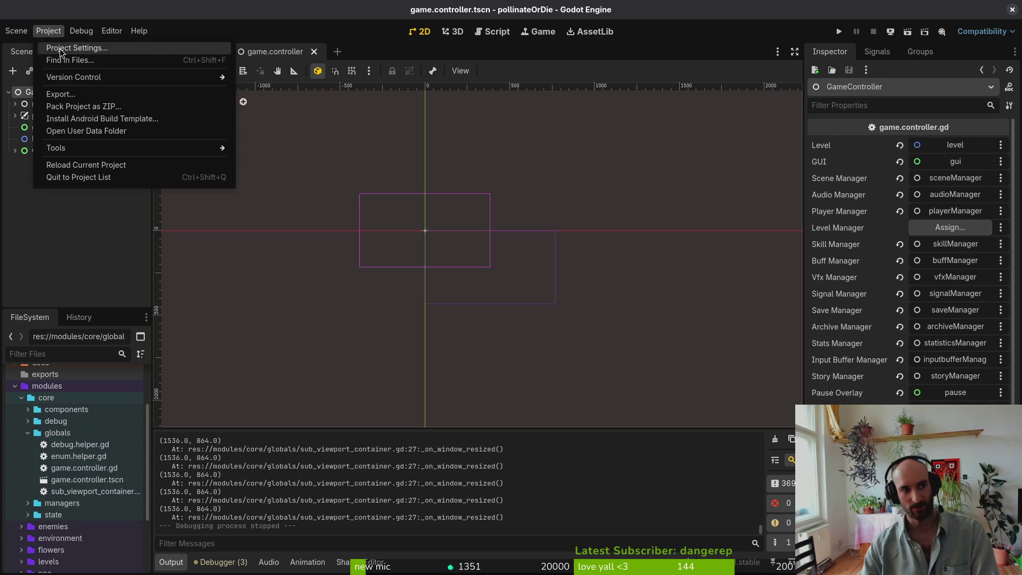
click(80, 43)
scroll(618, 308, down, 10)
click(597, 297)
click(586, 322)
click(510, 460)
- Rerun the game, enlarge and maximise its window, enter the level, then stop it with F8
click(839, 31)
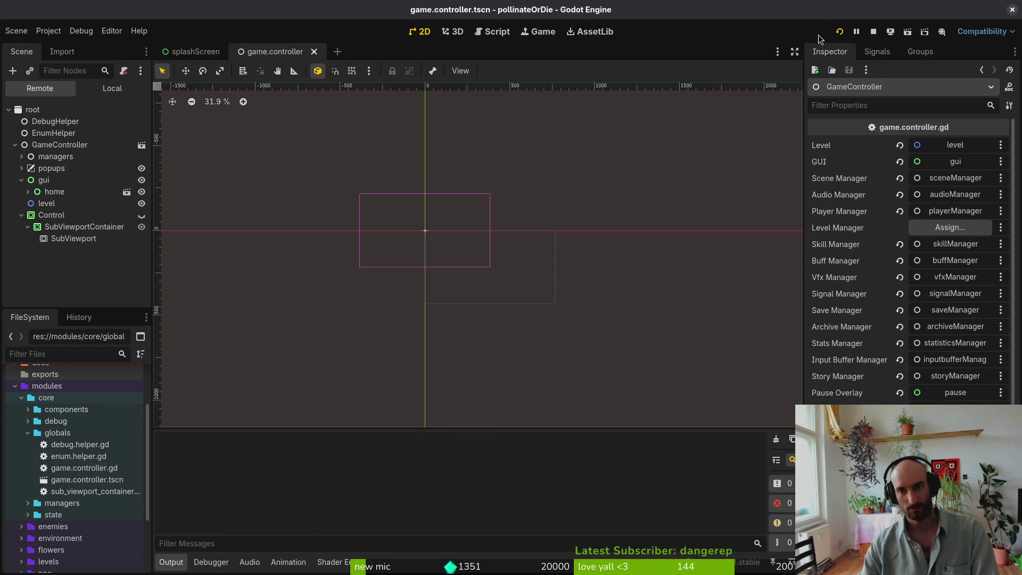
mouse_move(524, 256)
mouse_down()
mouse_move(921, 468)
mouse_move(979, 479)
mouse_move(903, 527)
mouse_move(974, 544)
mouse_up()
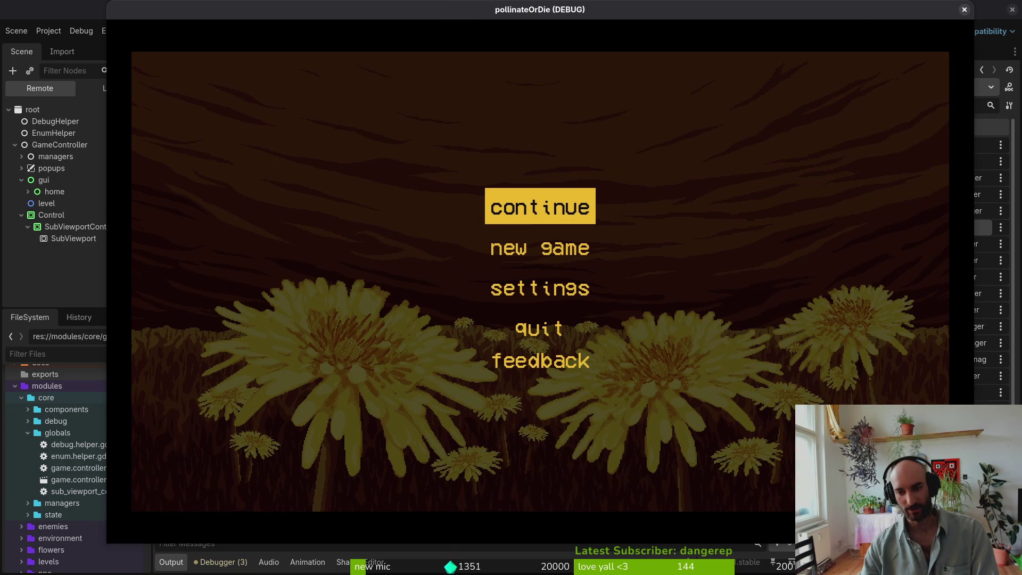
double_click(893, 10)
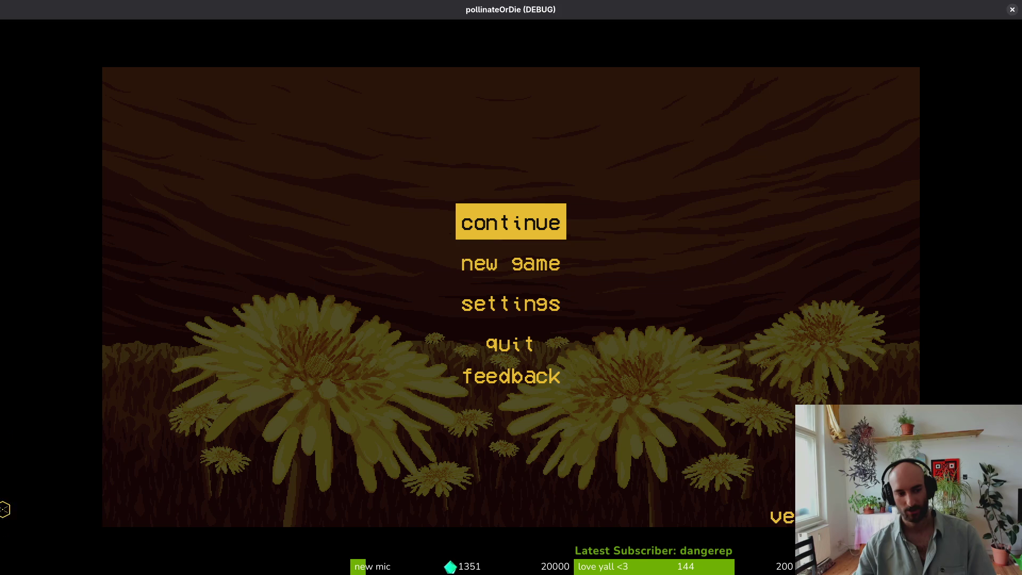
click(554, 226)
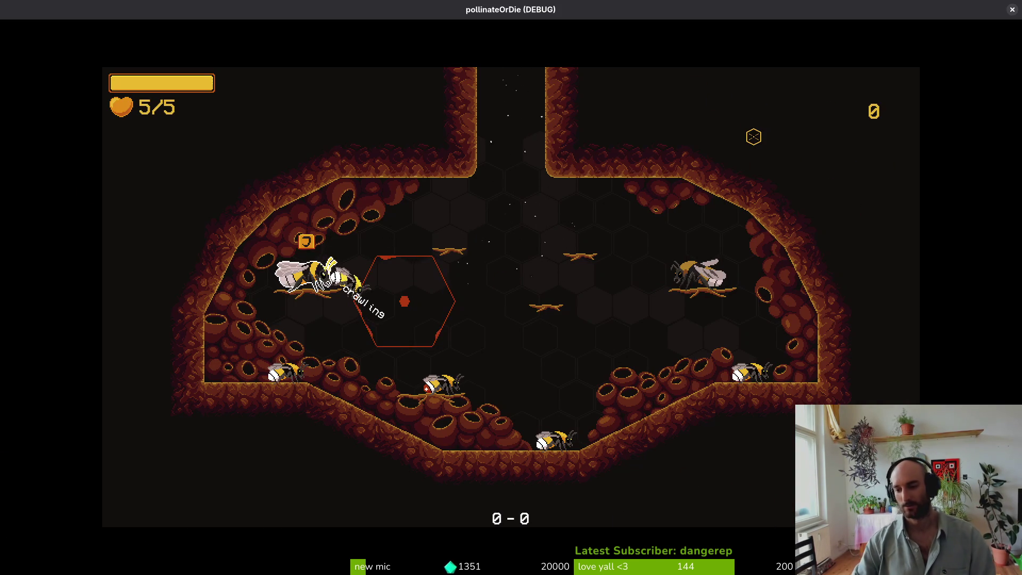
key(F8)
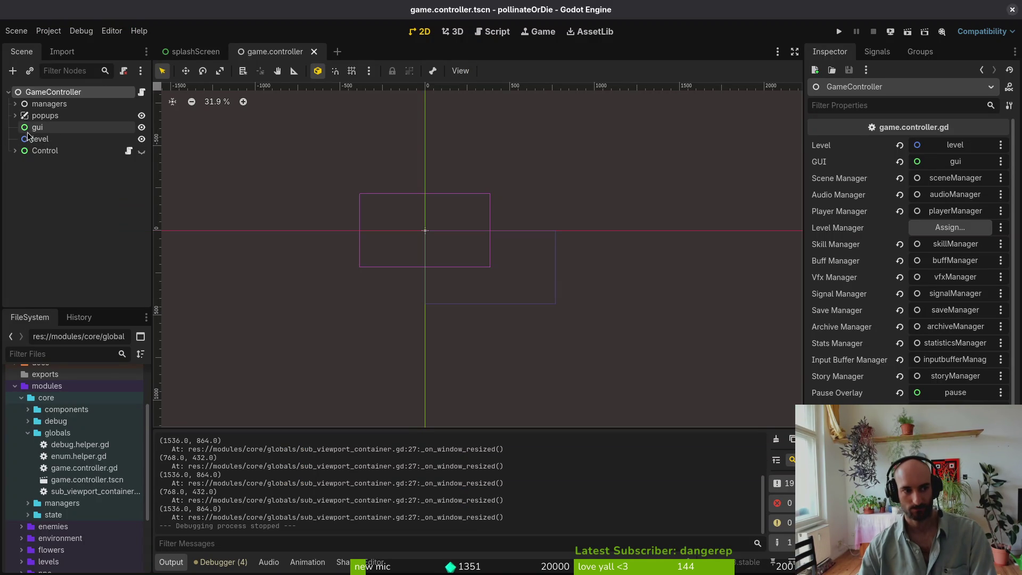
- Review the Control branch's SubViewport nodes, collapse it, and select GameController
click(15, 151)
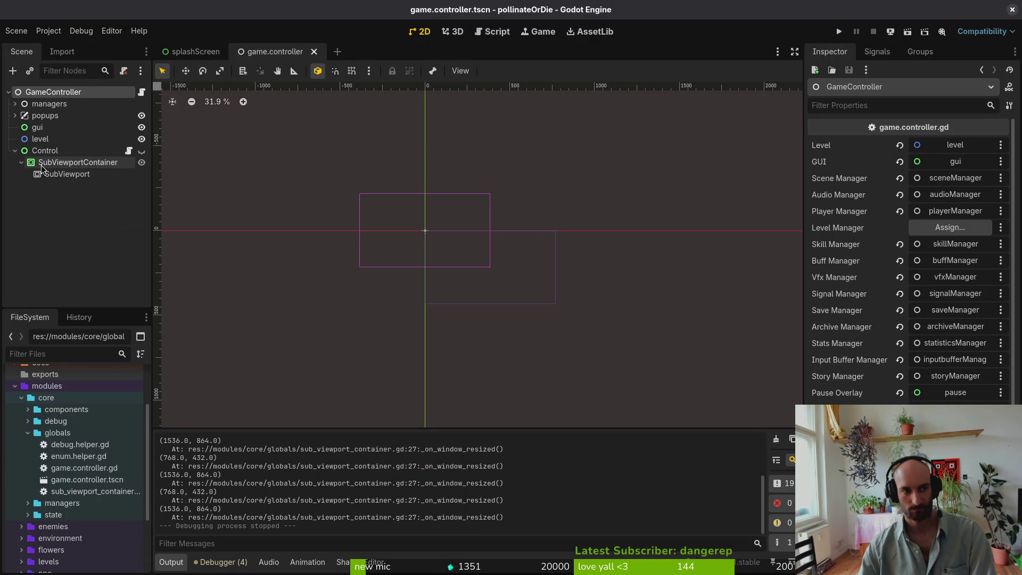
click(58, 202)
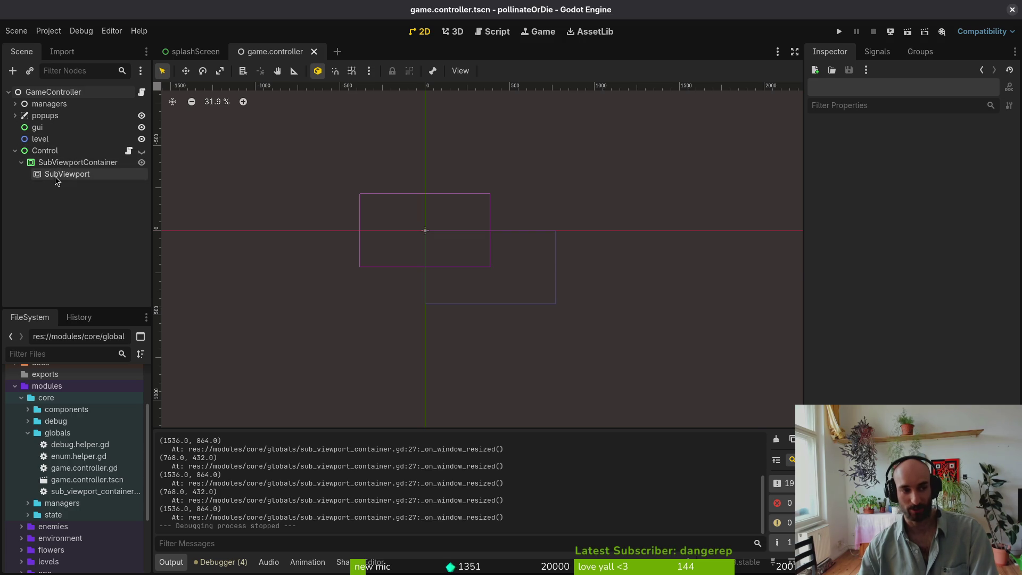
click(56, 178)
shift+click(53, 153)
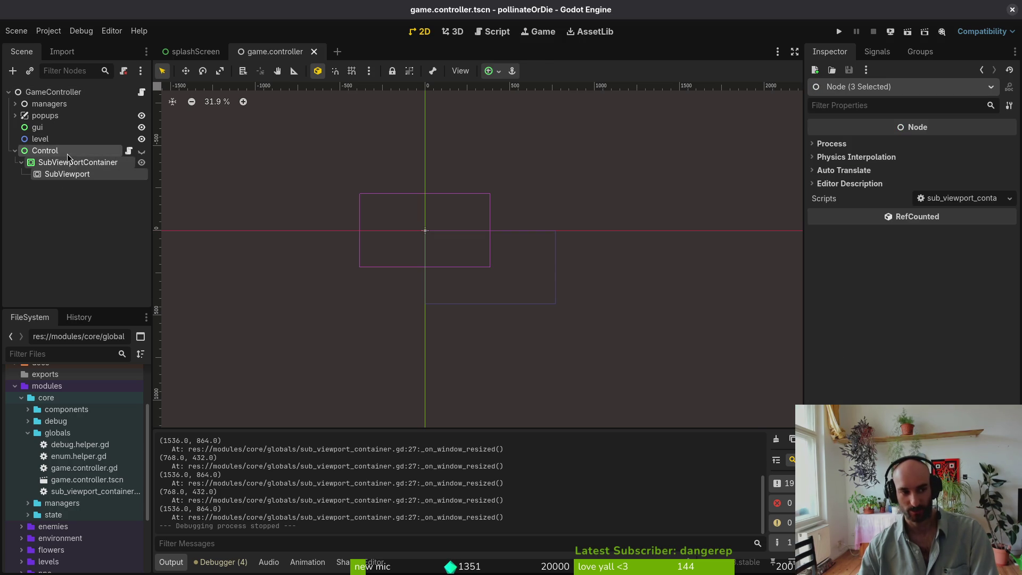
click(15, 151)
click(38, 194)
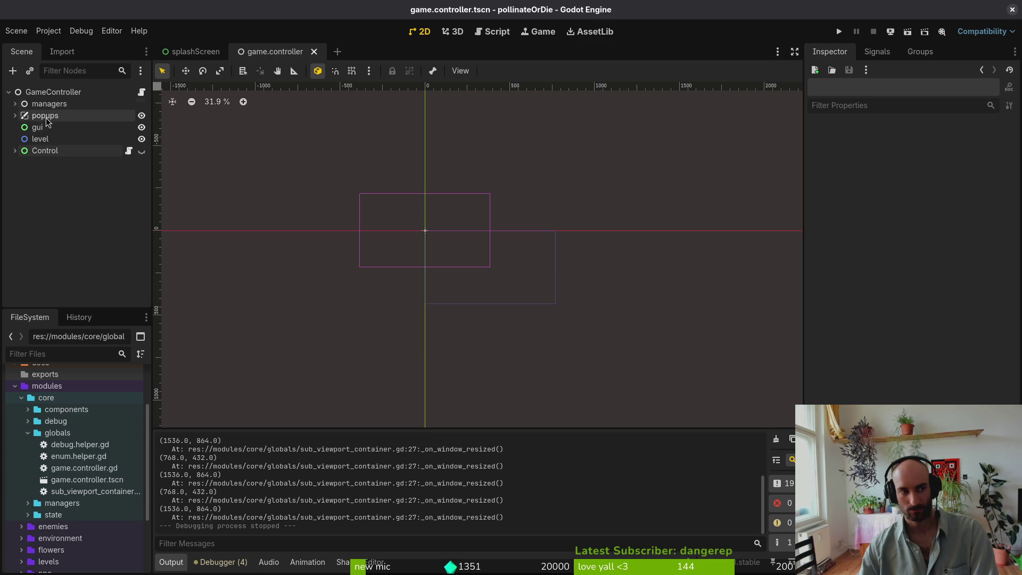
click(49, 95)
- Add a ColorRect child under GameController after browsing the CanvasLayer matches
key(ctrl+a)
text(canva)
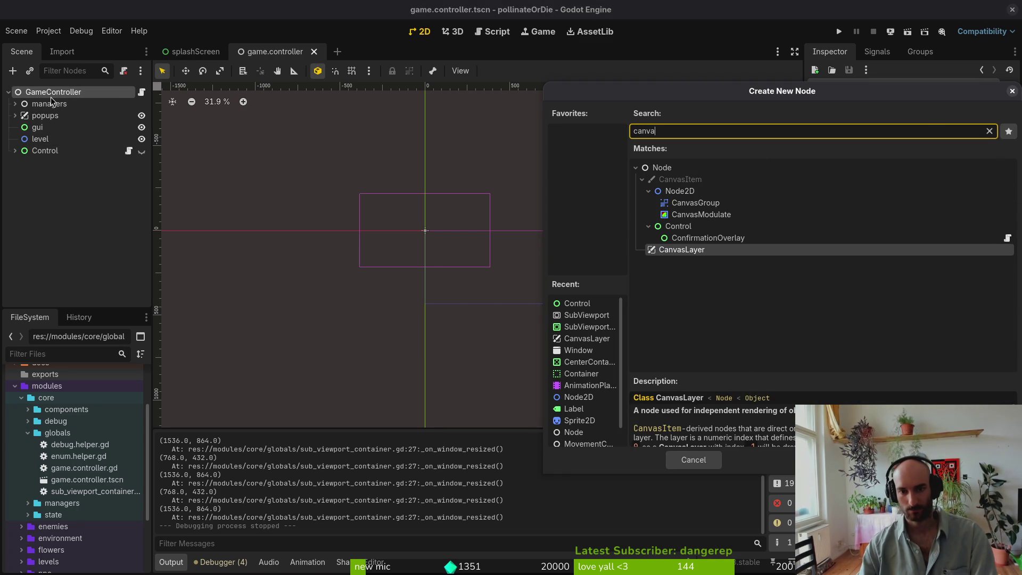
key(Up)
key(Up)
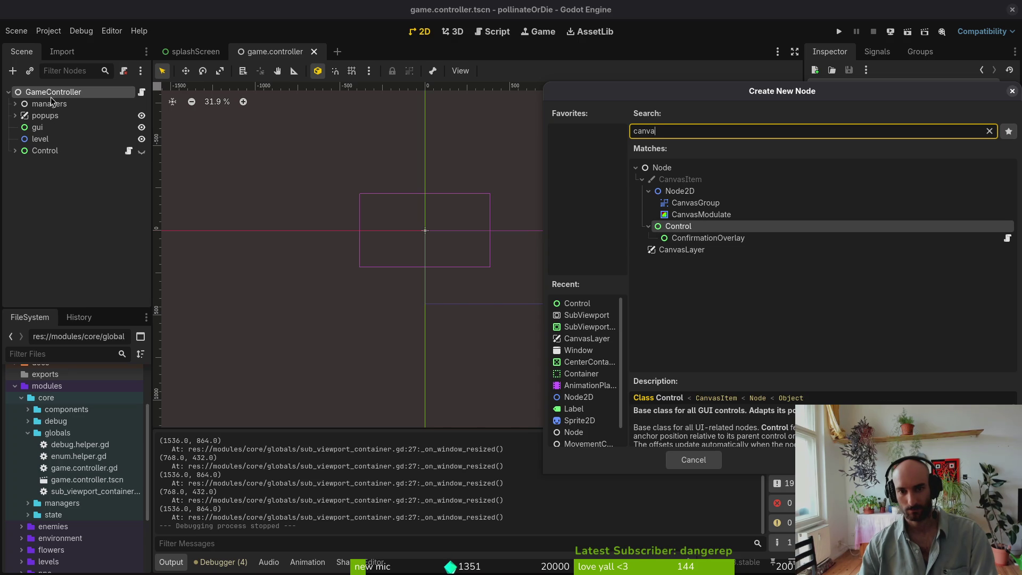
key(BackSpace)
key(BackSpace)
key(BackSpace)
text(colre)
key(Return)
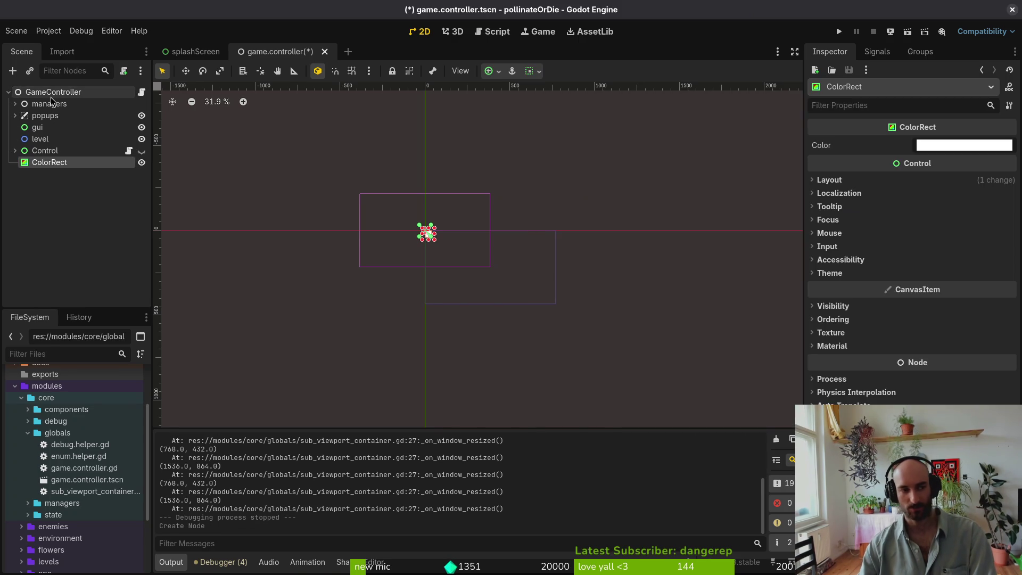
- Apply the Full Rect anchor preset to the ColorRect and save game.controller.tscn
click(943, 148)
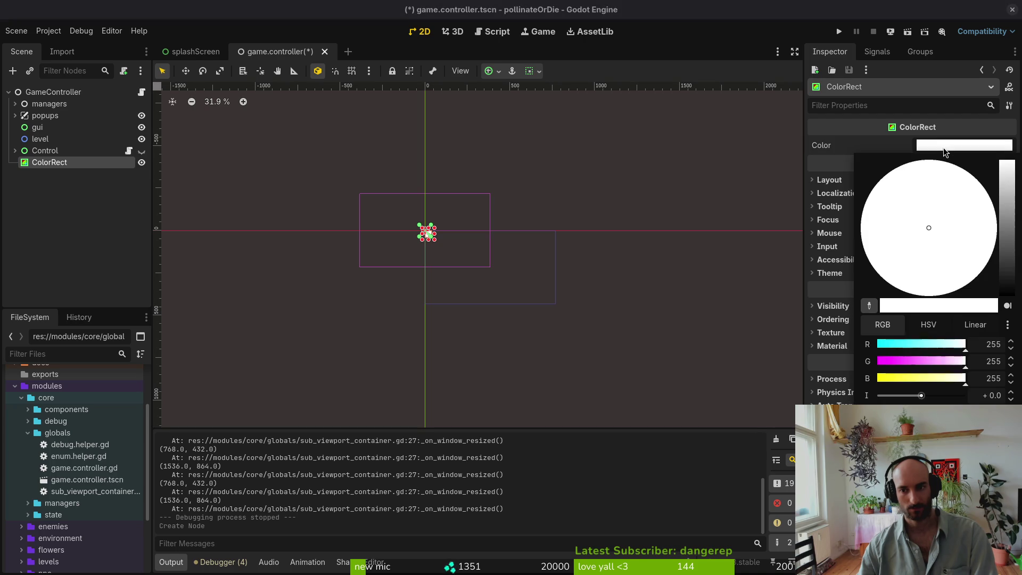
key(Escape)
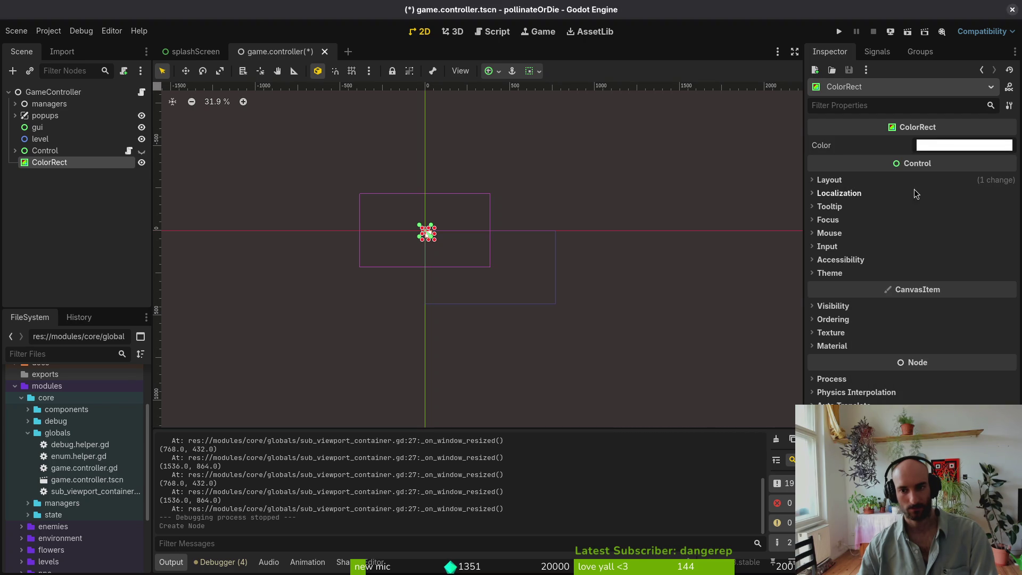
mouse_move(902, 168)
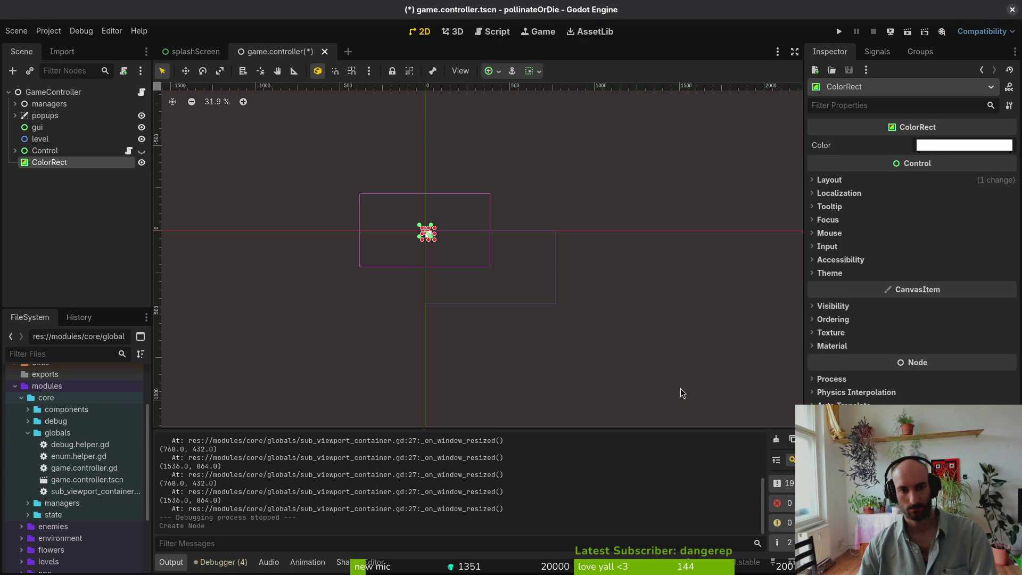
click(501, 71)
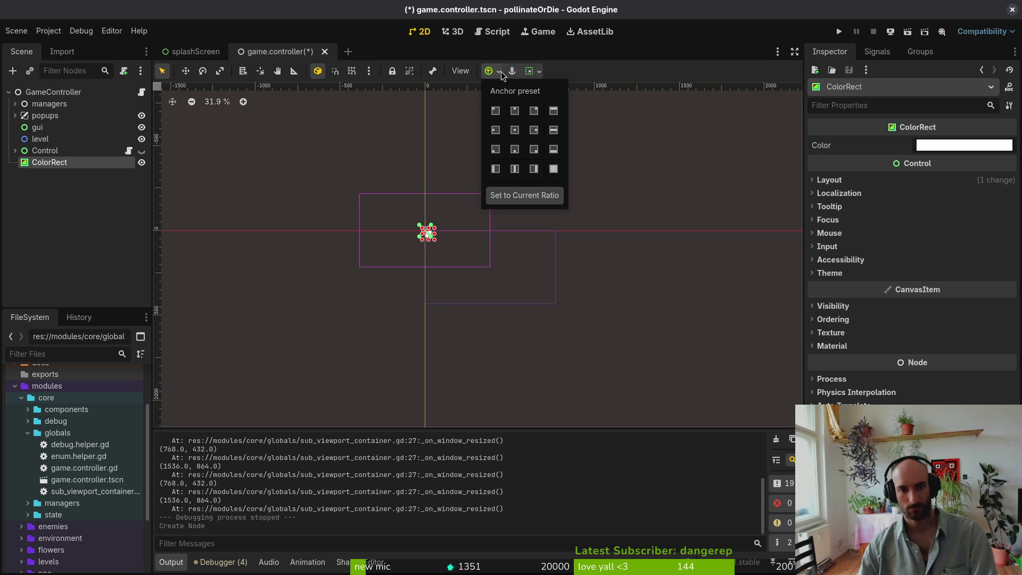
click(554, 169)
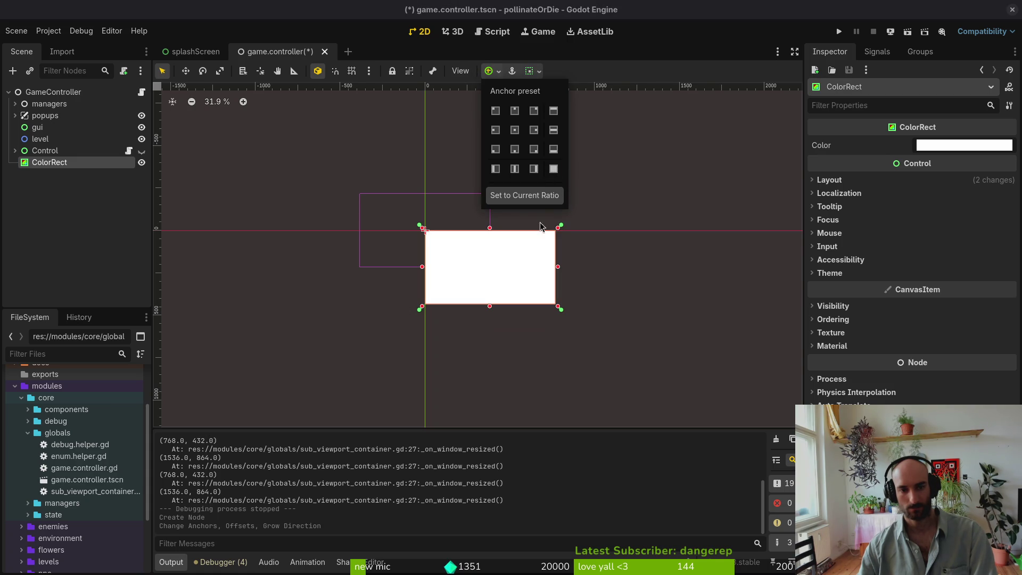
key(ctrl+s)
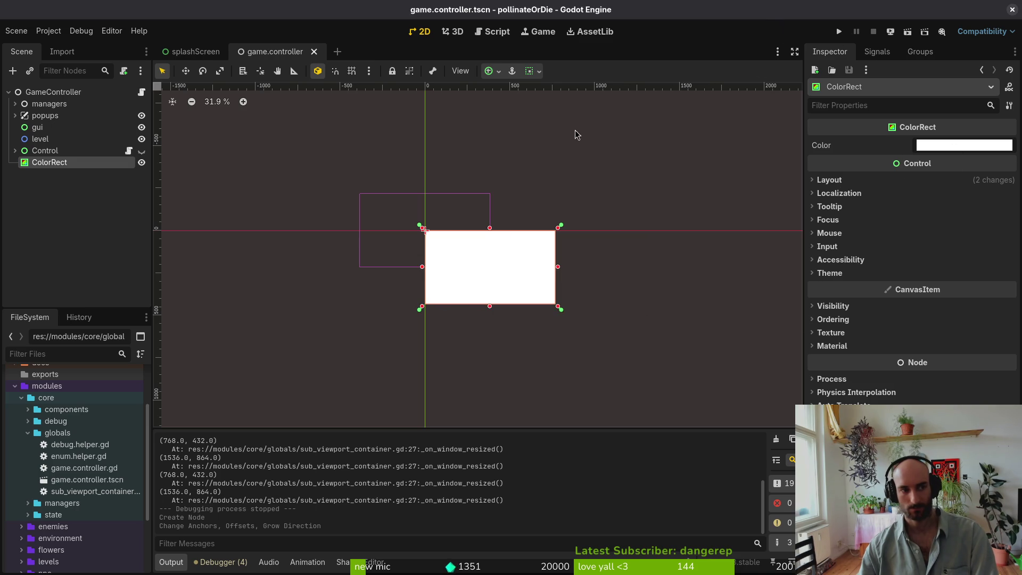
- Place ColorRect between popups and gui, delete the Control node, and save the scene
mouse_move(40, 165)
mouse_down()
mouse_move(49, 116)
mouse_move(56, 122)
mouse_up()
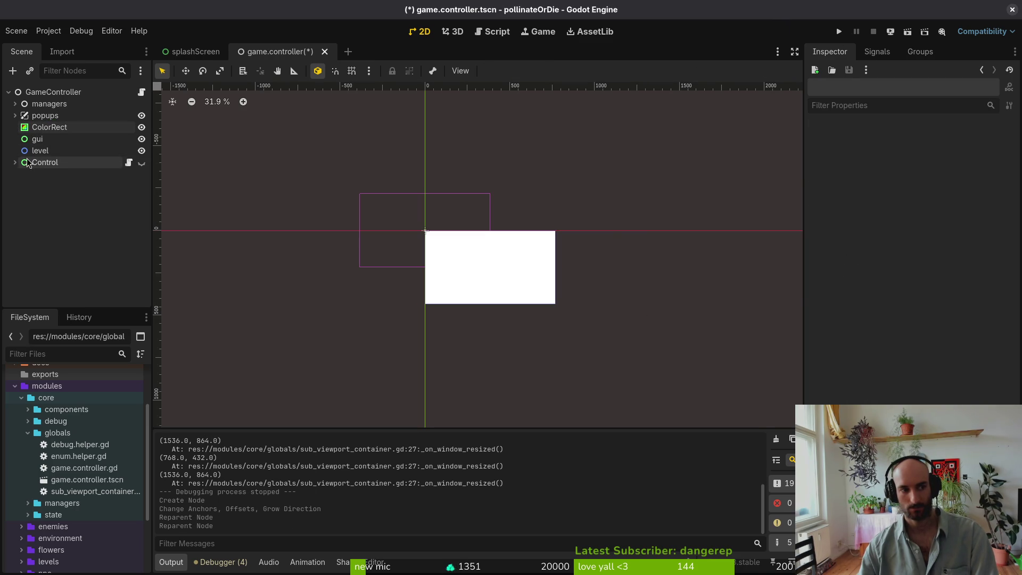
click(48, 163)
key(Delete)
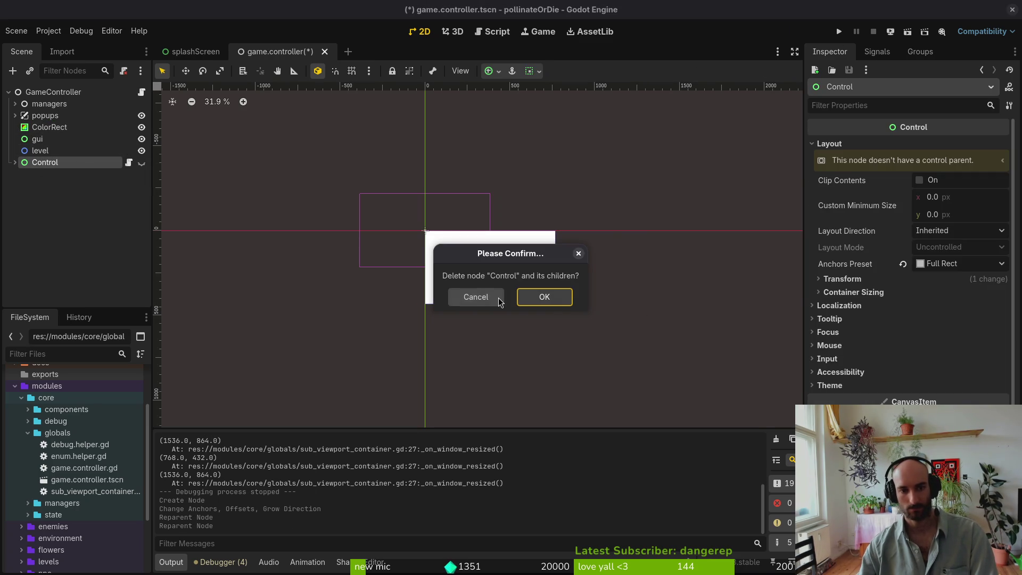
click(549, 299)
key(ctrl+s)
- Run the game, enlarge its window to test scaling, then close it
click(839, 31)
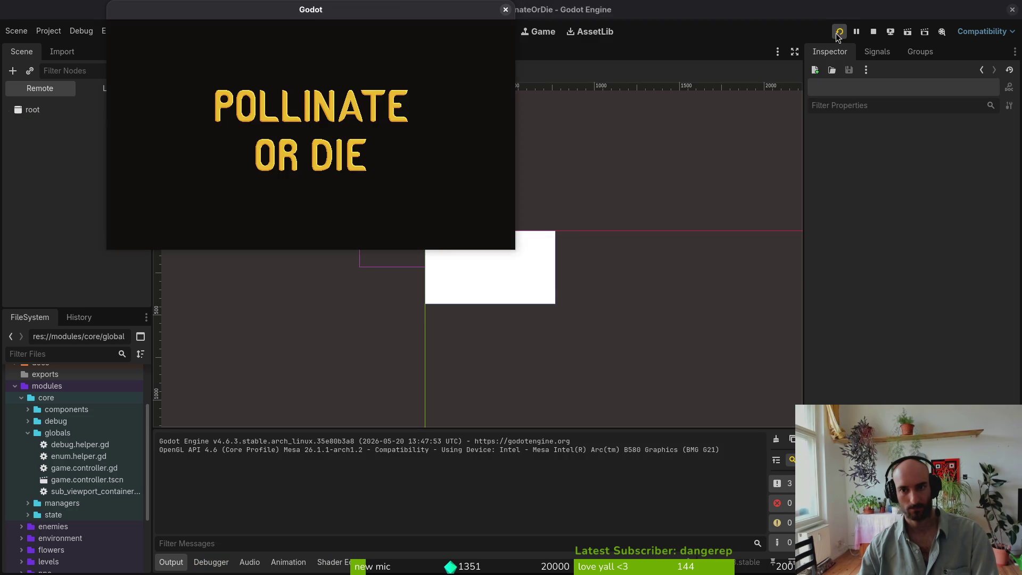
mouse_move(512, 250)
mouse_down()
mouse_move(527, 332)
mouse_move(902, 474)
mouse_up()
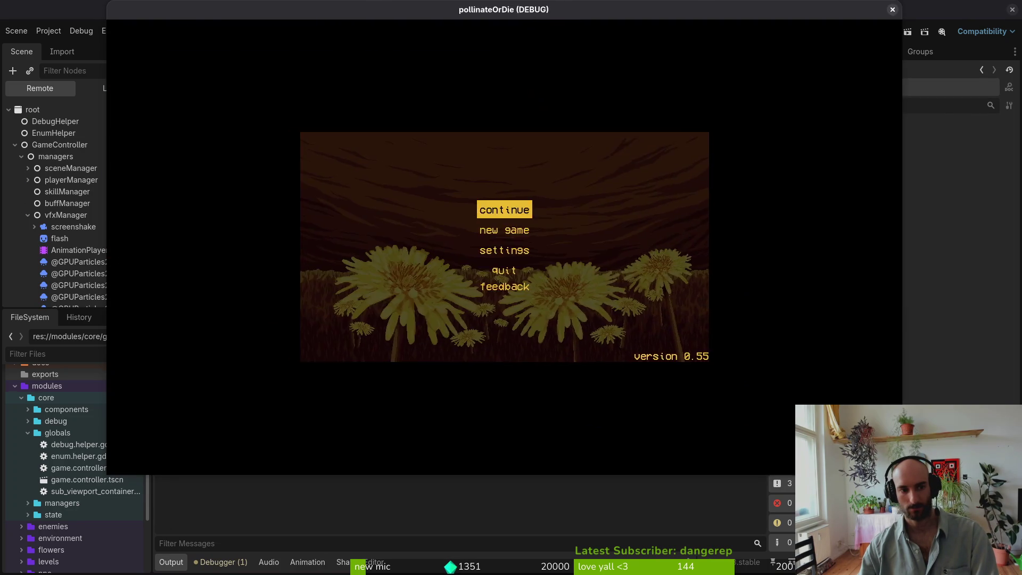
key(F8)
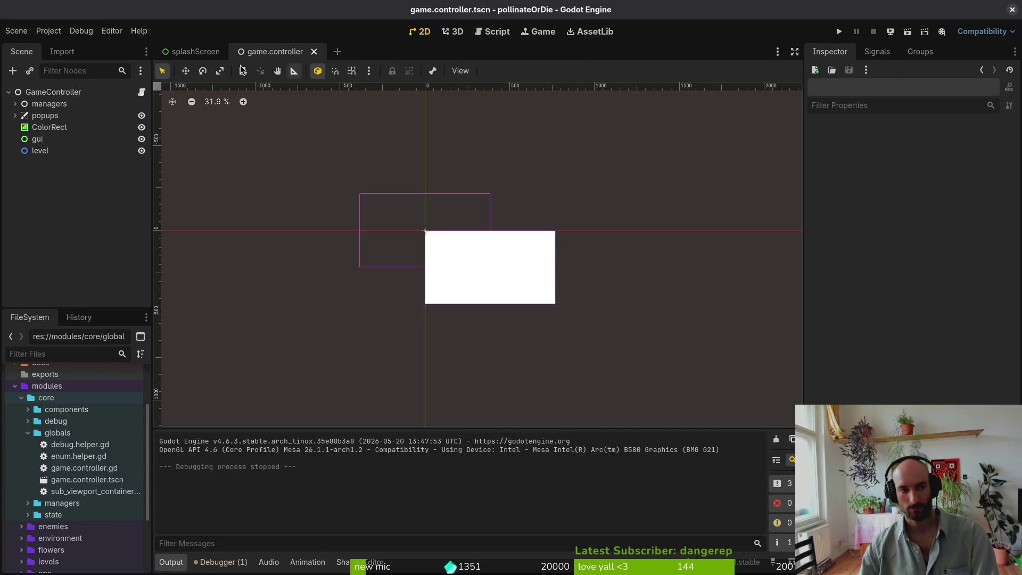
- Set the project's Stretch Scale Mode to fractional in Project Settings
click(49, 127)
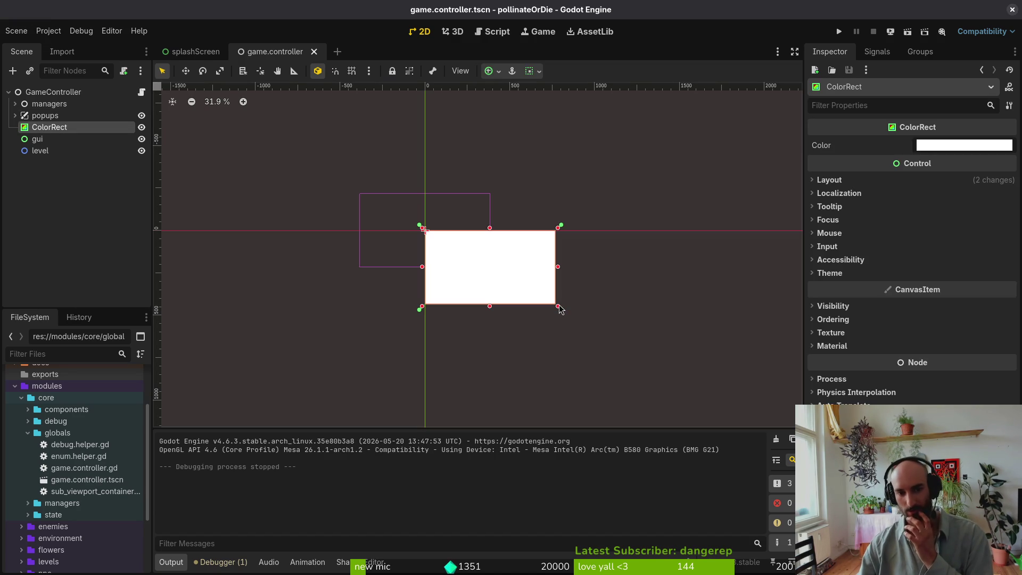
click(830, 180)
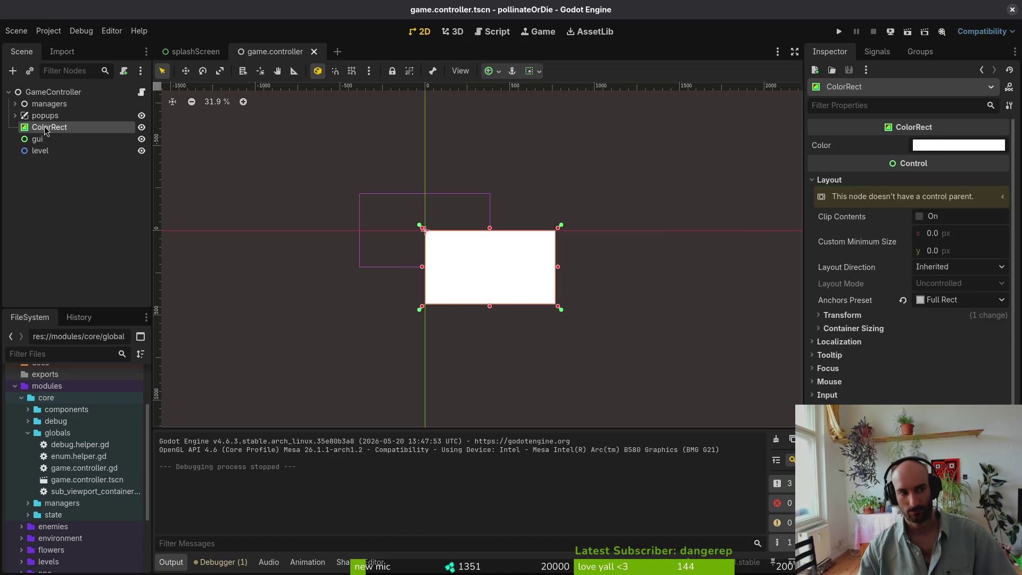
click(45, 33)
click(69, 44)
scroll(694, 257, down, 10)
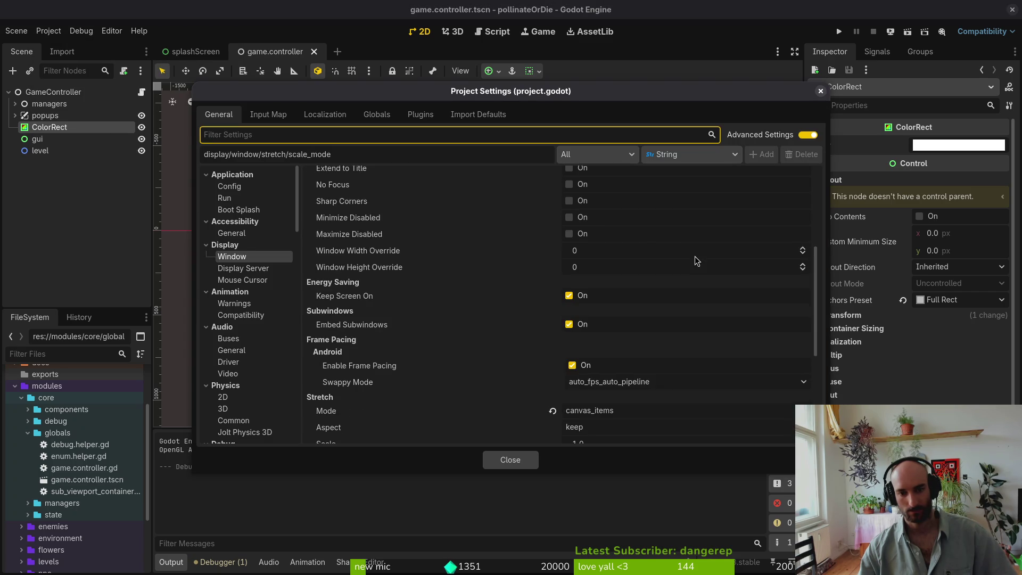
click(609, 292)
click(601, 308)
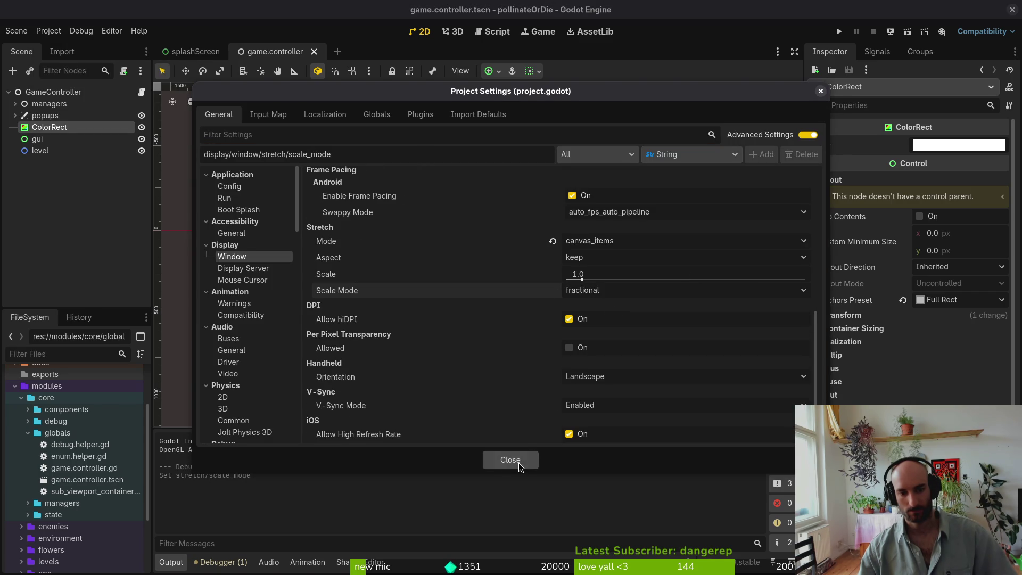
click(510, 460)
- Run the game, enlarge the window to check fractional scaling, then close it
click(839, 32)
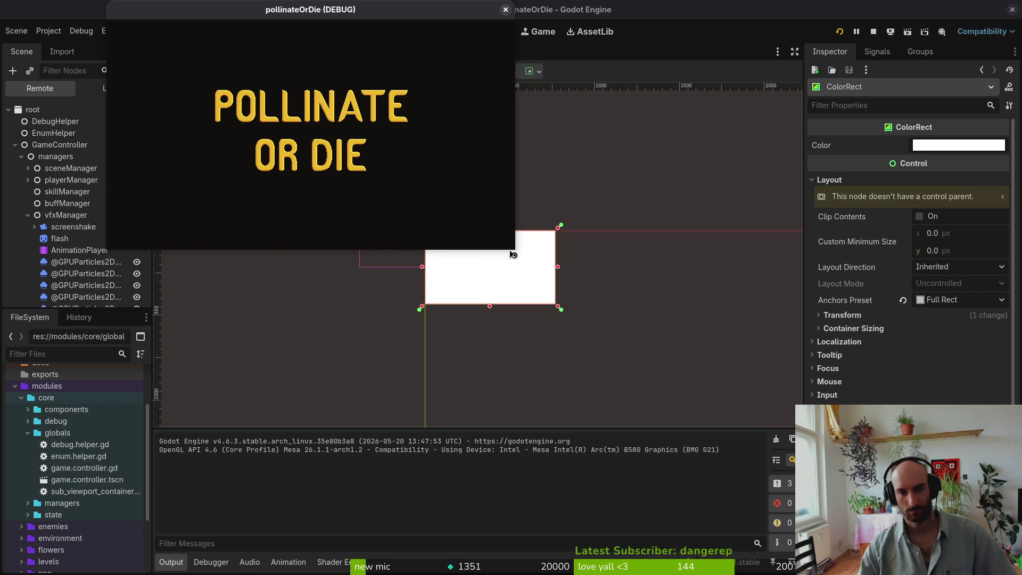
drag(523, 257, 877, 464)
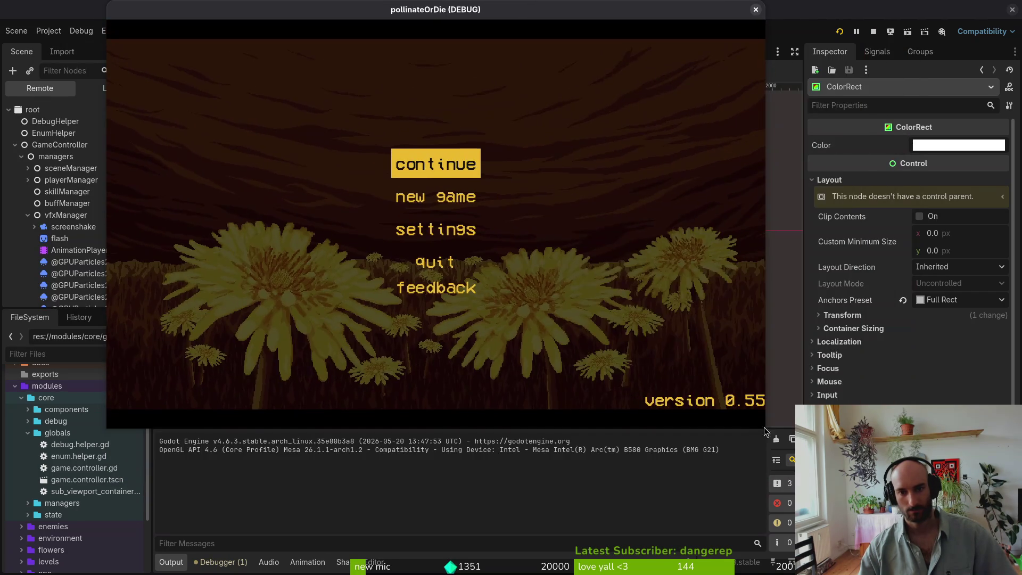
key(F8)
- Recheck the window settings in Project Settings, clear the node selection, and start adding a node
click(51, 27)
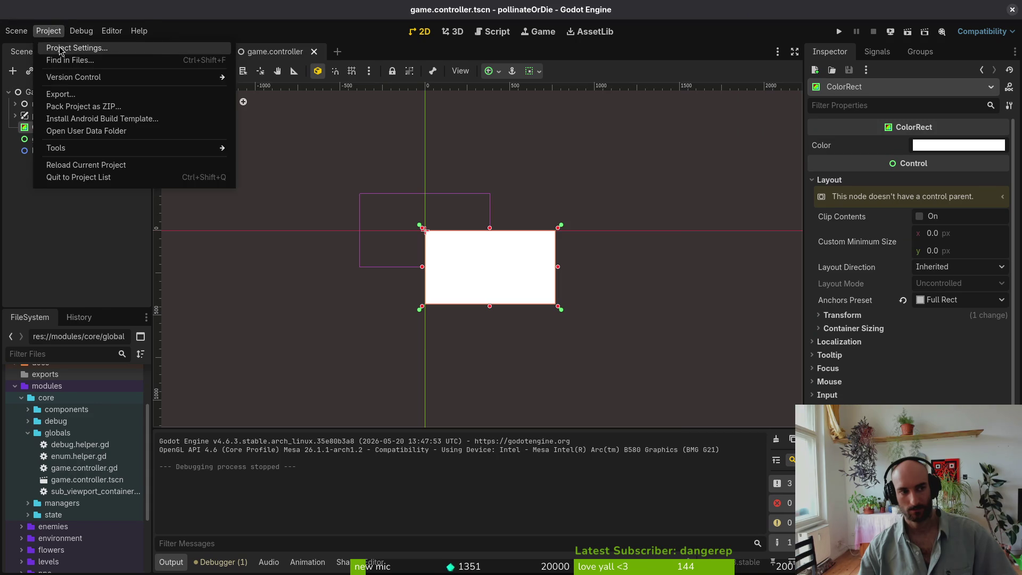
click(58, 44)
scroll(634, 248, down, 2)
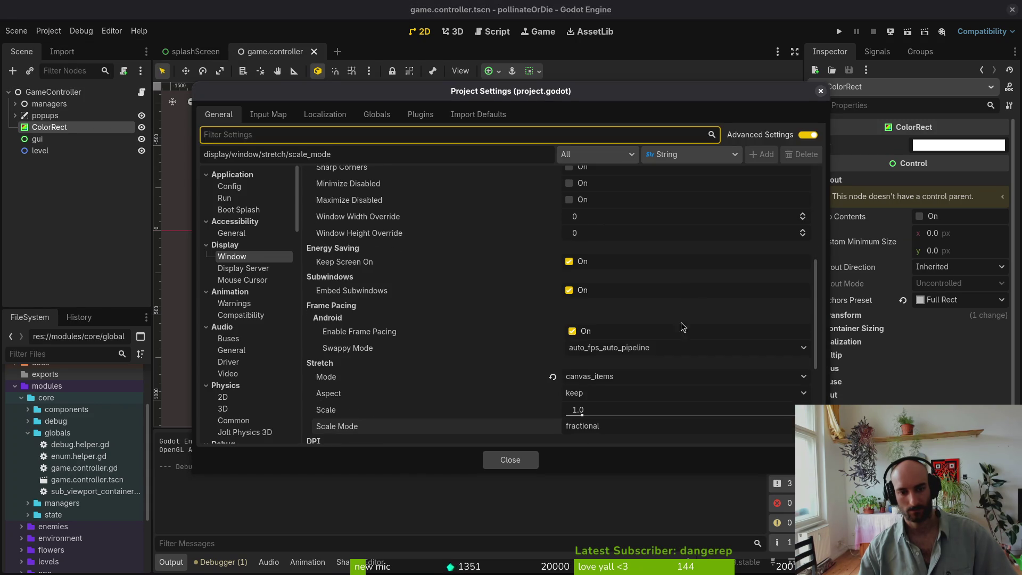
scroll(645, 362, down, 3)
click(528, 458)
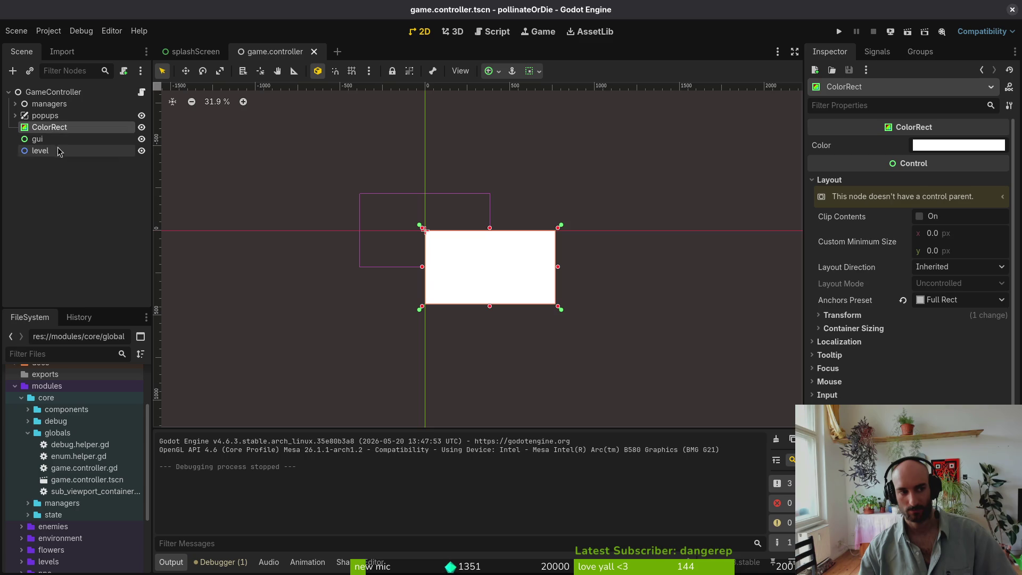
click(63, 189)
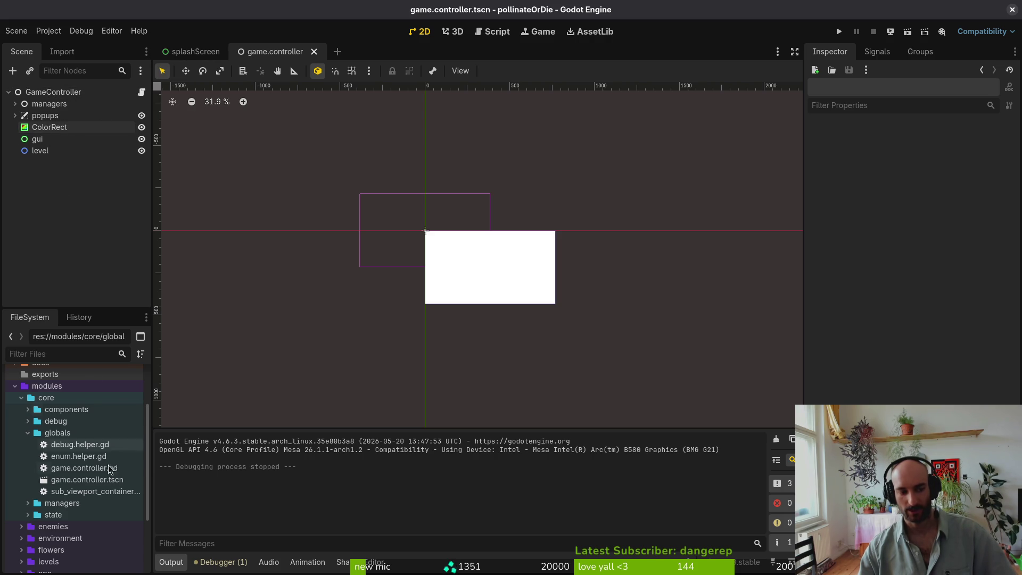
key(ctrl+a)
- Add a SubViewportContainer node with a SubViewport child
text(sub)
key(Up)
key(Up)
key(Up)
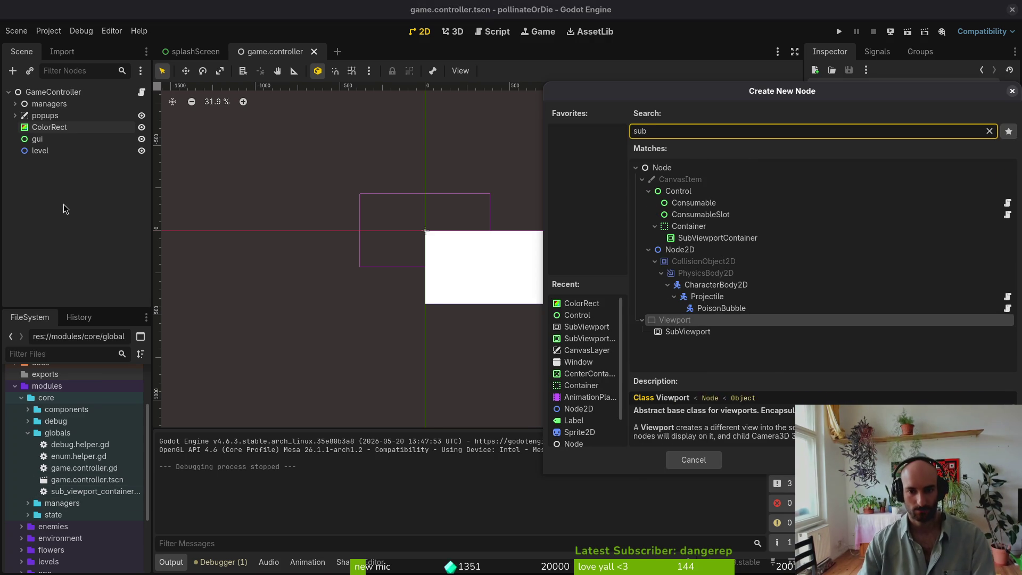
key(Return)
key(ctrl+a)
text(sub)
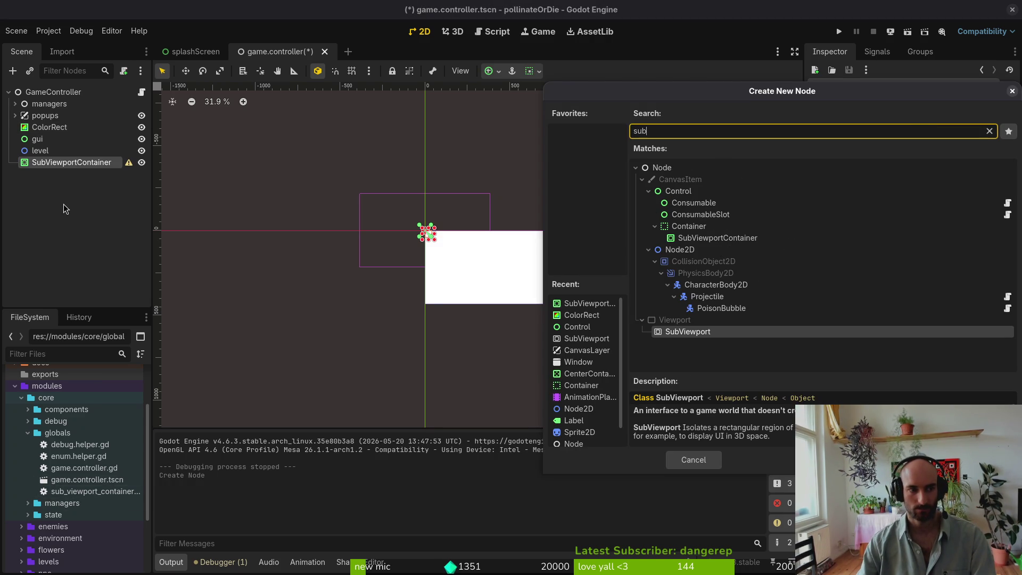
text(view)
key(Return)
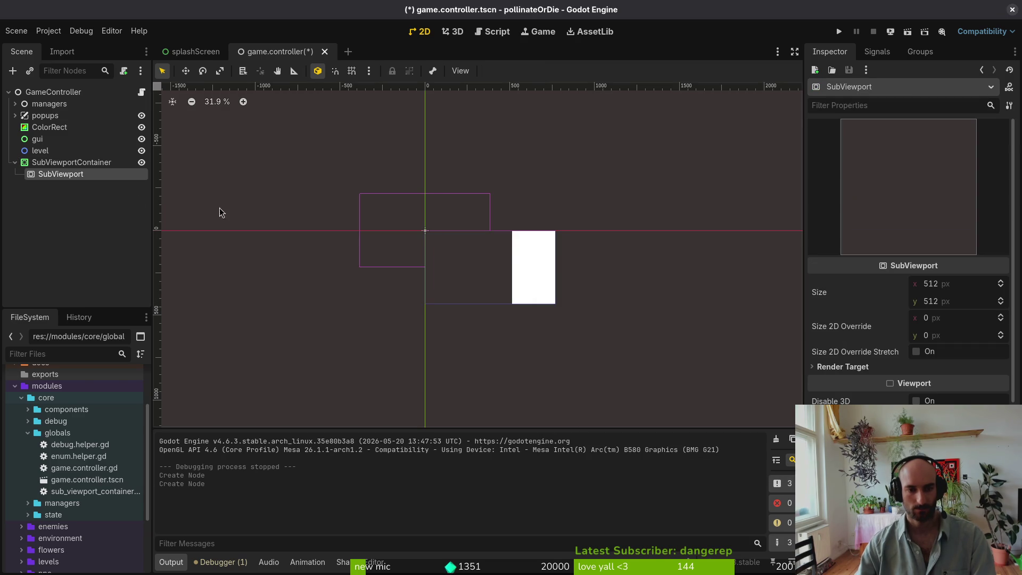
- Move gui and level under the SubViewport, collapse the tree, and run the game
scroll(512, 300, up, 6)
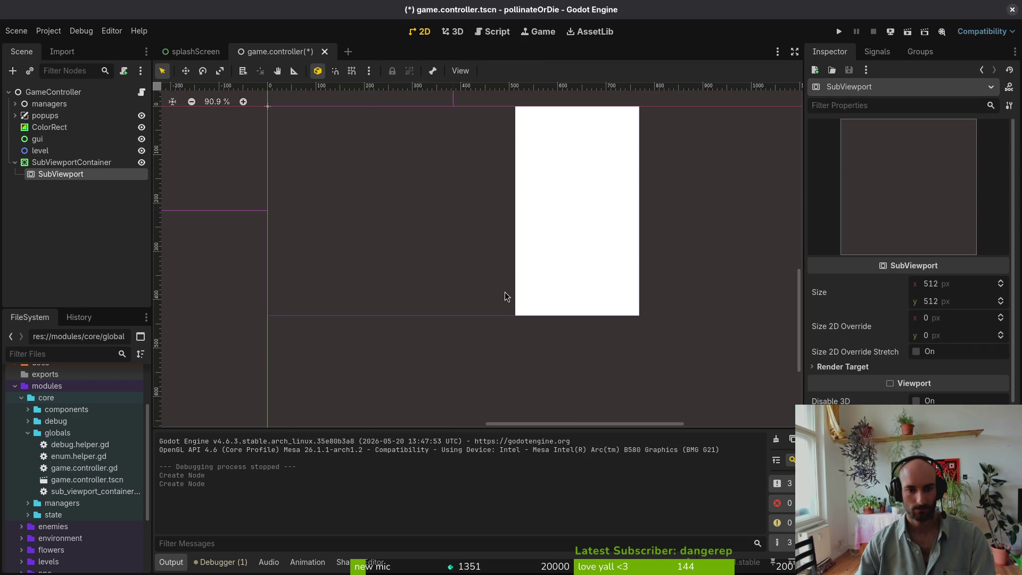
scroll(505, 292, down, 4)
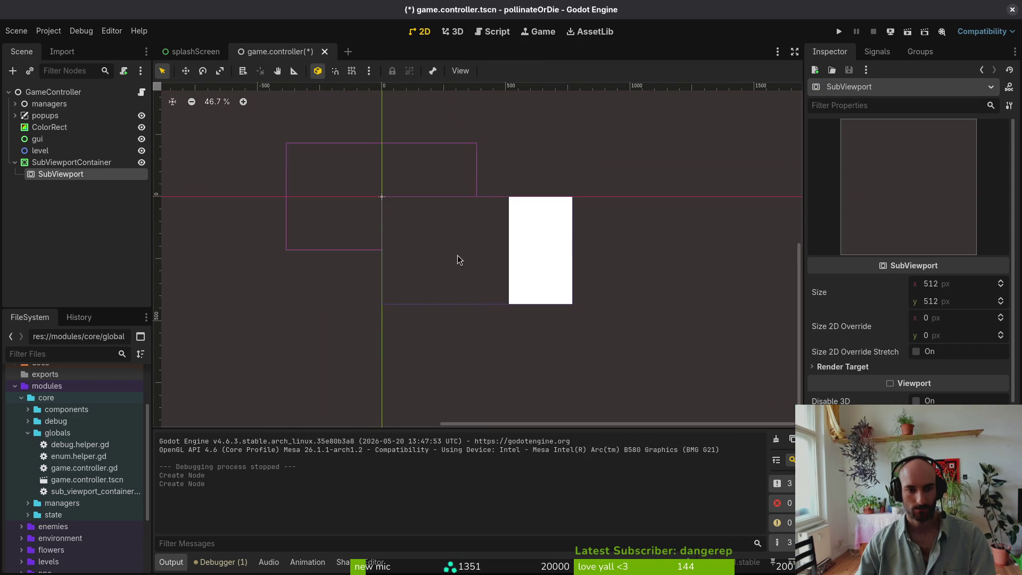
click(33, 141)
shift+click(32, 147)
drag(67, 185, 66, 177)
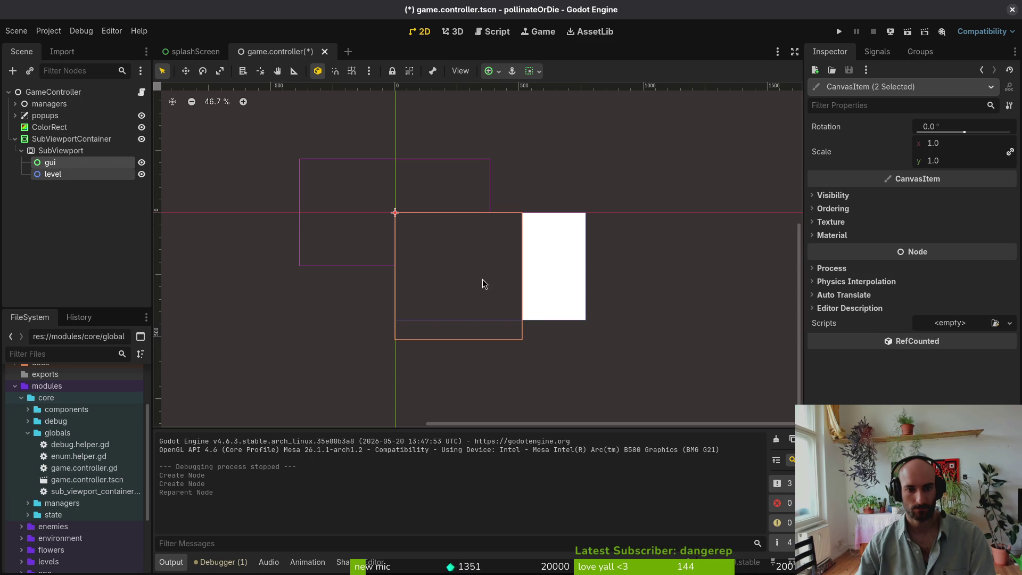
click(18, 149)
click(14, 139)
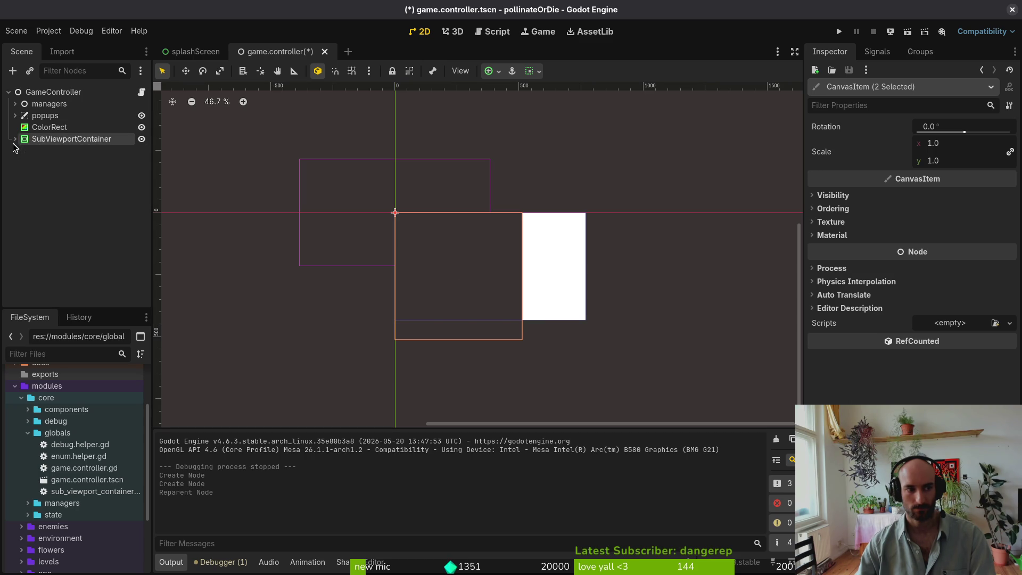
click(39, 128)
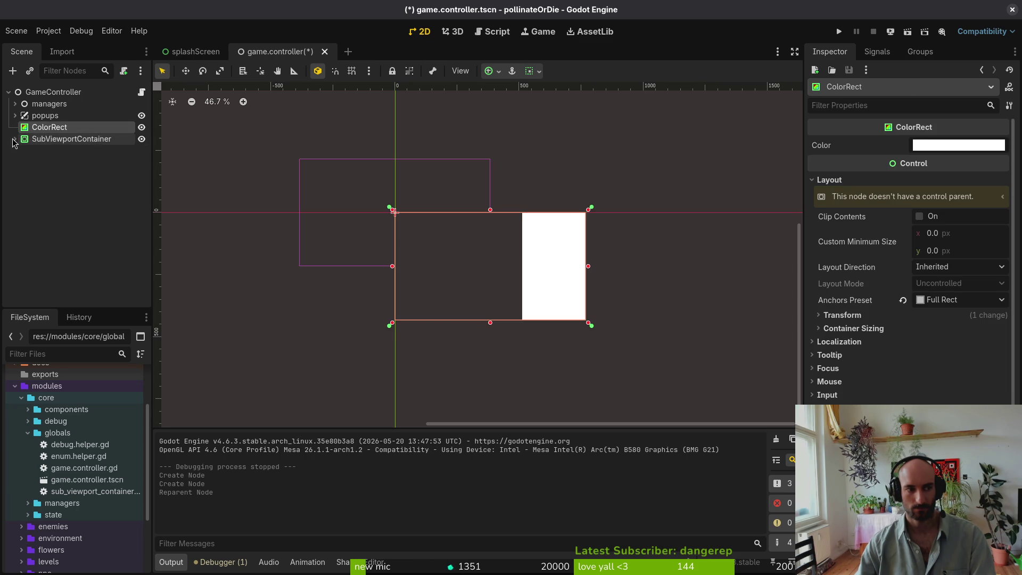
click(838, 32)
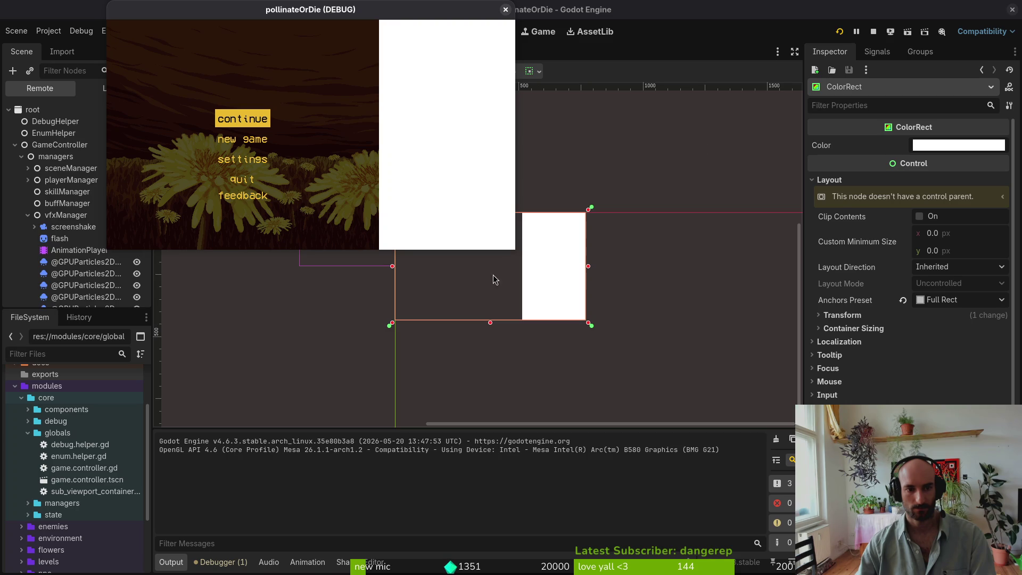
- Enlarge the game window, then return to the game.controller scene's local tree in the editor
mouse_move(513, 249)
mouse_down()
mouse_move(942, 511)
mouse_move(777, 434)
mouse_move(743, 445)
mouse_up()
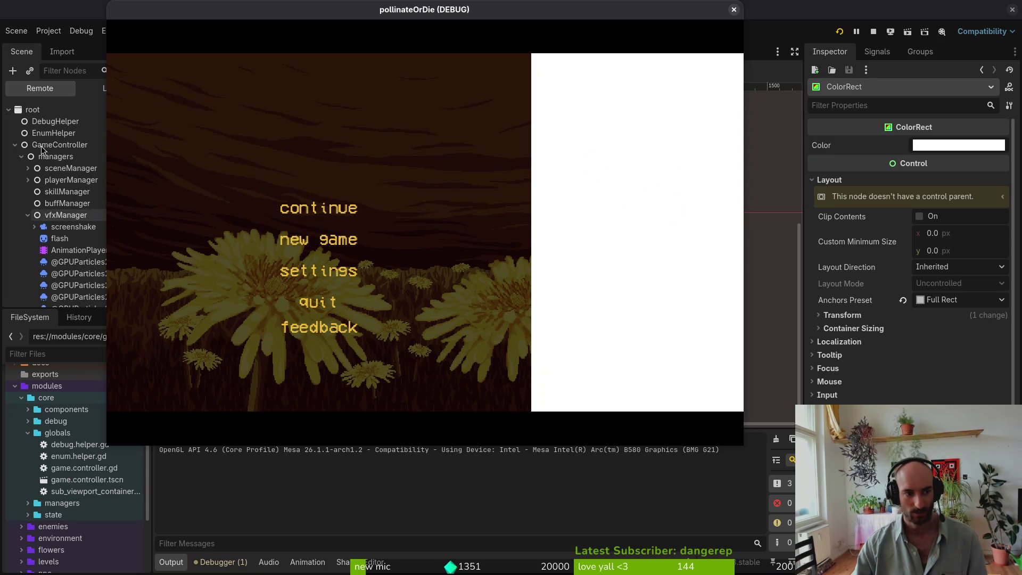
click(85, 79)
click(206, 49)
click(271, 51)
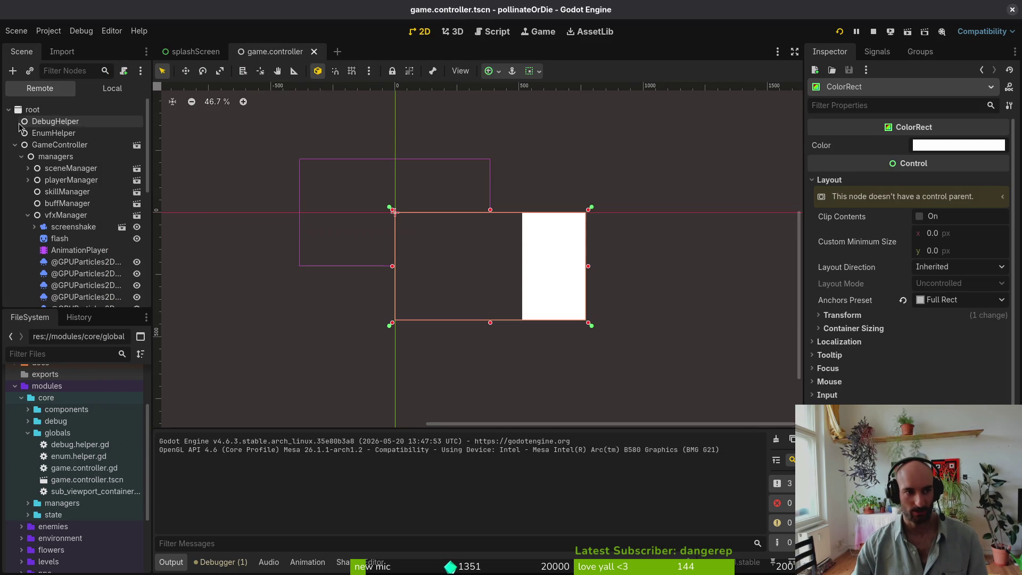
click(120, 89)
- Set the project's window Stretch Mode to viewport in Project Settings
click(49, 31)
click(72, 42)
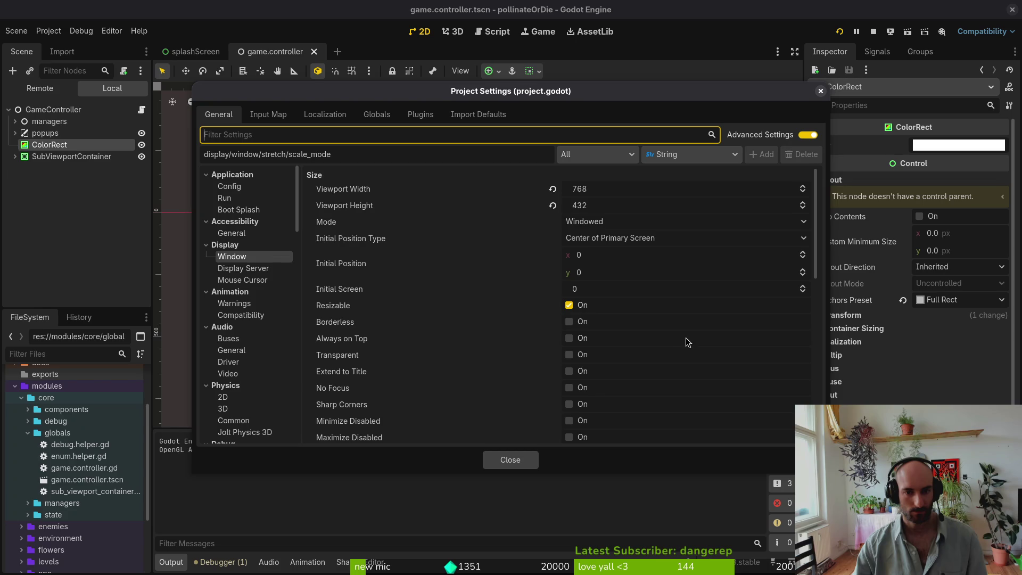
scroll(706, 328, down, 8)
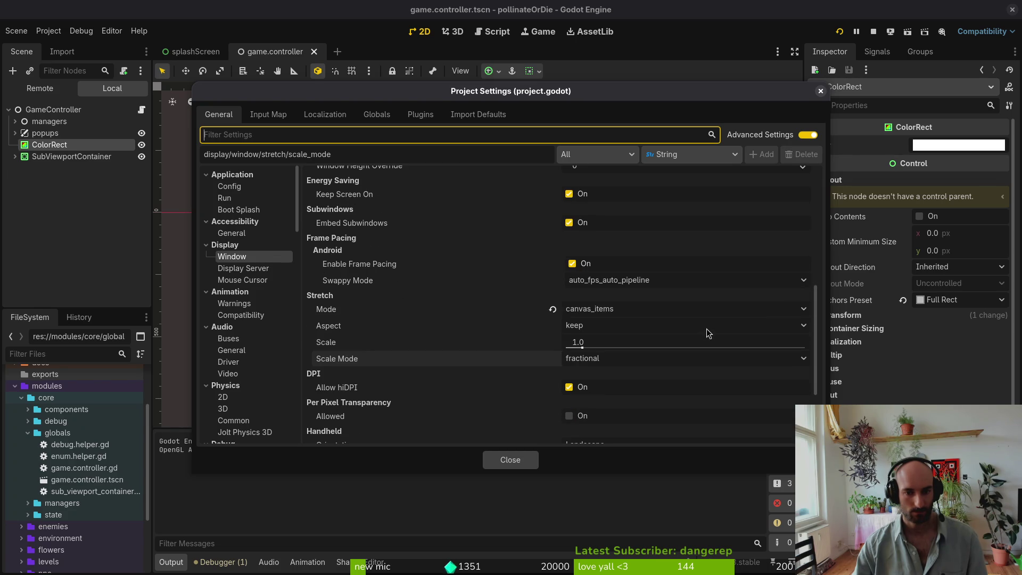
click(604, 308)
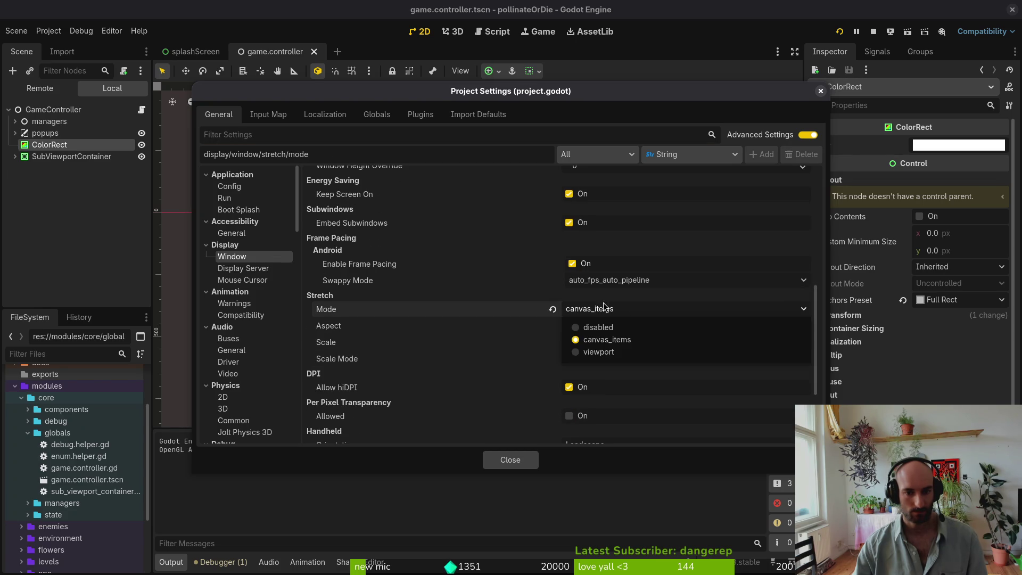
click(611, 353)
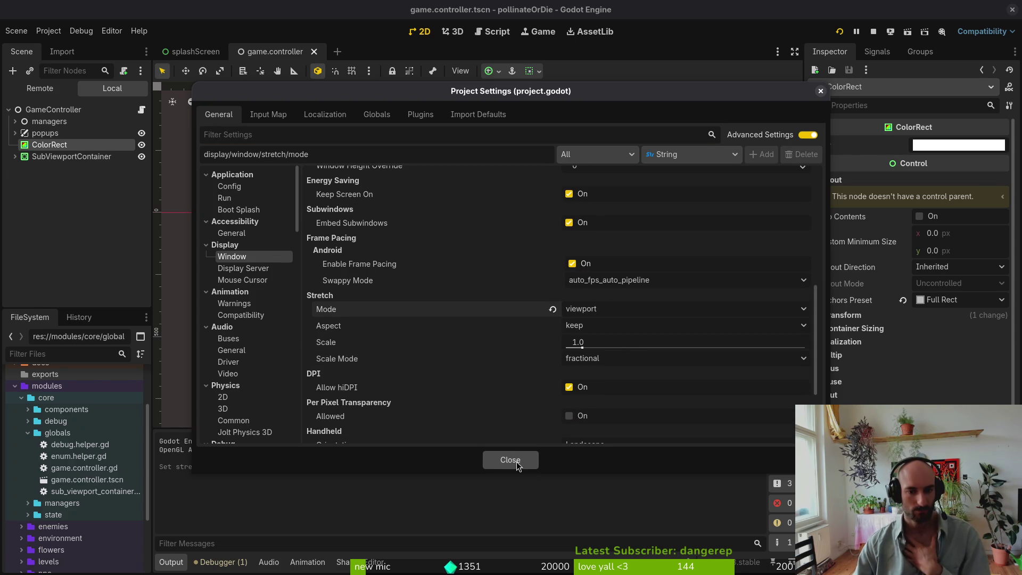
click(514, 460)
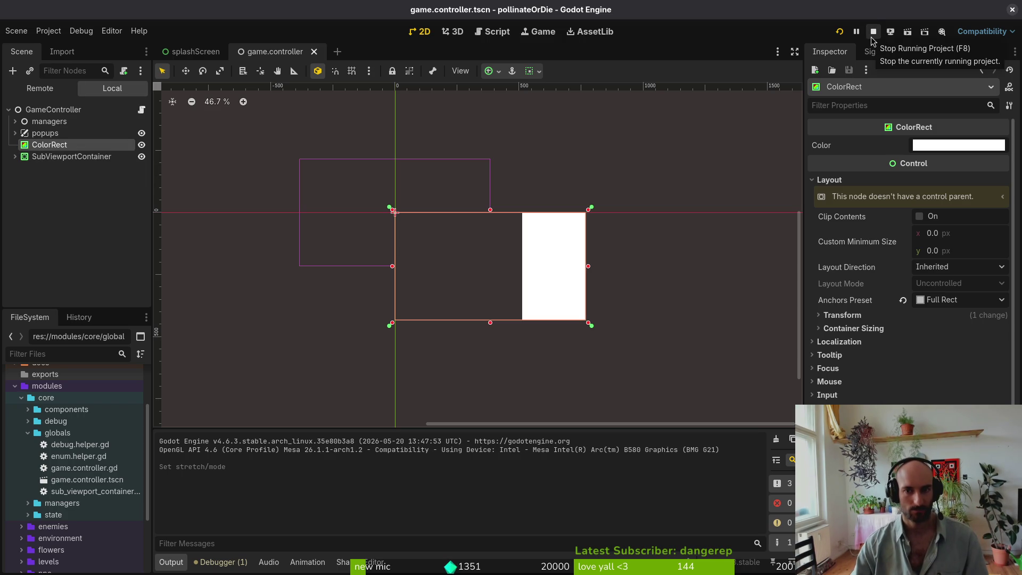
- Inspect the SubViewportContainer and SubViewport, then run, shrink and stop the game
click(15, 156)
click(64, 160)
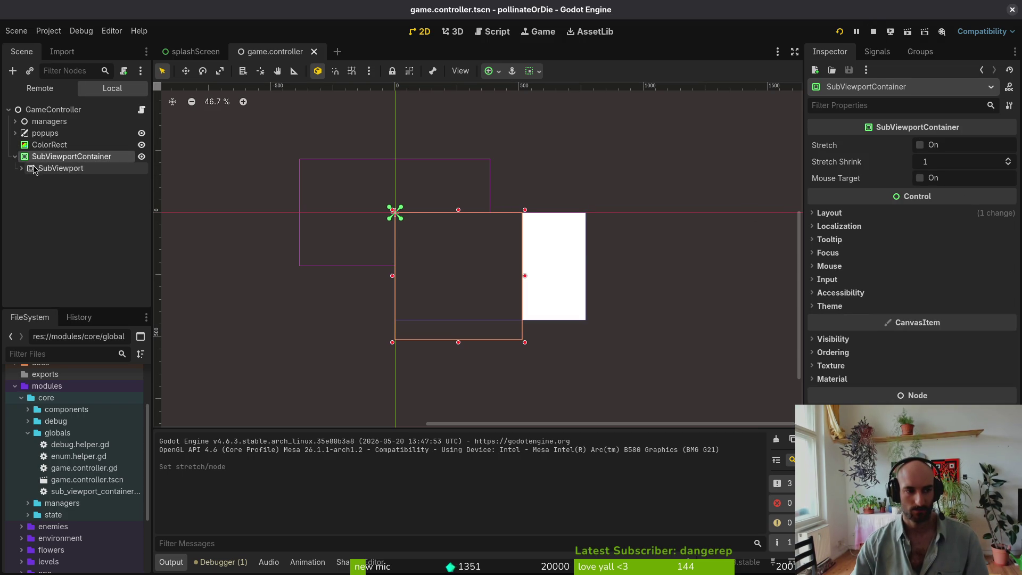
click(54, 168)
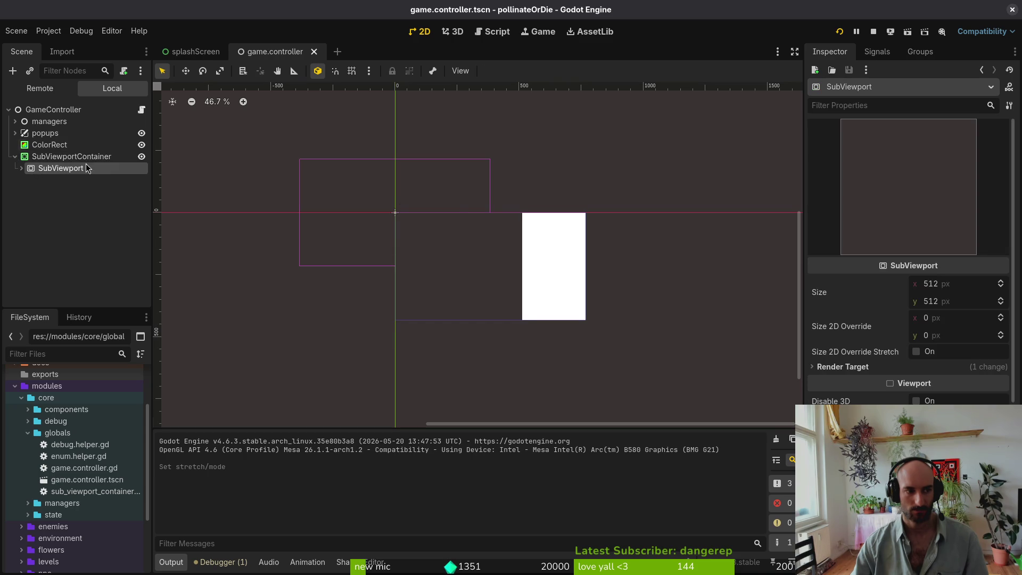
click(64, 157)
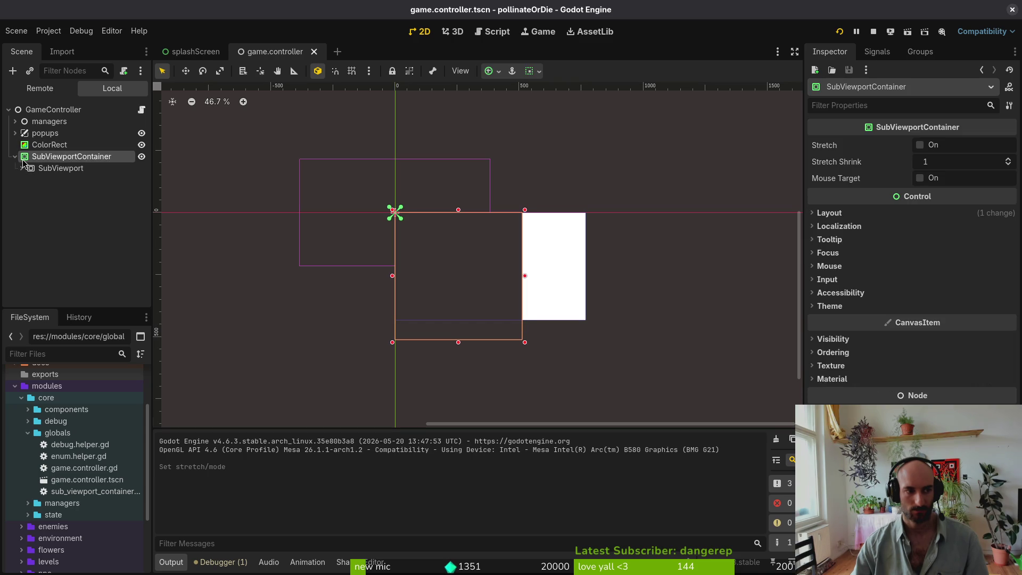
click(869, 34)
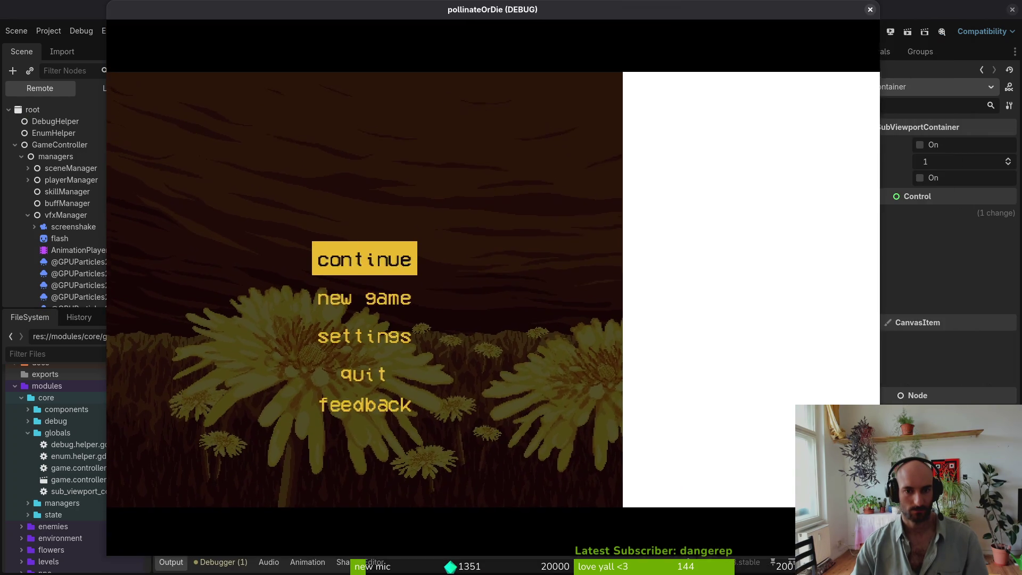
mouse_move(880, 557)
mouse_down()
mouse_move(908, 543)
mouse_move(770, 449)
mouse_move(399, 377)
mouse_up()
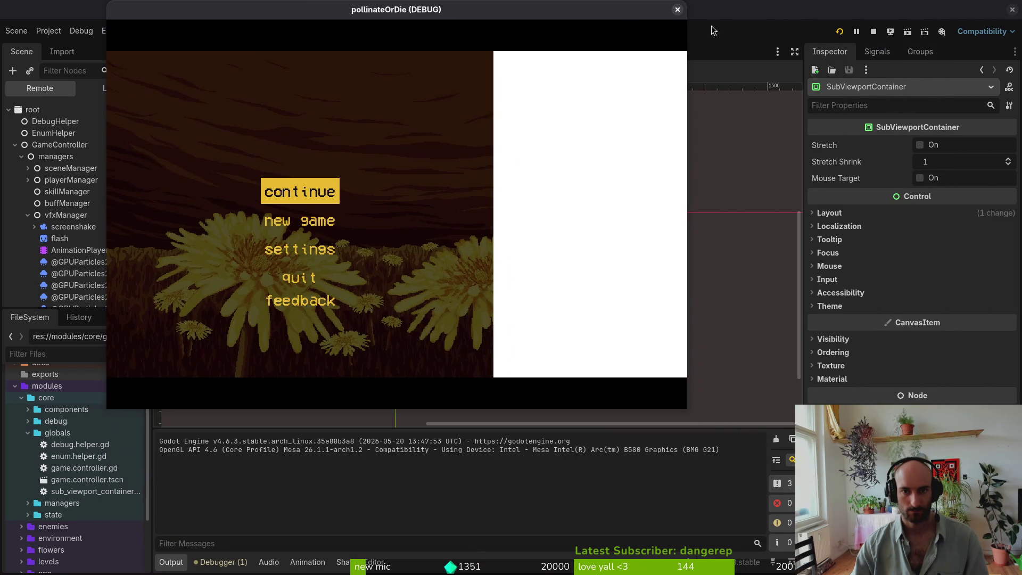
click(677, 9)
- Reopen Project Settings at the display window options
click(48, 30)
click(59, 45)
scroll(683, 286, down, 4)
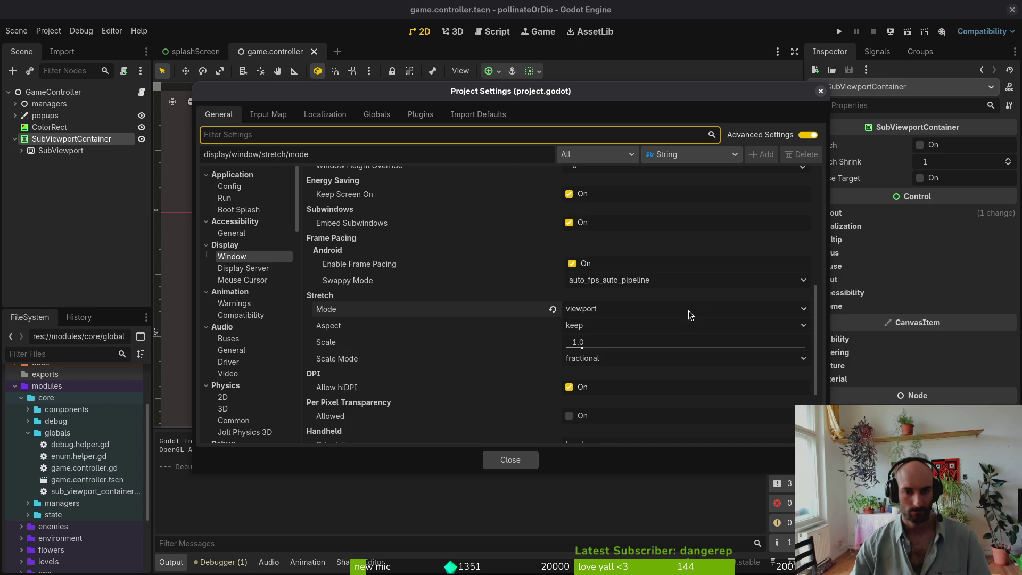
- Check that Aspect stays keep and Stretch Mode stays viewport, then close Project Settings
click(687, 326)
click(665, 330)
click(663, 309)
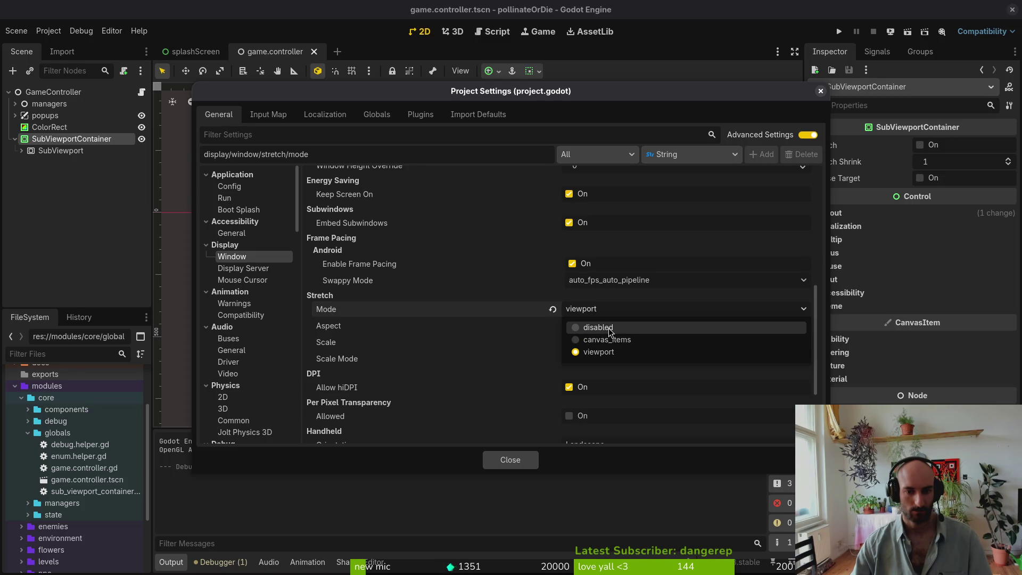
mouse_move(340, 313)
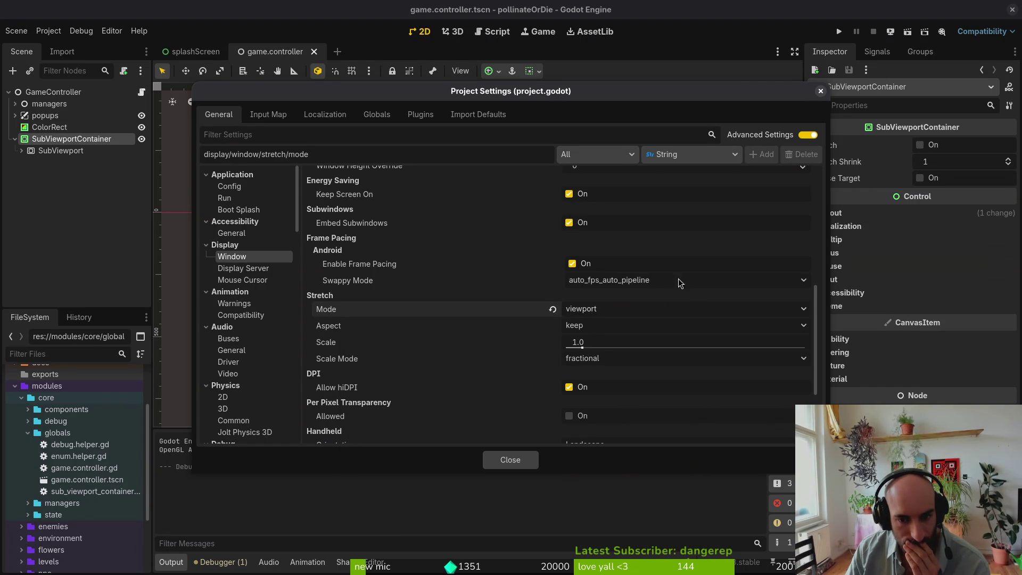
click(527, 460)
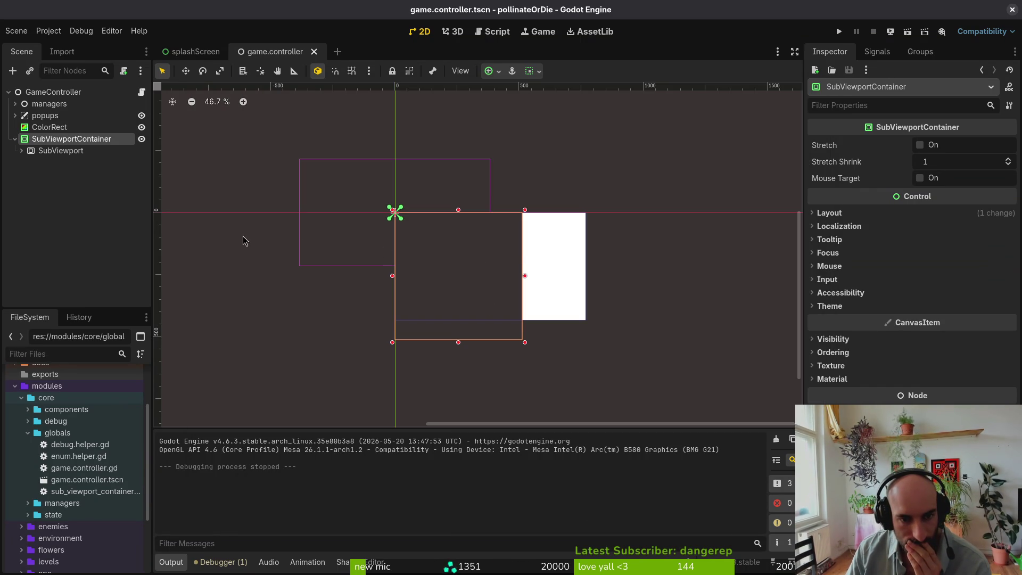
- Select SubViewportContainer, expand its Layout properties, and leave Anchors Preset on Top Left
click(15, 139)
click(15, 140)
double_click(67, 141)
click(77, 140)
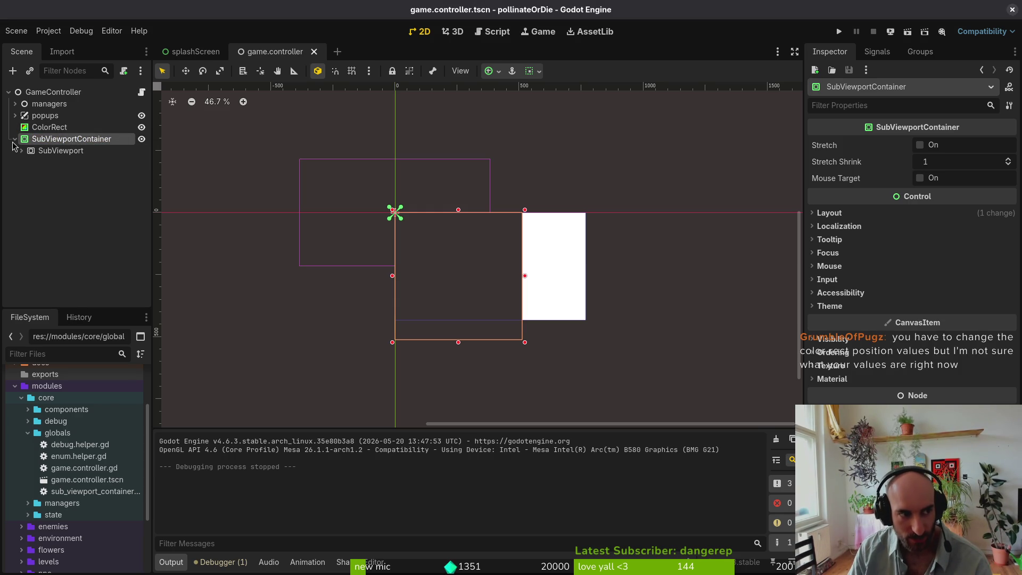
click(75, 139)
click(75, 141)
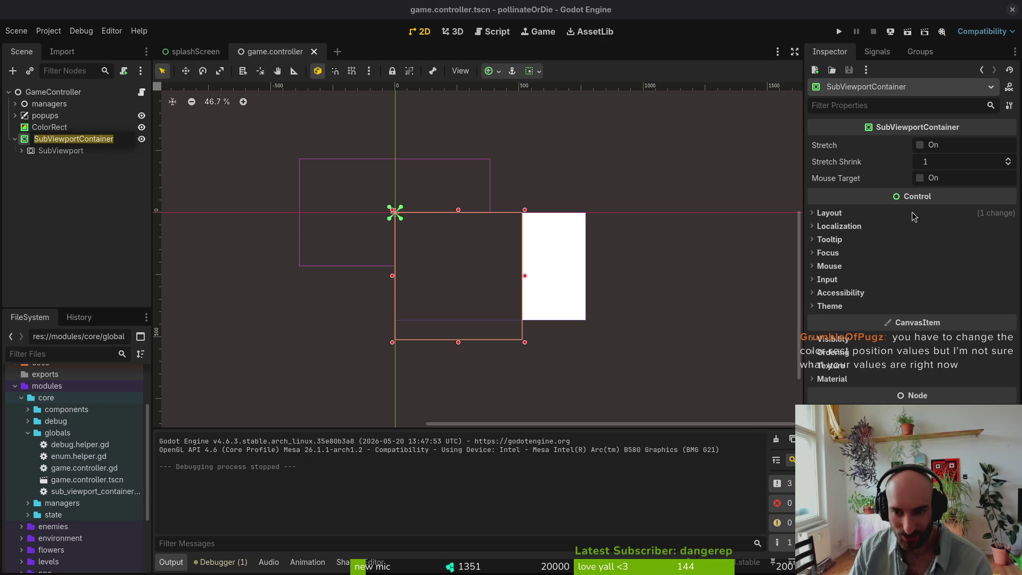
click(839, 215)
click(962, 334)
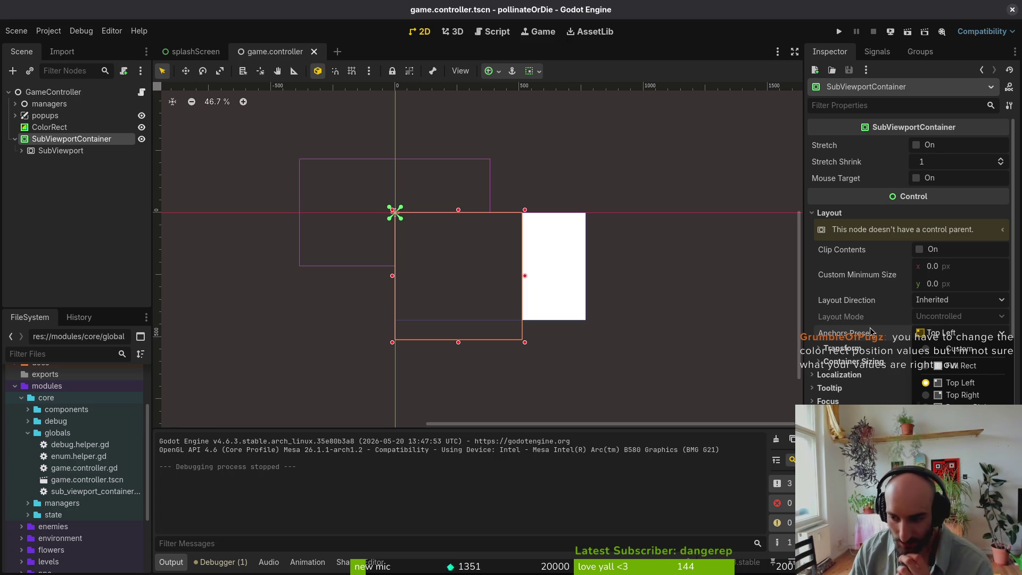
click(926, 383)
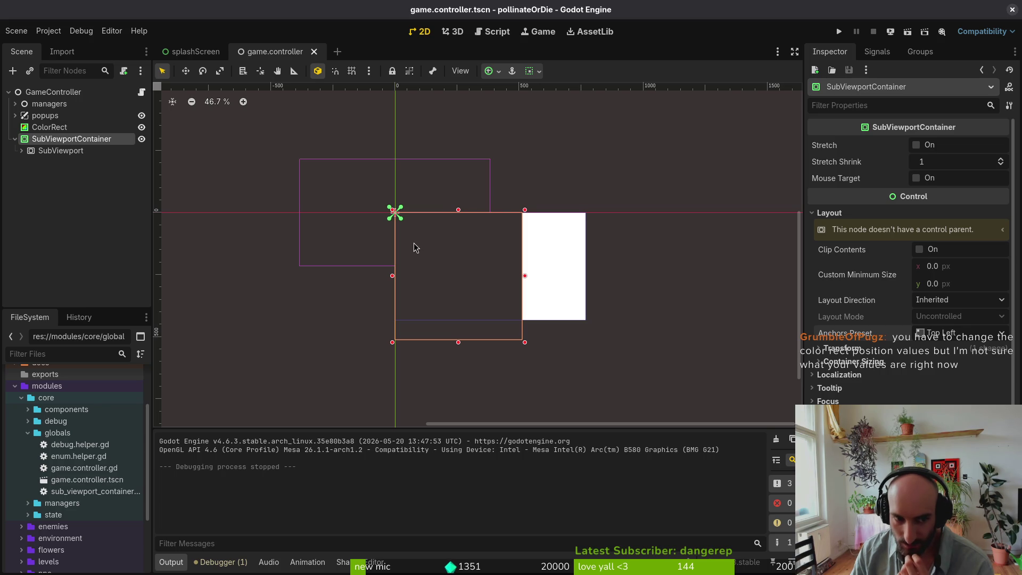
- Reconfirm viewport as the Stretch Mode in Project Settings and launch the game with F5
click(47, 37)
click(60, 49)
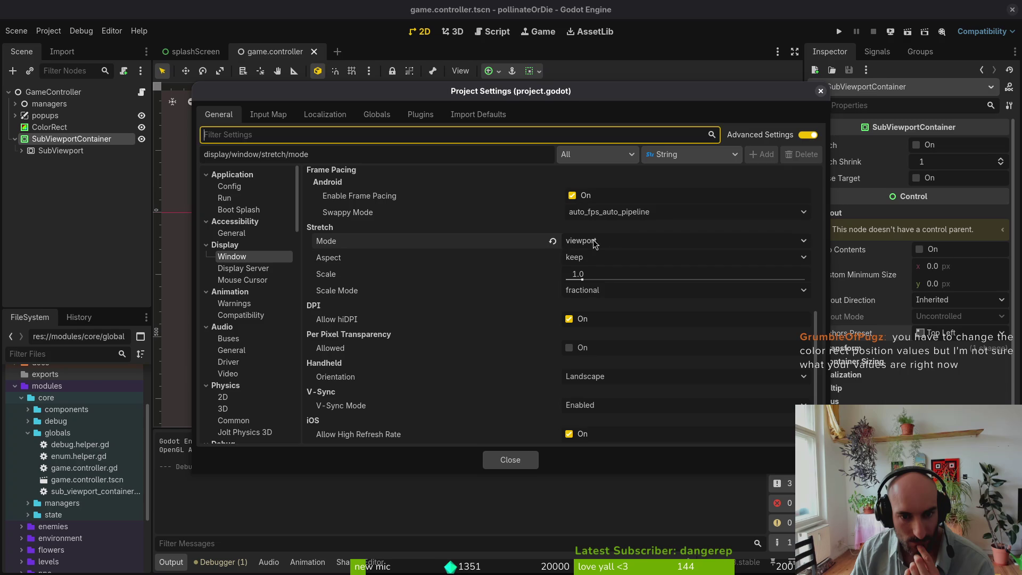
click(597, 243)
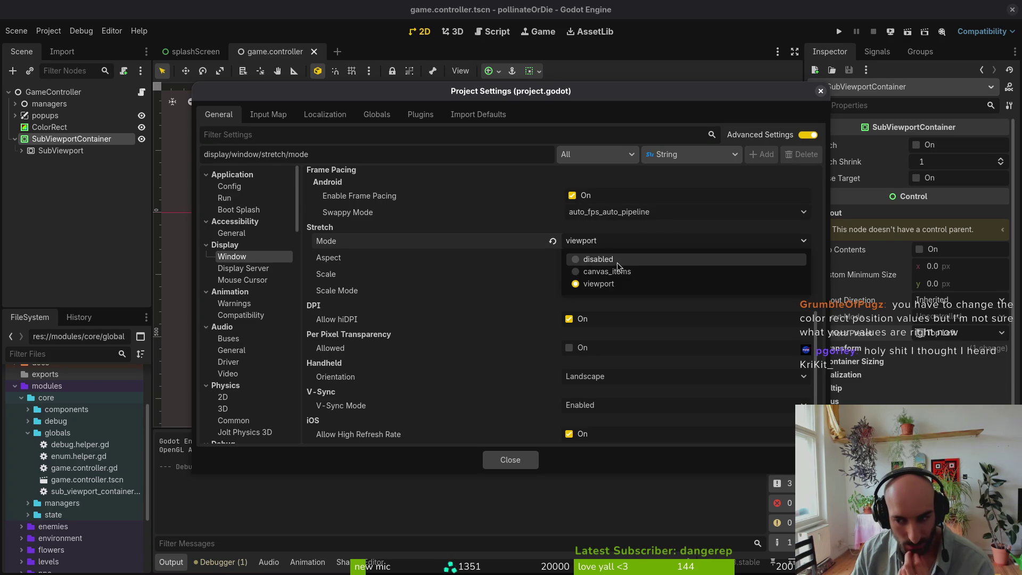
click(513, 243)
click(613, 244)
click(589, 289)
click(532, 459)
key(F5)
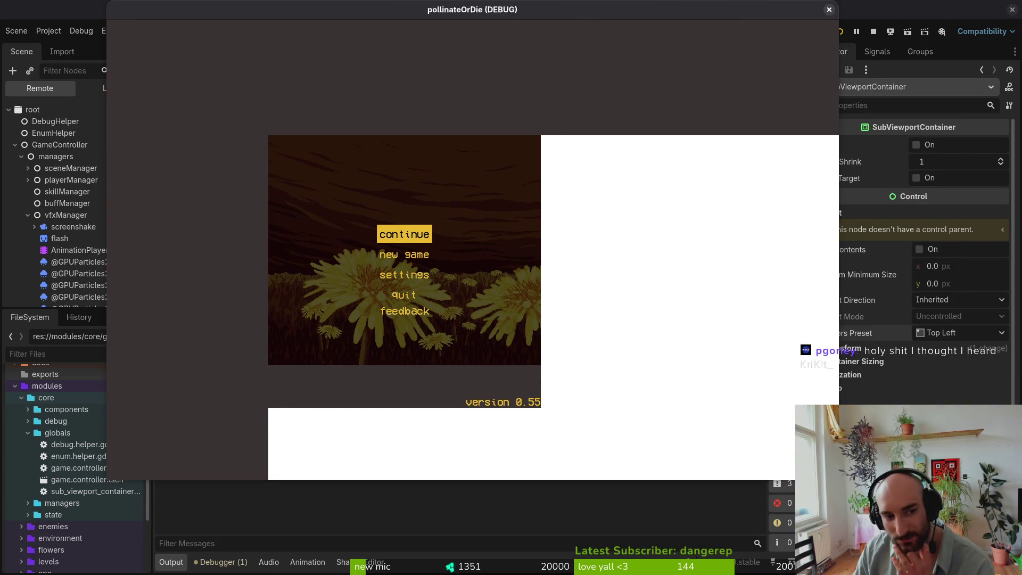
- Resize and move the pollinateOrDie window to check scaling, then close it
mouse_move(794, 465)
mouse_down()
mouse_move(468, 229)
mouse_move(662, 389)
mouse_move(709, 416)
mouse_move(750, 418)
mouse_move(706, 391)
mouse_move(792, 464)
mouse_move(912, 540)
mouse_move(999, 571)
mouse_up()
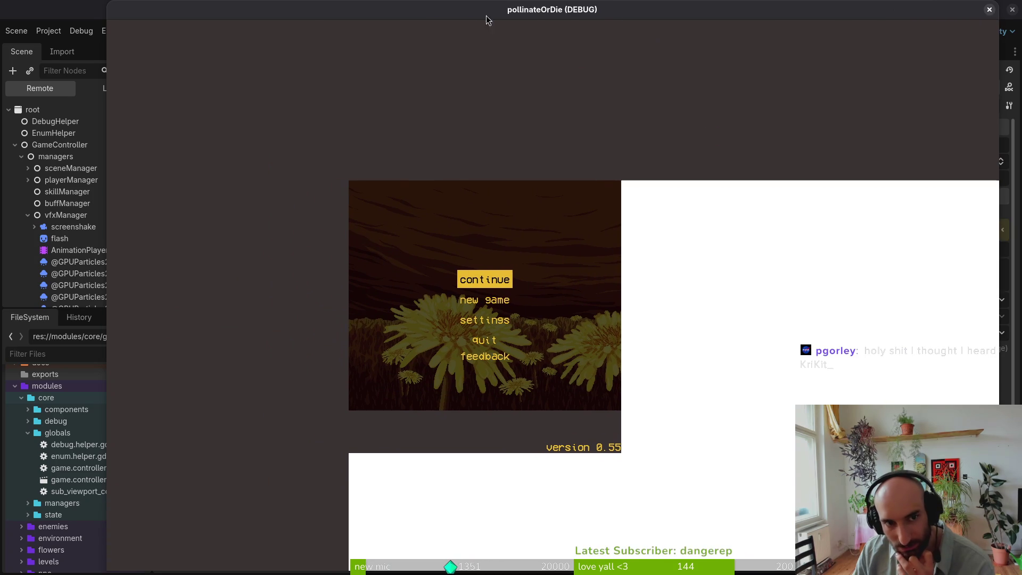
drag(499, 13, 420, 8)
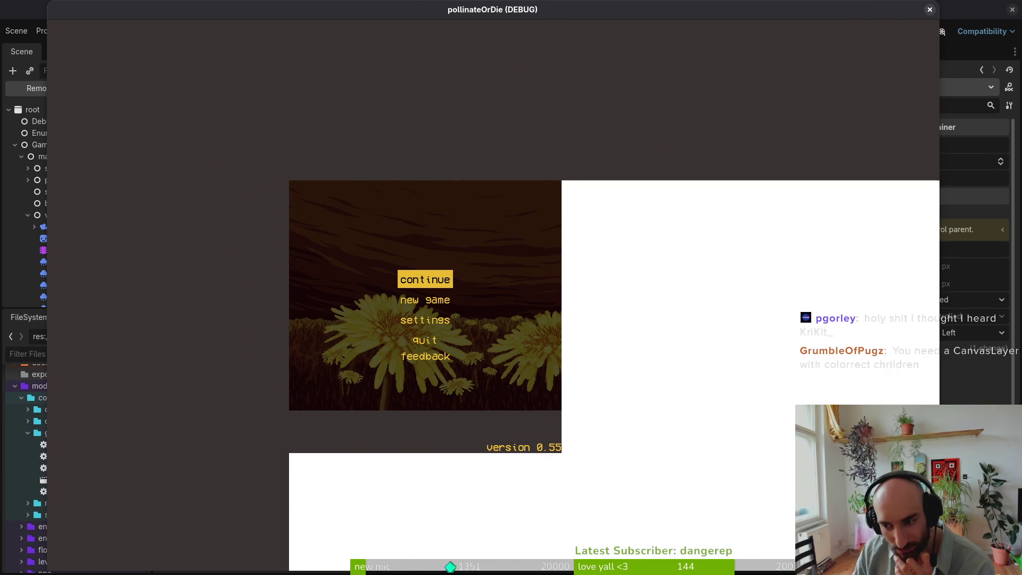
drag(939, 570, 896, 538)
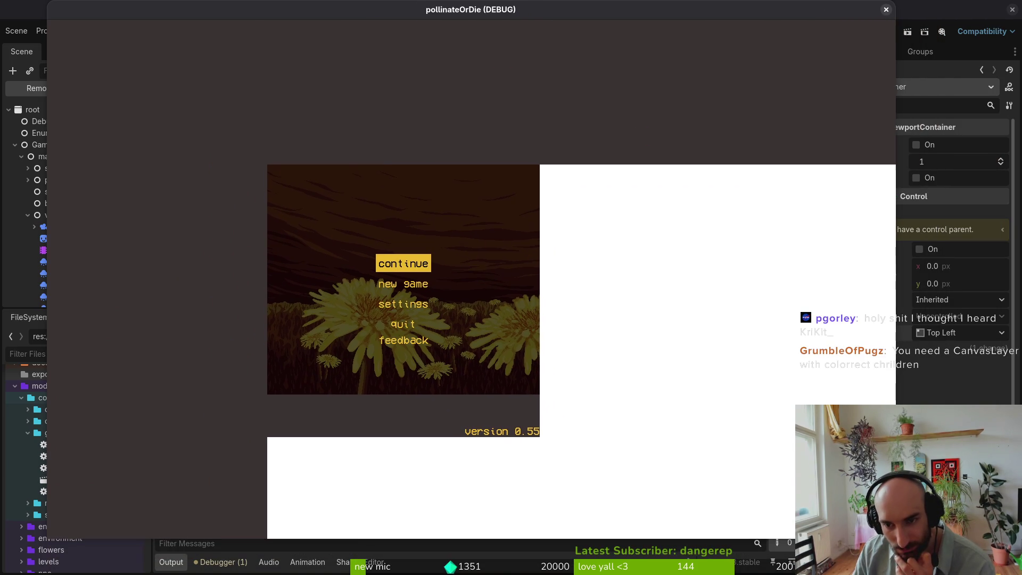
click(885, 11)
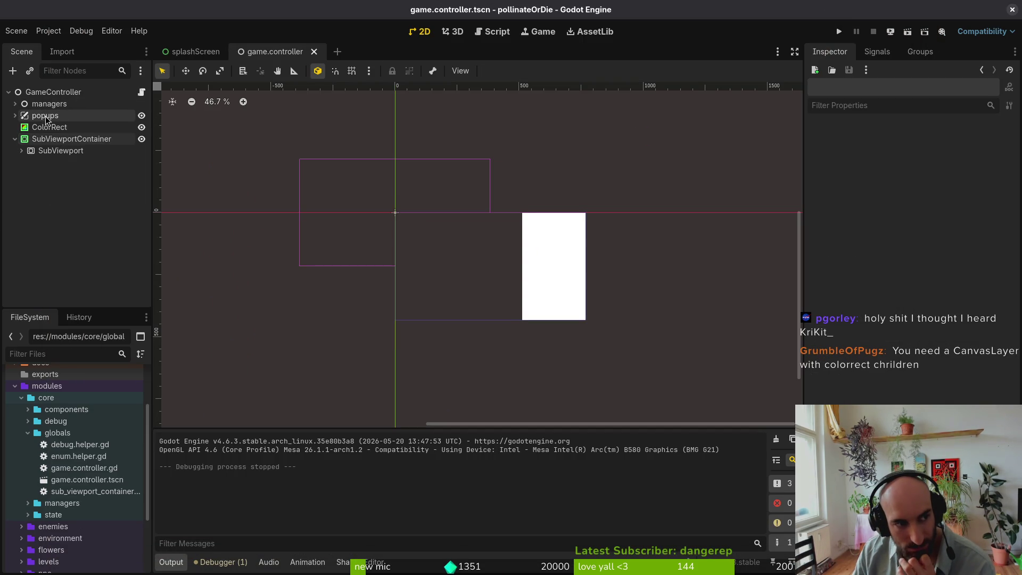
- Add a CanvasLayer under GameController, put ColorRect inside it, and place it above SubViewportContainer
click(46, 93)
key(ctrl+a)
text(can)
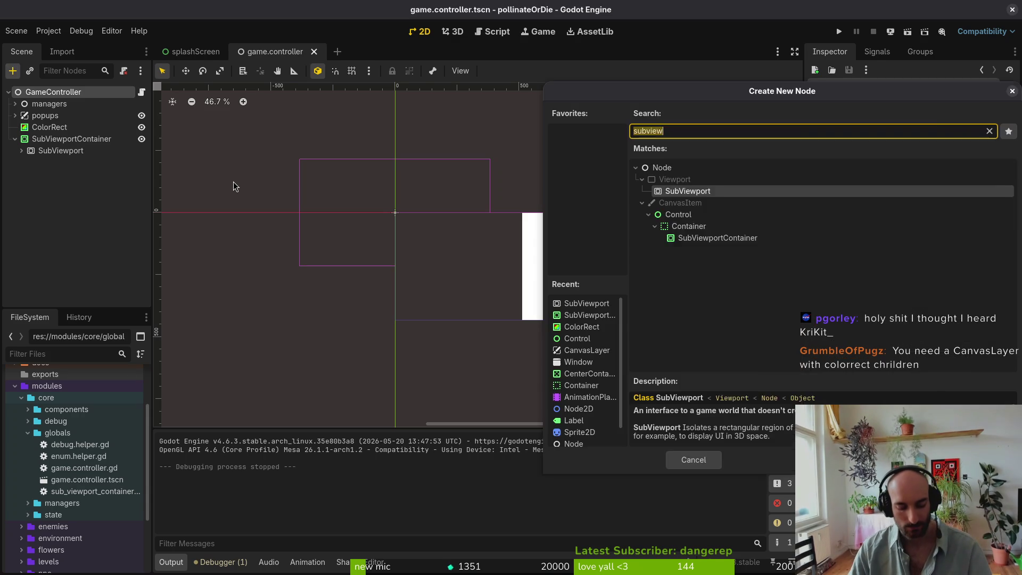
text(vasl)
key(Return)
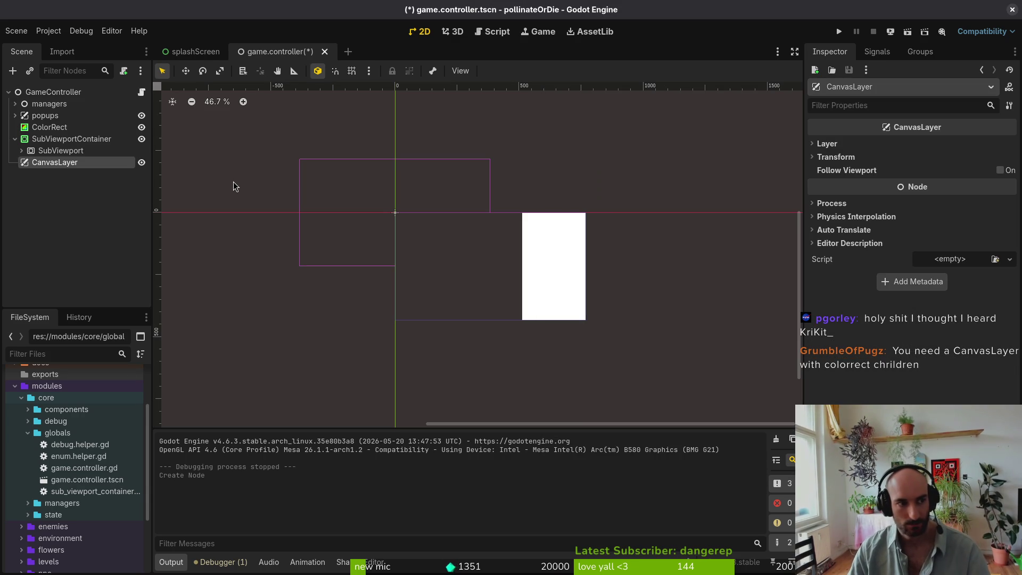
click(49, 128)
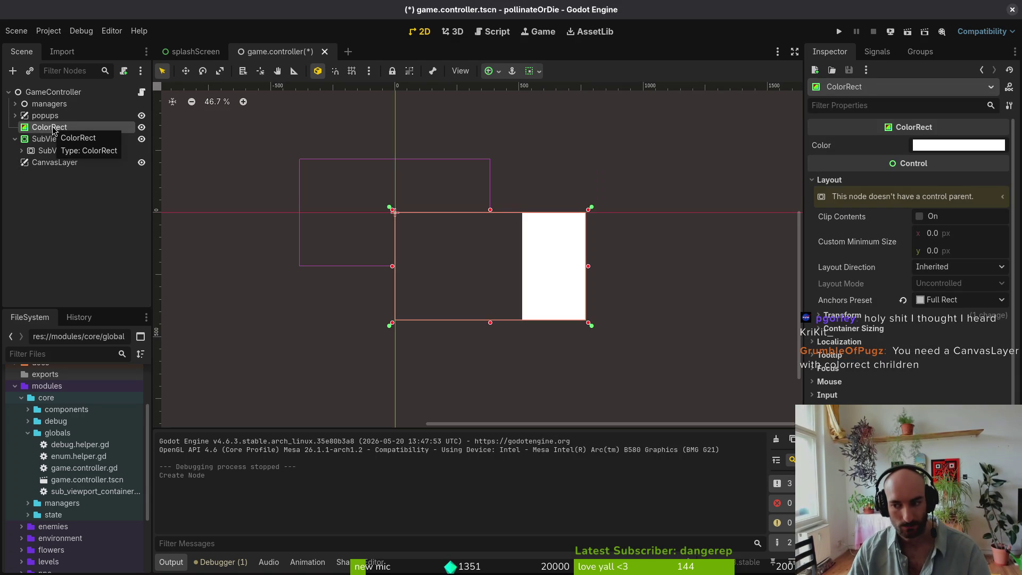
mouse_move(62, 130)
mouse_down()
mouse_move(54, 162)
mouse_move(53, 122)
mouse_up()
click(15, 151)
click(53, 151)
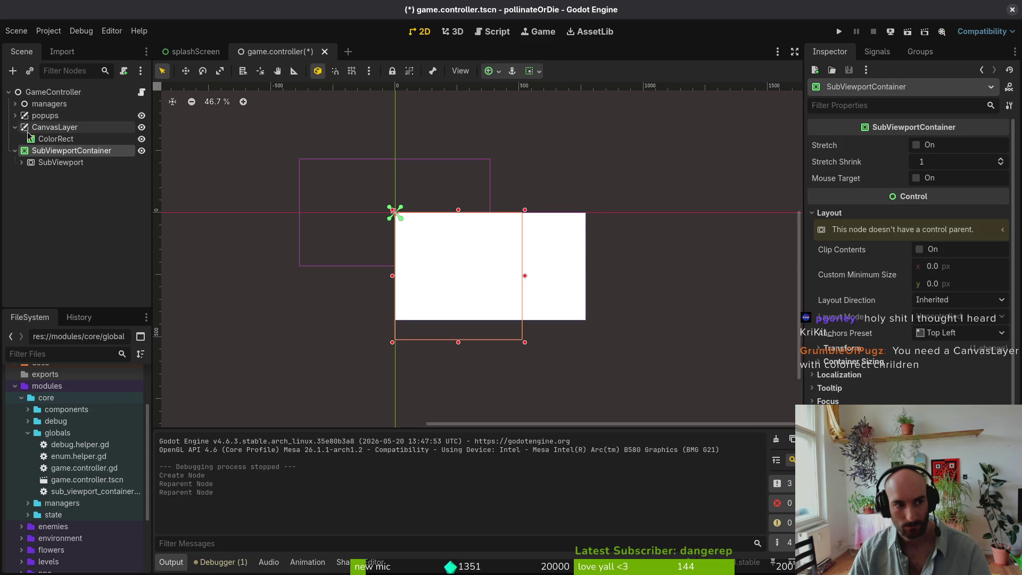
- Run the game to test the new layering, enlarge and close it, then select CanvasLayer
click(15, 127)
click(21, 151)
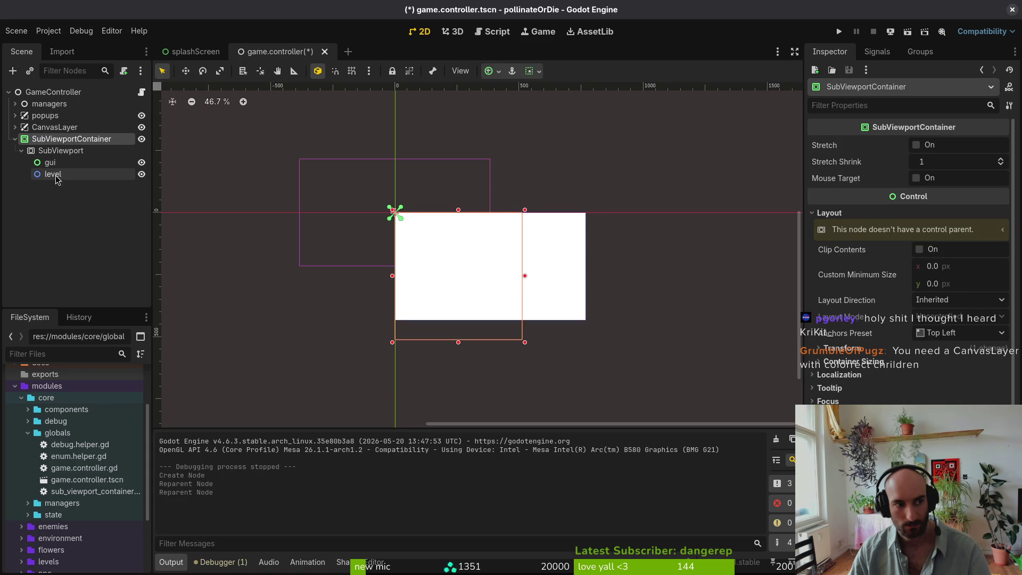
click(839, 31)
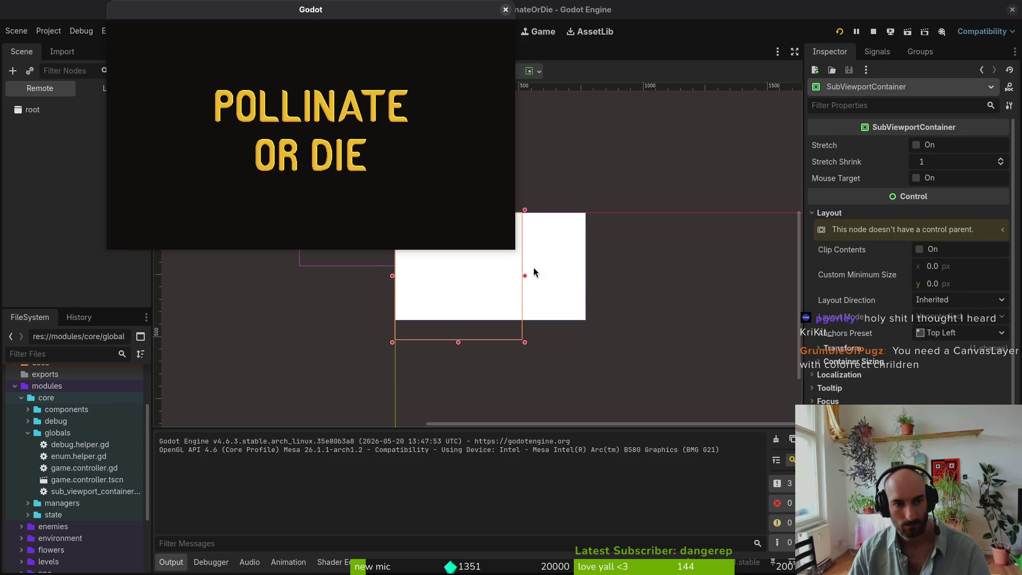
drag(515, 254, 808, 466)
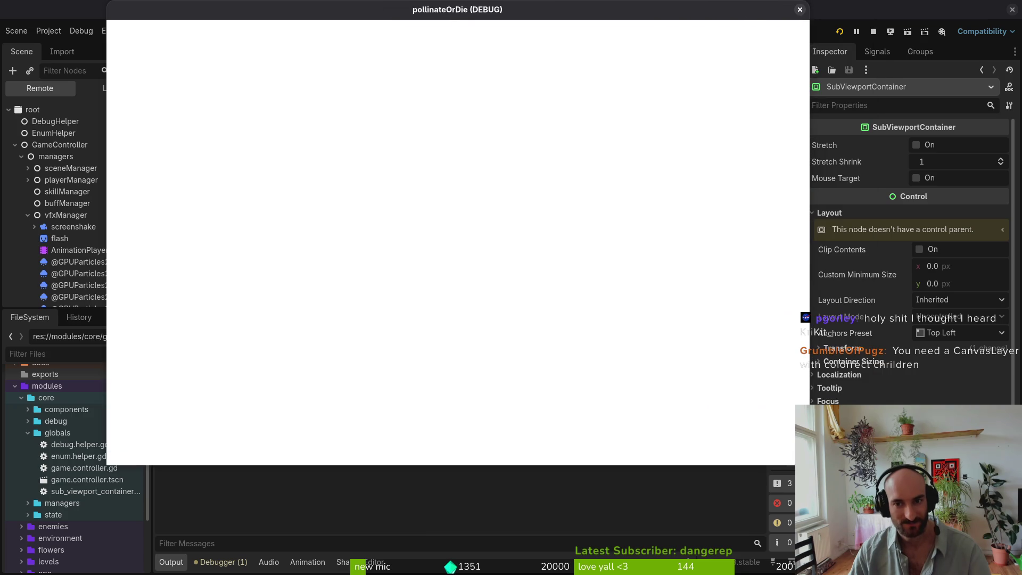
click(799, 9)
click(55, 127)
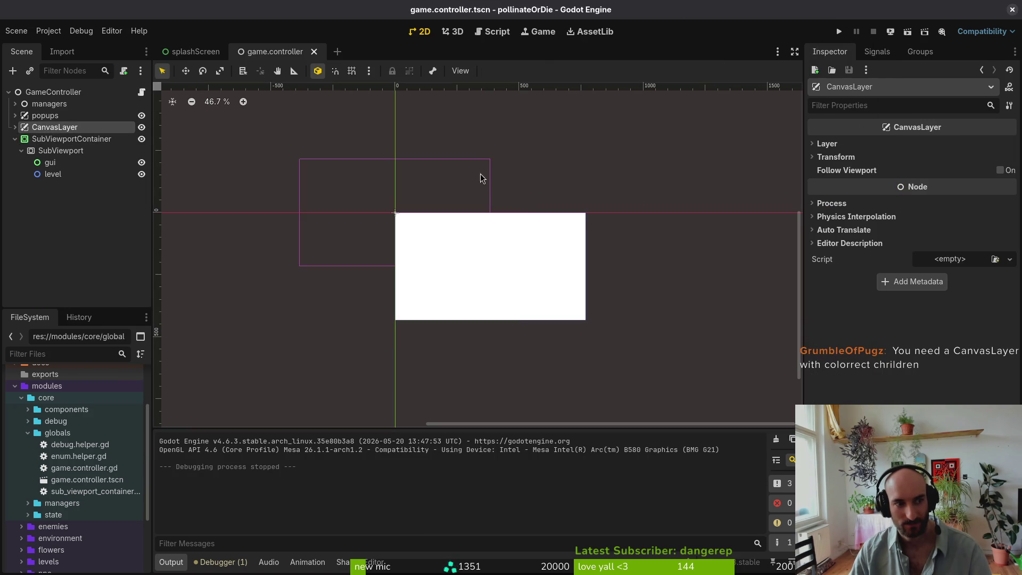
- Lower the CanvasLayer's layer from 1 to 0 and test-run the game
click(841, 145)
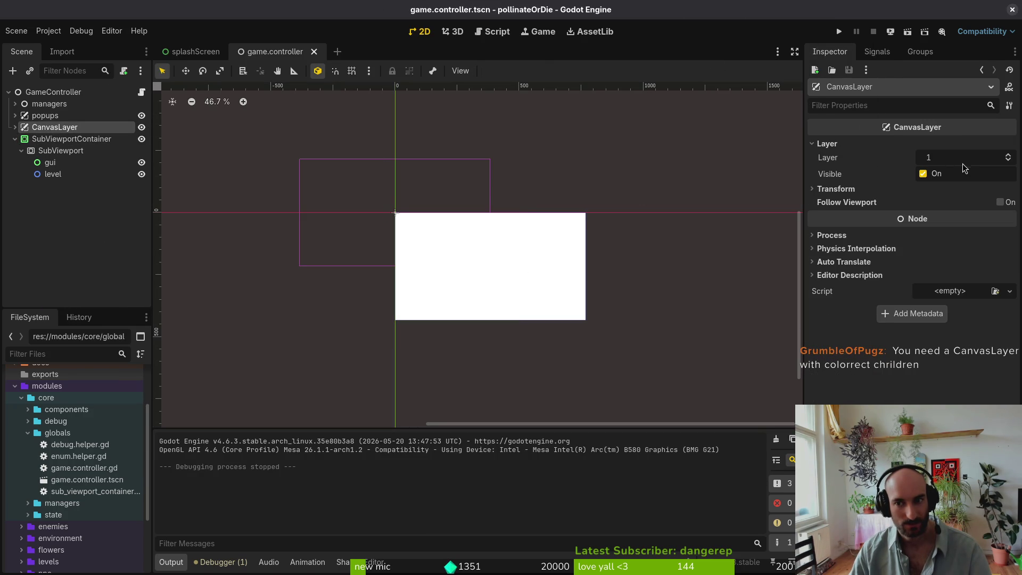
drag(964, 162, 957, 161)
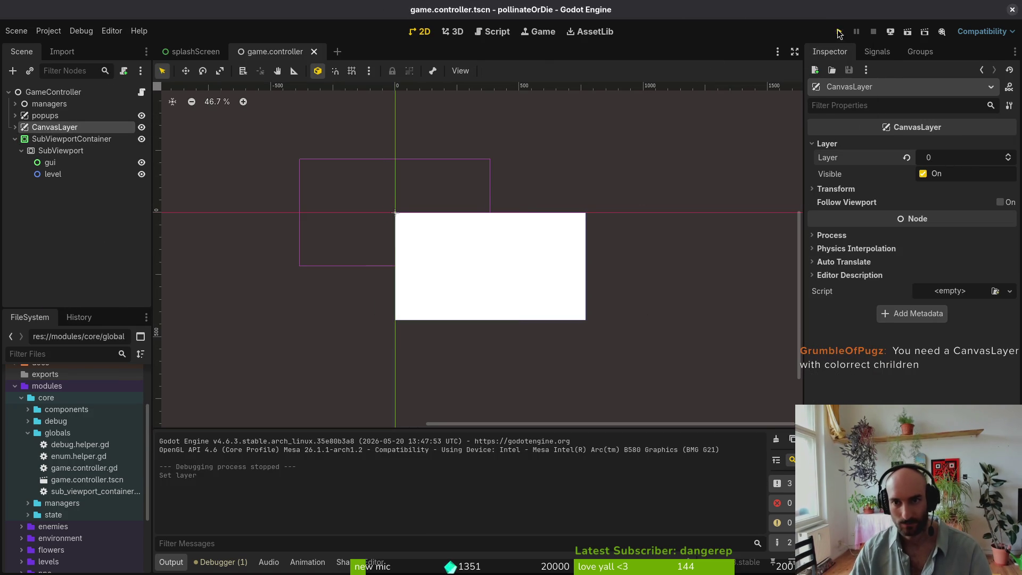
click(839, 31)
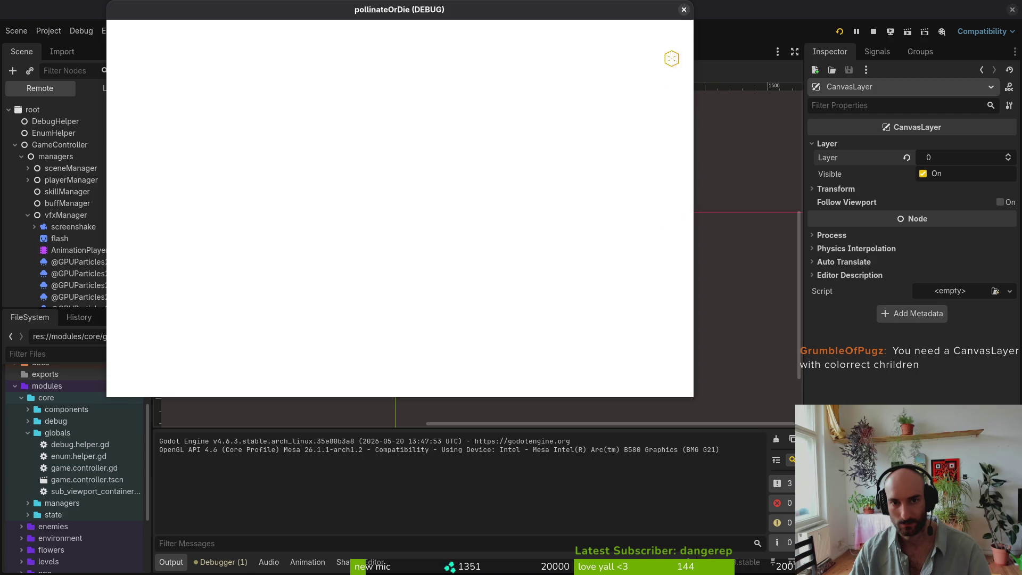
click(684, 10)
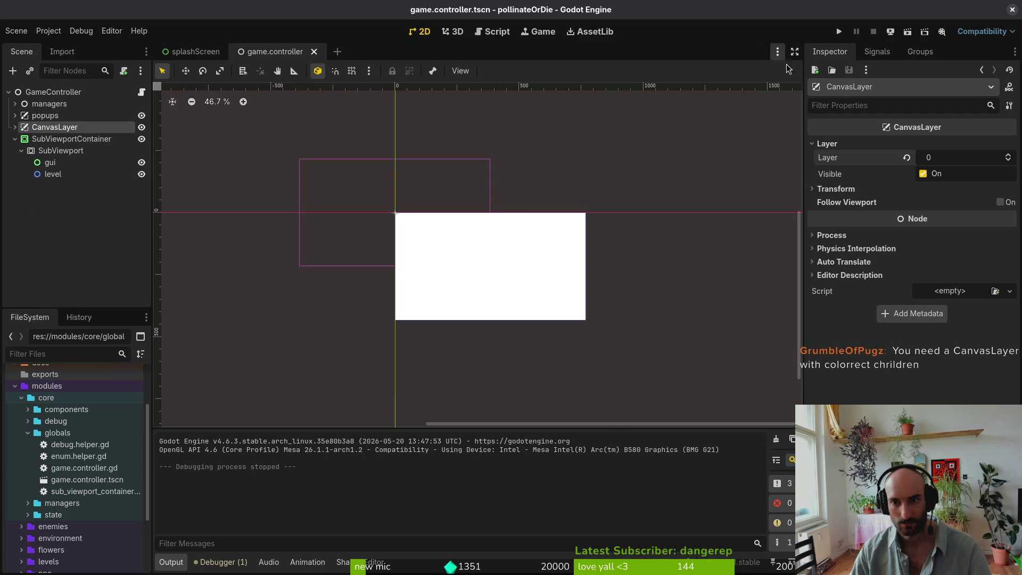
- Set the CanvasLayer's layer to -1, then run, enlarge and stop the game
click(971, 158)
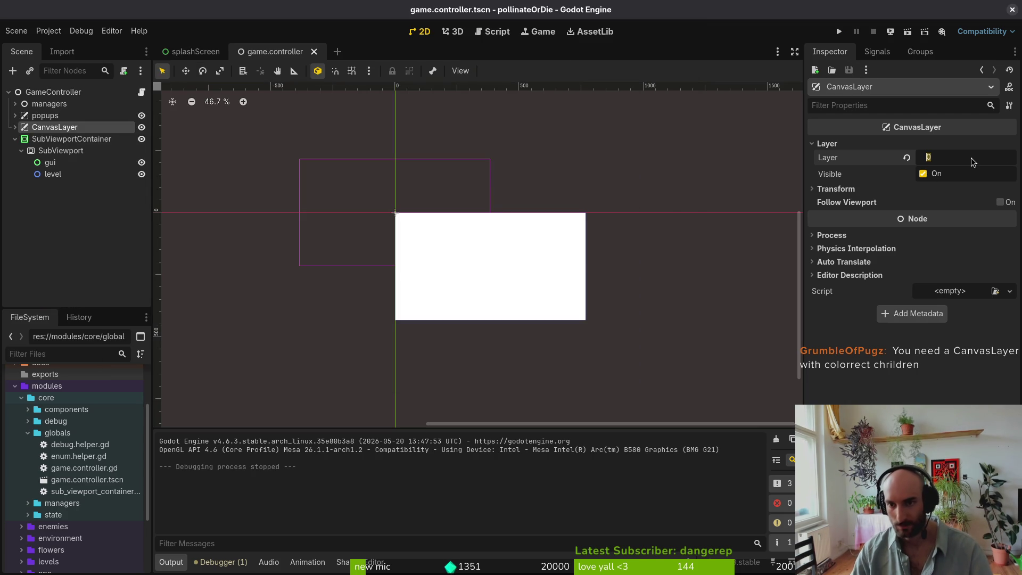
text(-1)
key(Return)
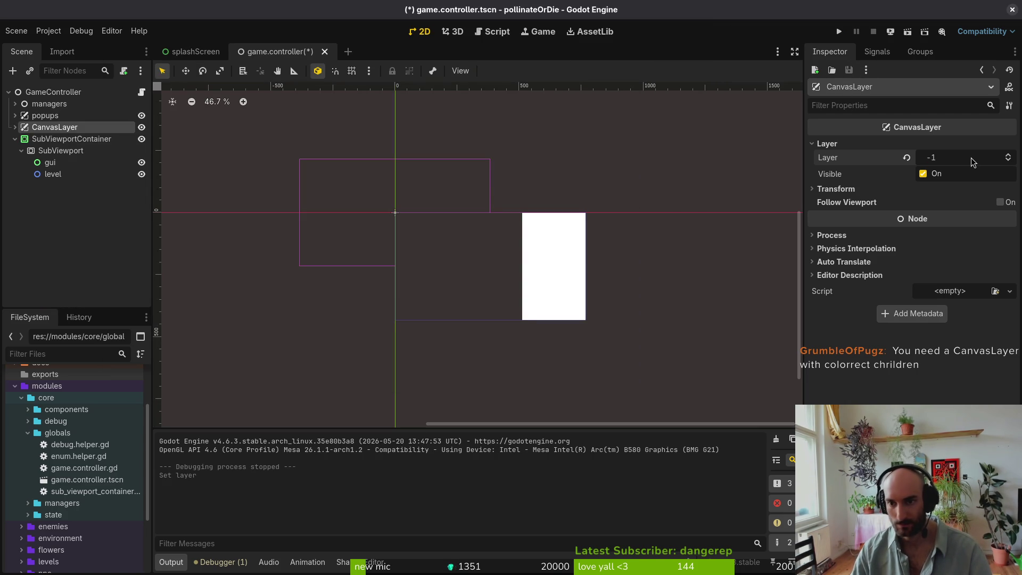
click(839, 31)
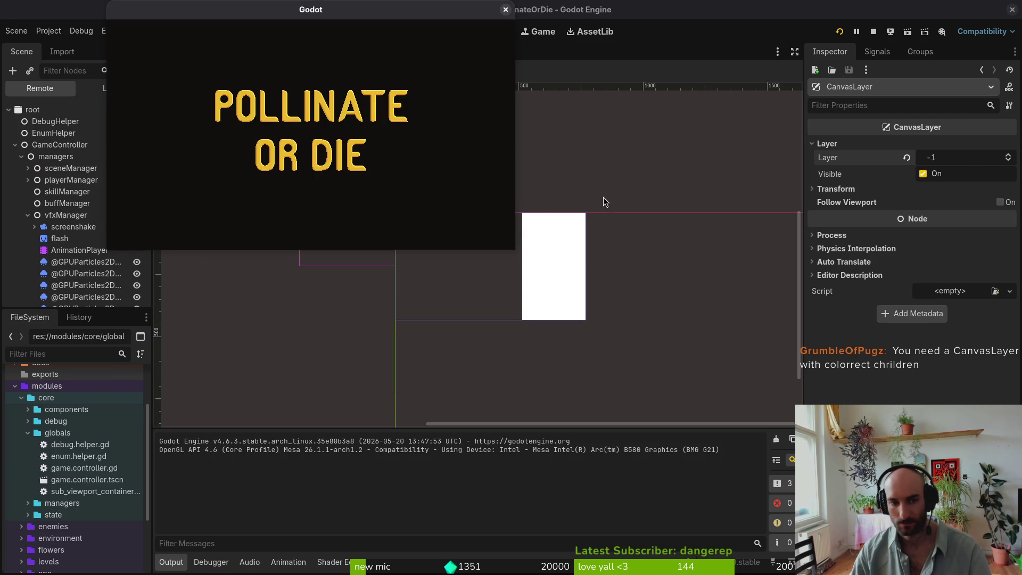
mouse_move(516, 254)
mouse_down()
mouse_move(885, 525)
mouse_move(924, 526)
mouse_move(992, 567)
mouse_move(821, 439)
mouse_up()
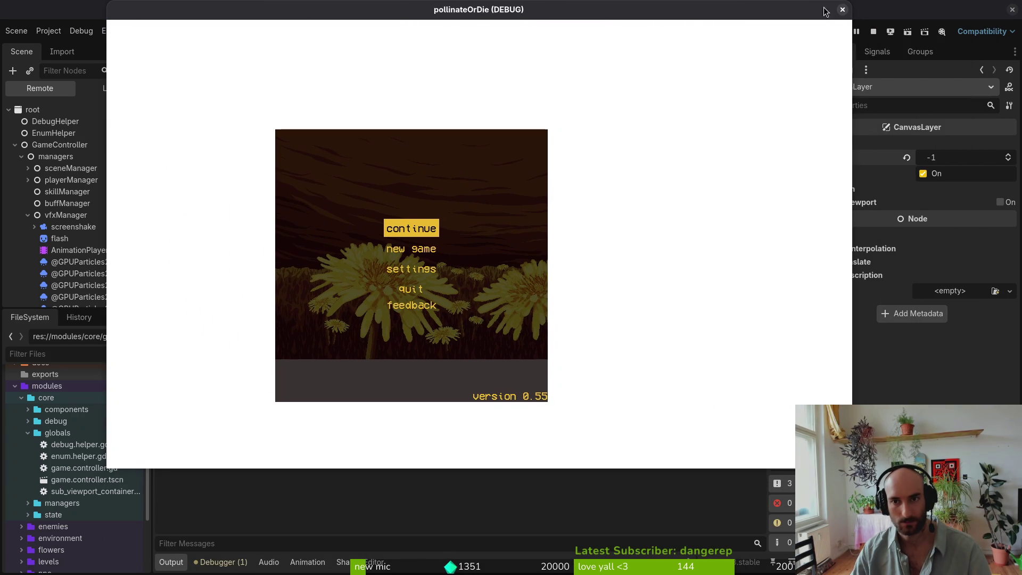
click(812, 10)
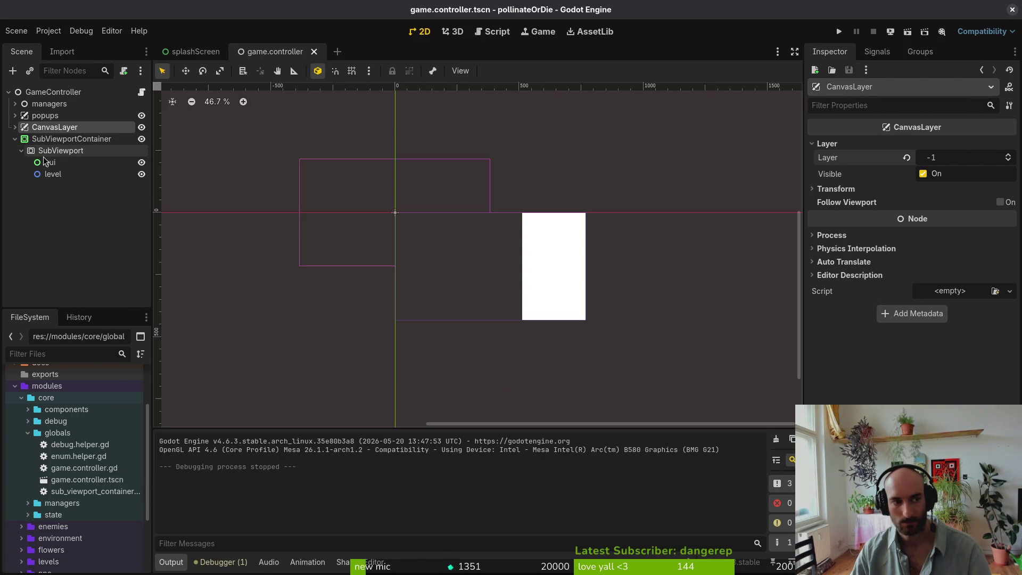
- Turn on Stretch for the SubViewportContainer and test-run the game
click(15, 140)
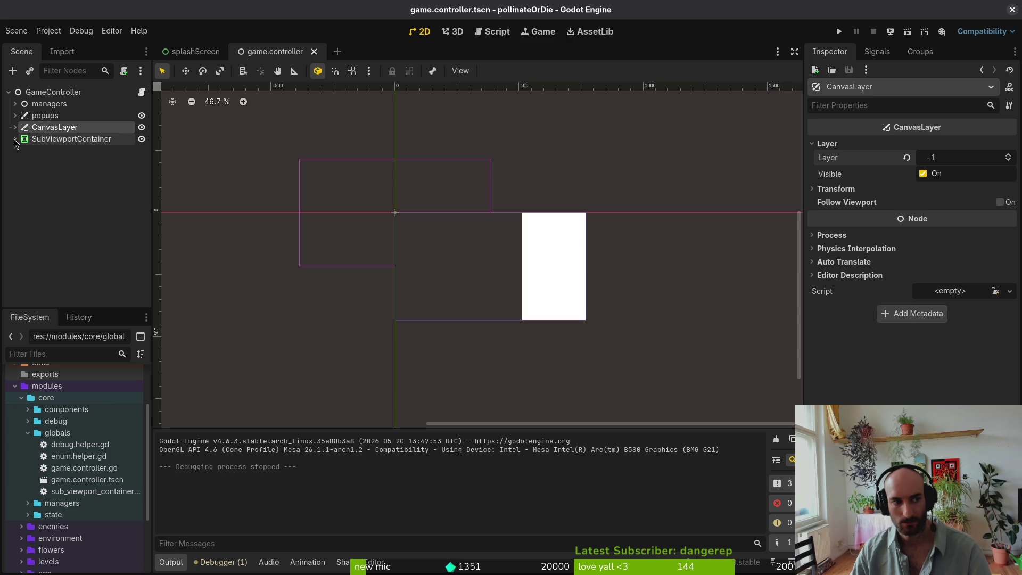
click(15, 139)
click(45, 141)
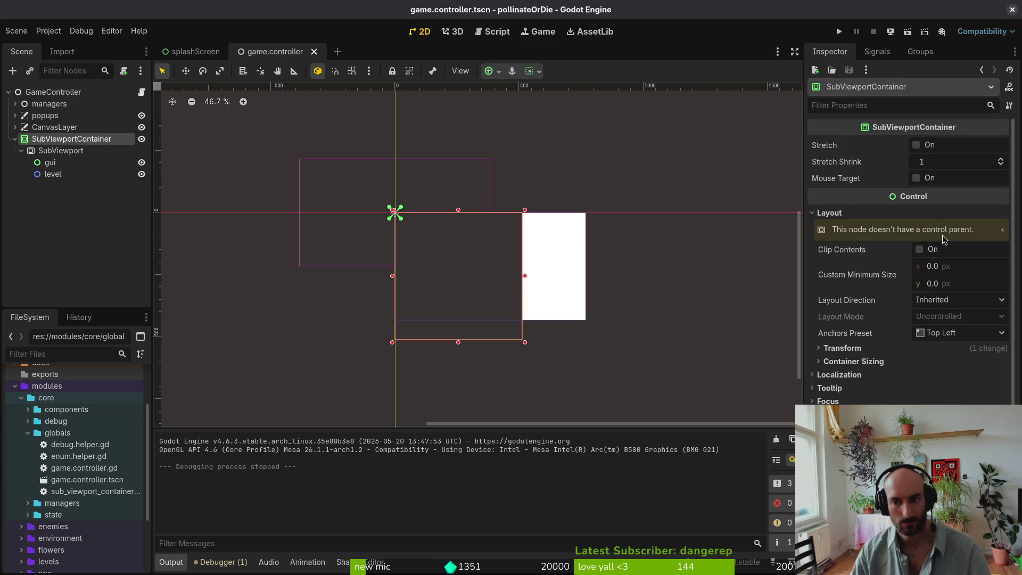
click(916, 145)
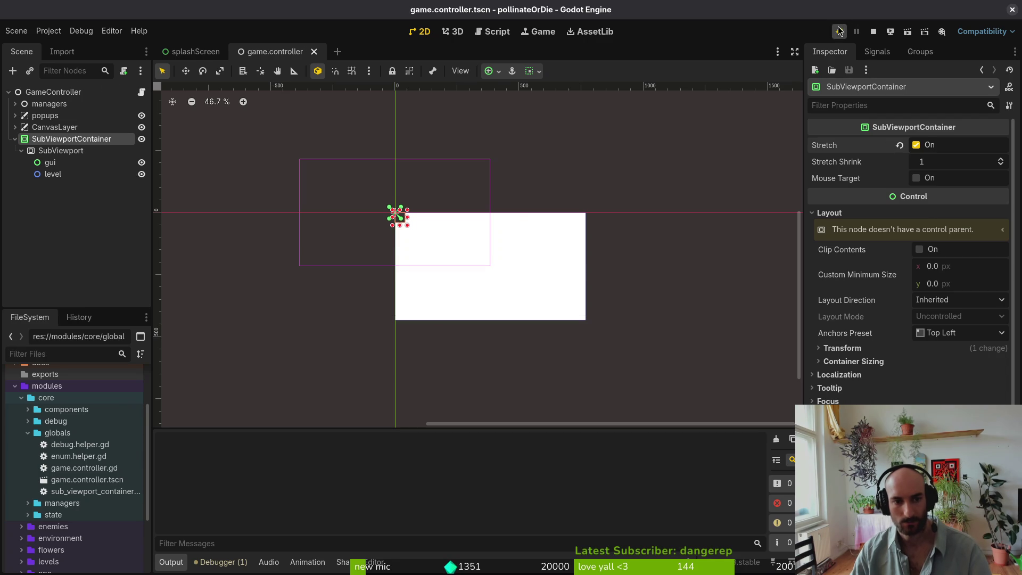
click(838, 31)
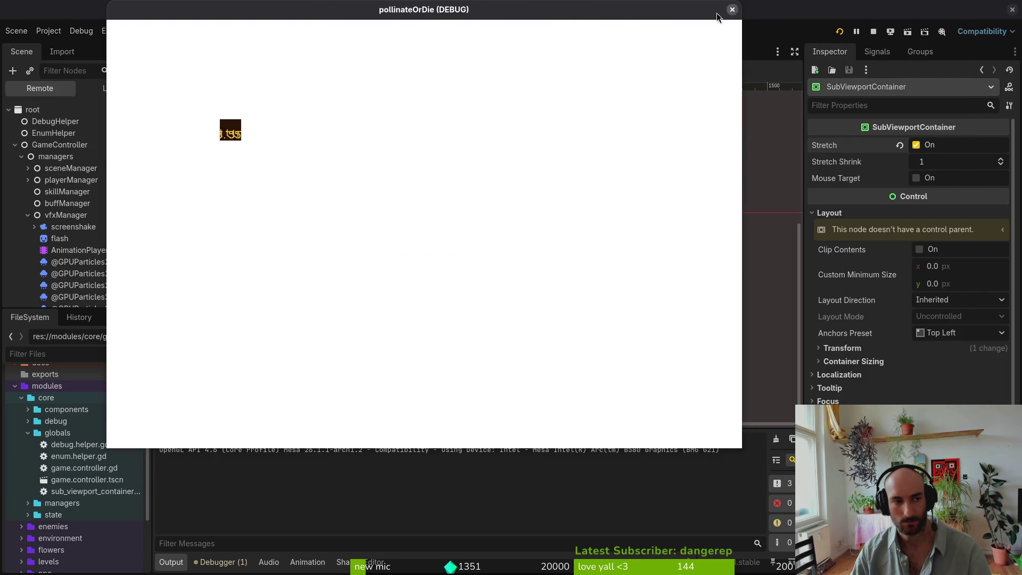
click(732, 9)
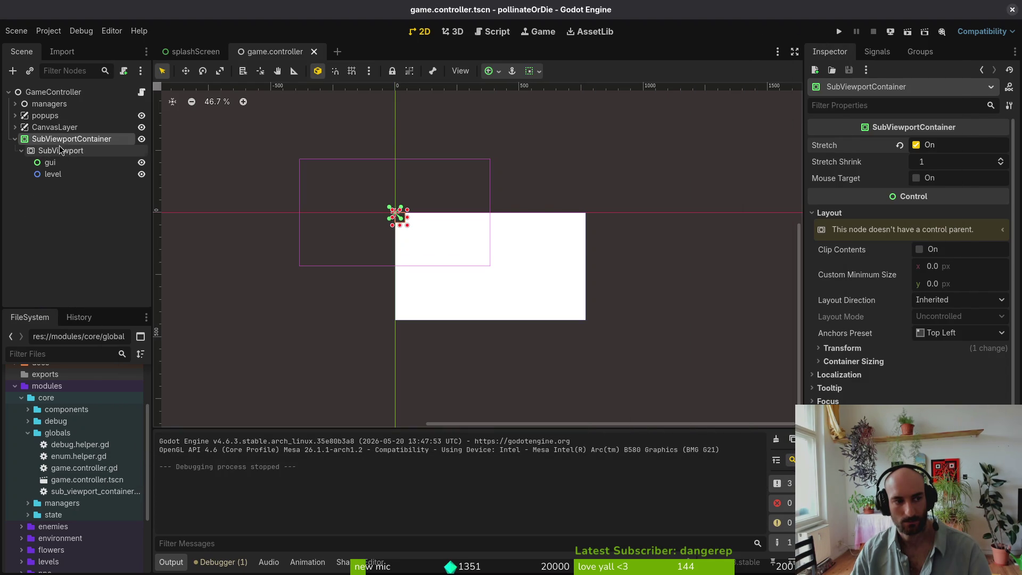
- Set the container's custom minimum size to 768 × 432 and test-run the game again
click(958, 267)
text(768)
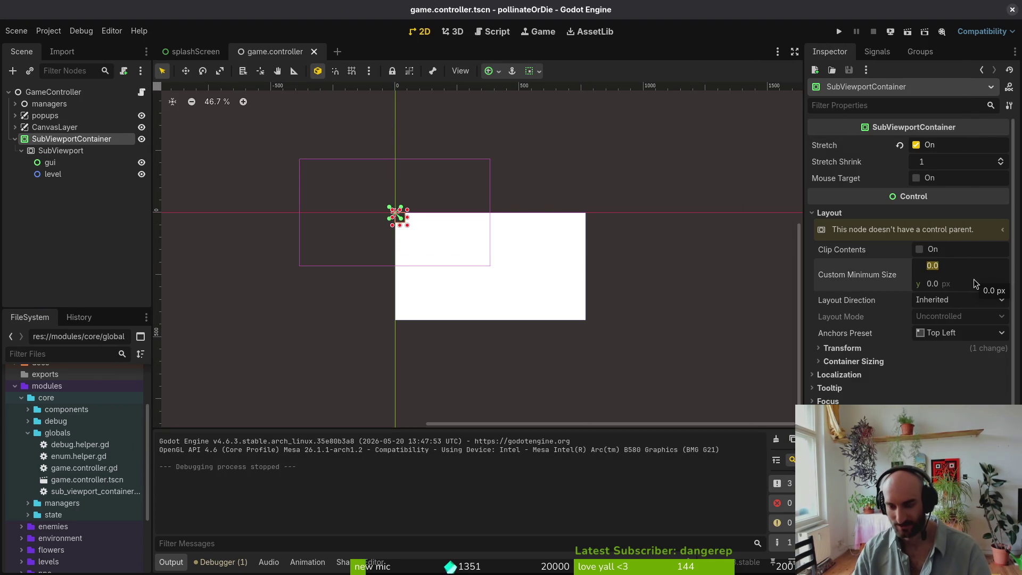
key(Tab)
text(432)
key(Return)
click(839, 32)
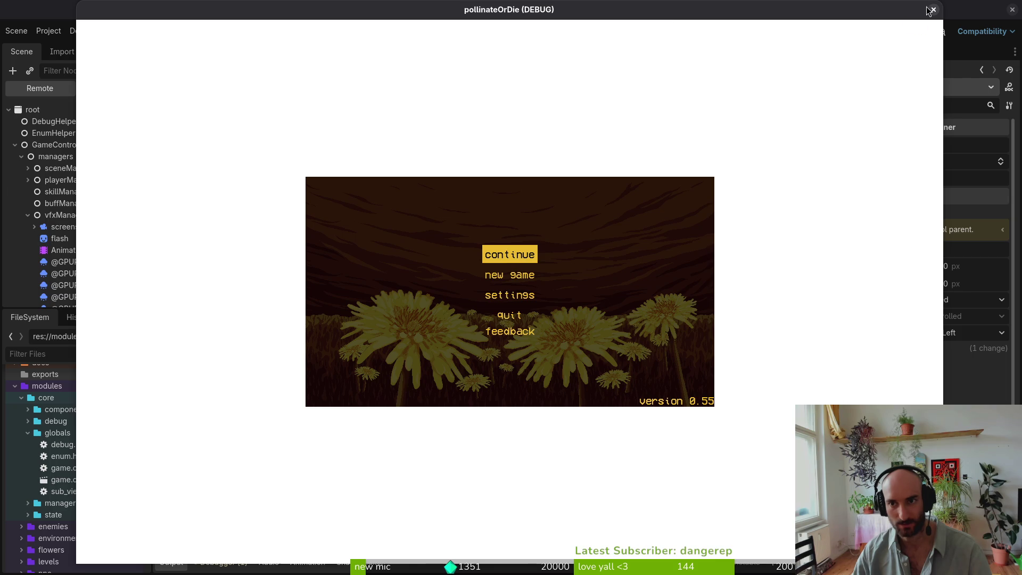
click(932, 10)
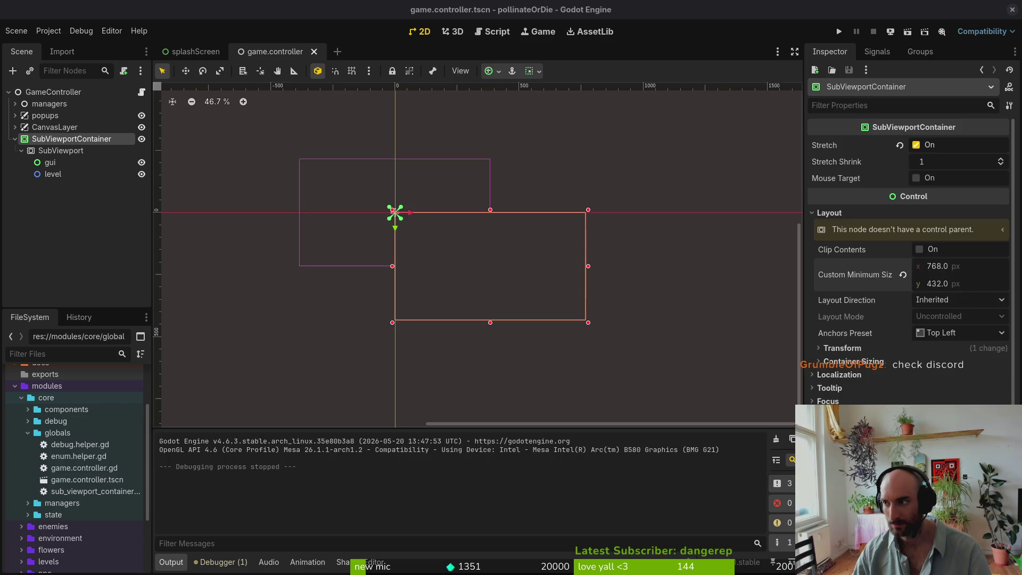
- Apply the Full Rect anchor preset to the SubViewportContainer, select SubViewport, and run the game
key(alt+Tab)
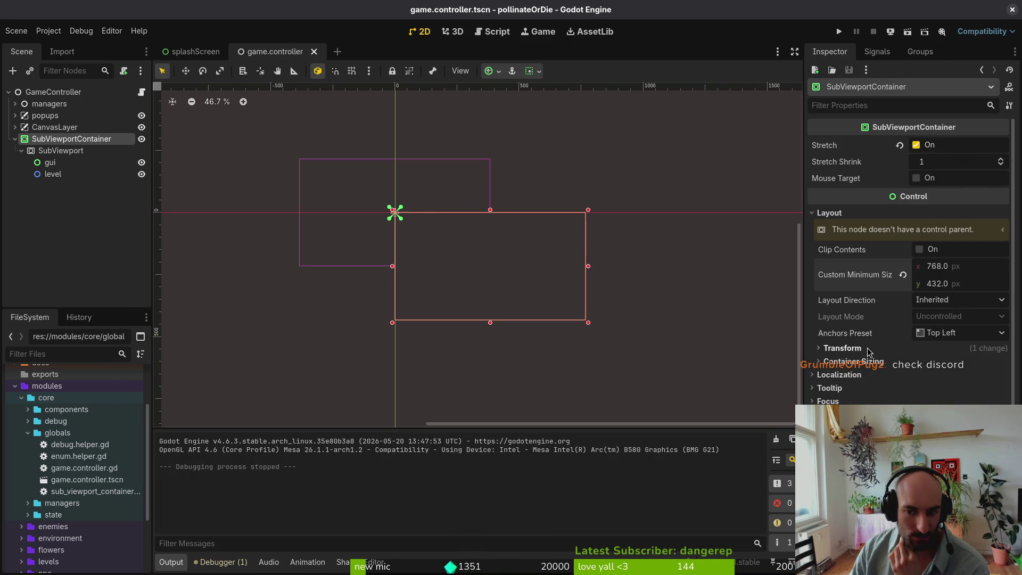
click(499, 72)
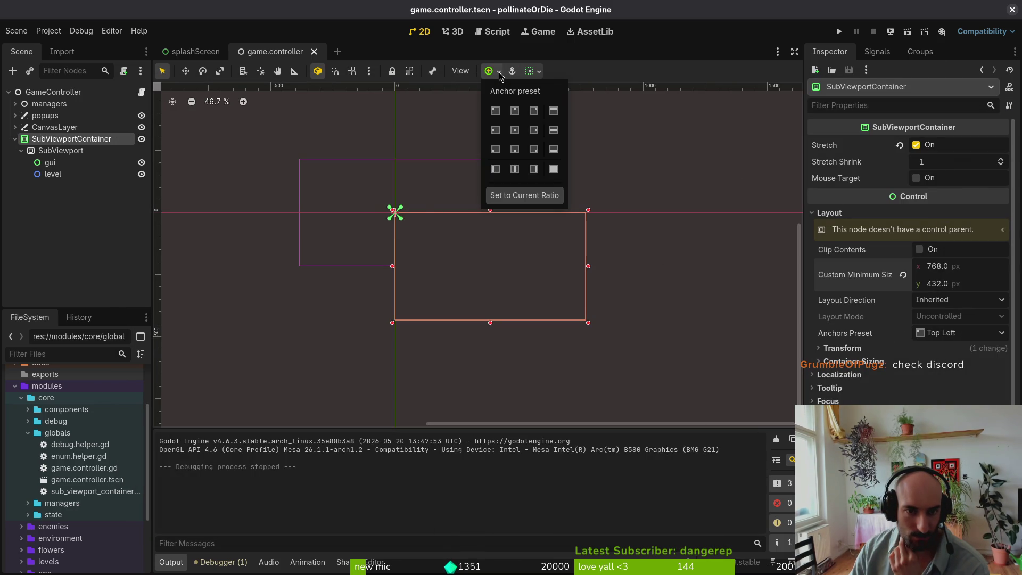
click(554, 170)
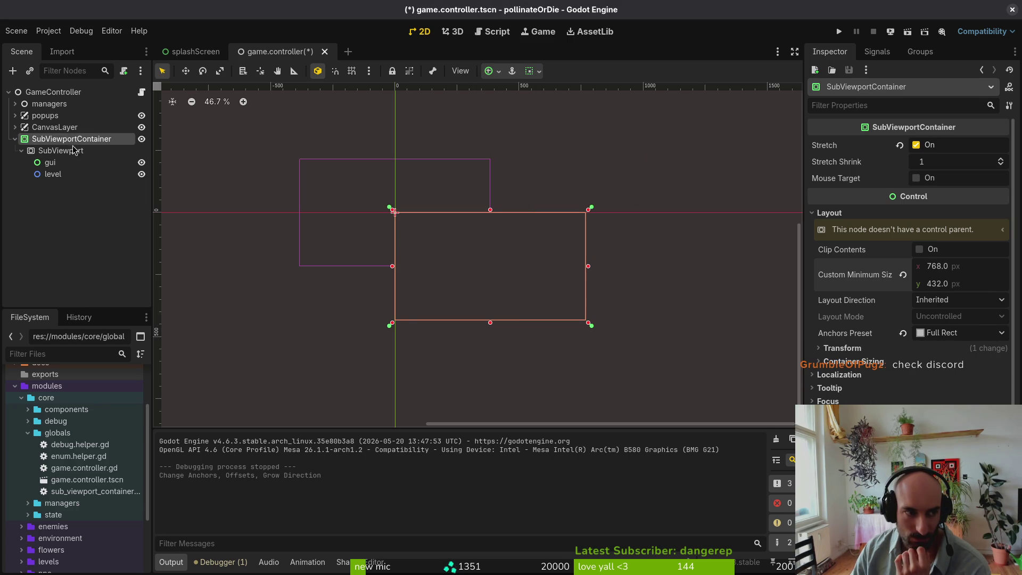
click(60, 151)
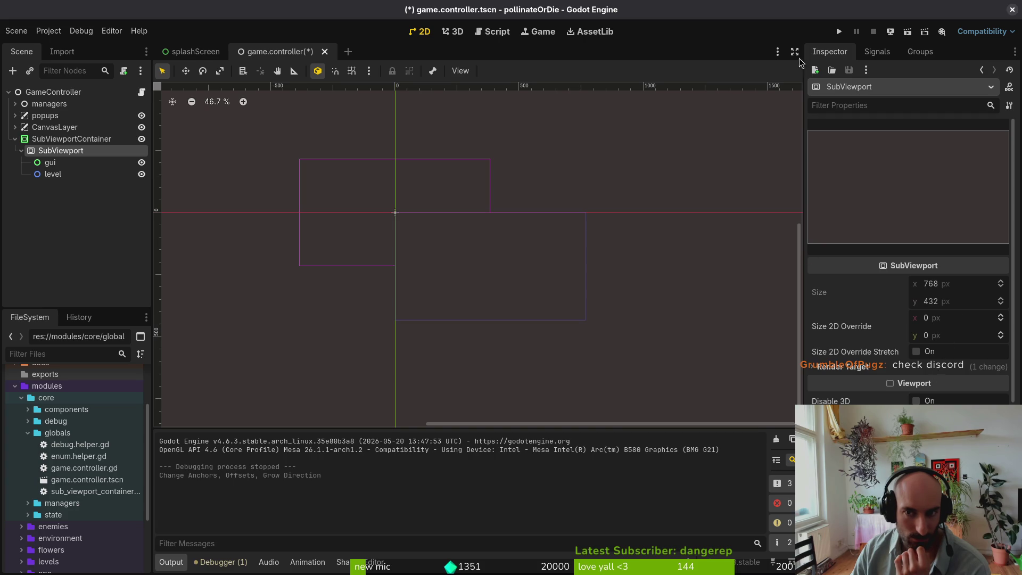
click(839, 32)
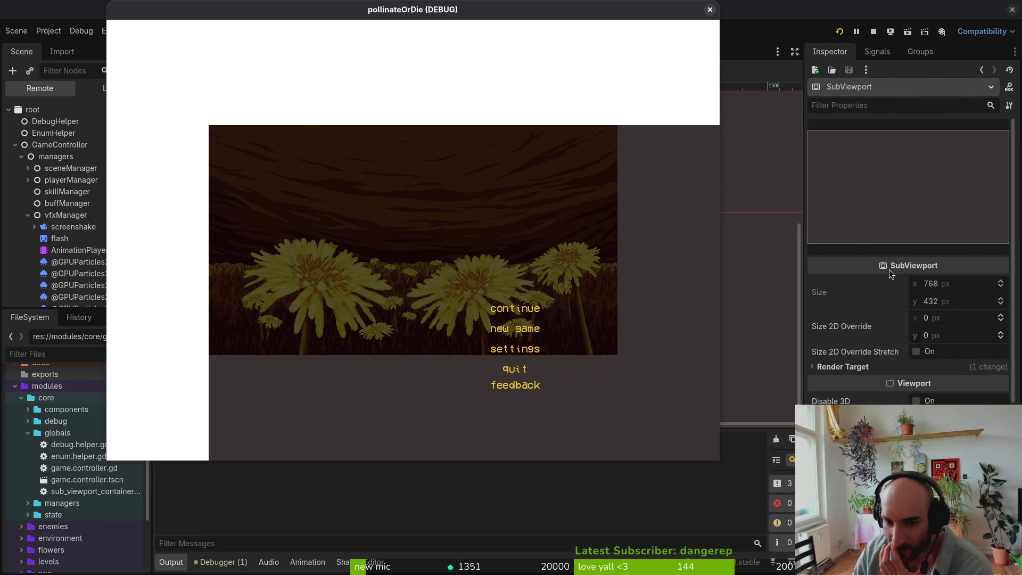
- Return the editor to the front of the running game and reselect SubViewportContainer
click(105, 87)
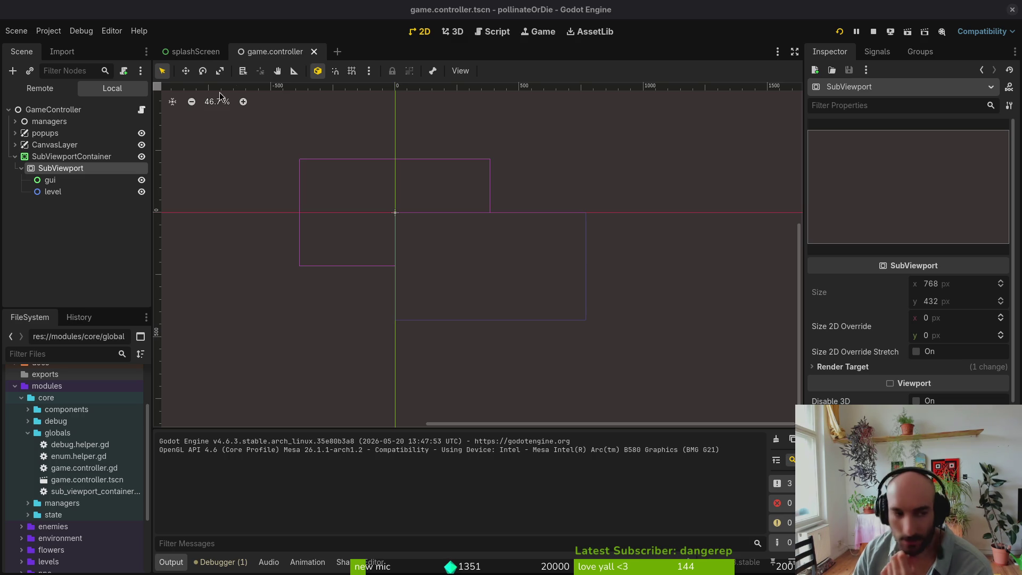
click(72, 156)
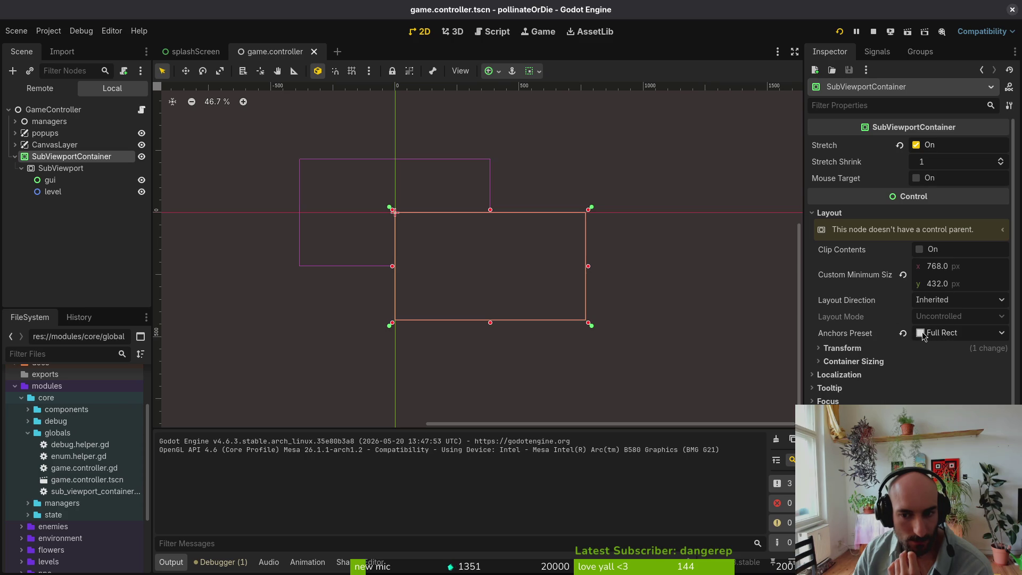
- Keep Full Rect anchors, move CanvasLayer inside SubViewportContainer, and check its zero-offset transform
click(957, 334)
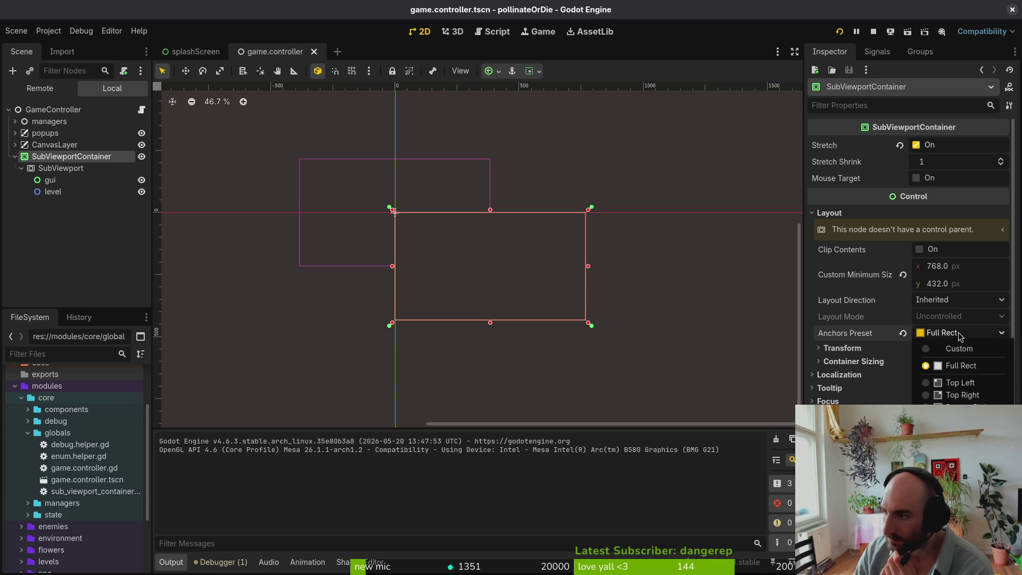
click(961, 338)
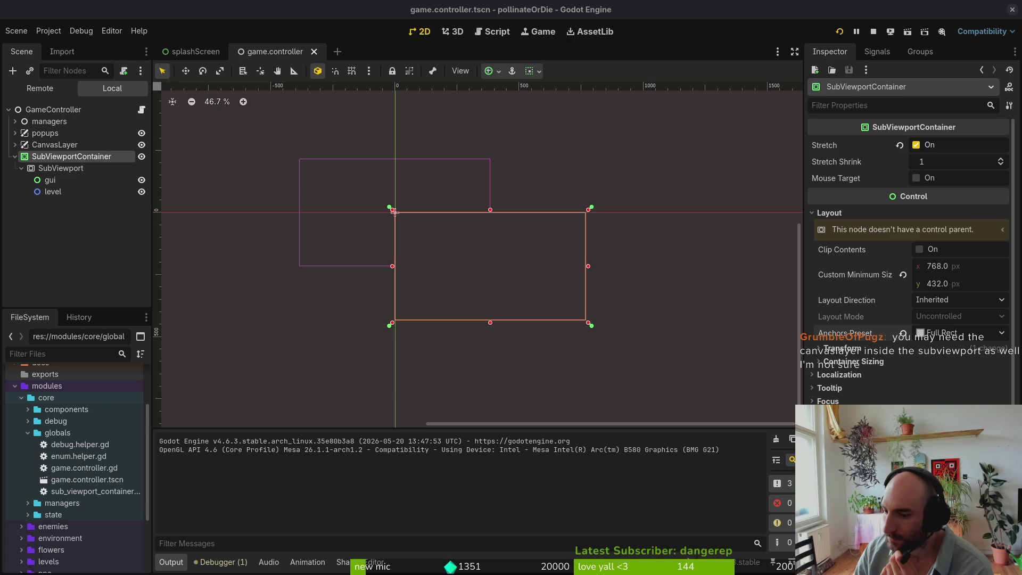
drag(55, 145, 68, 159)
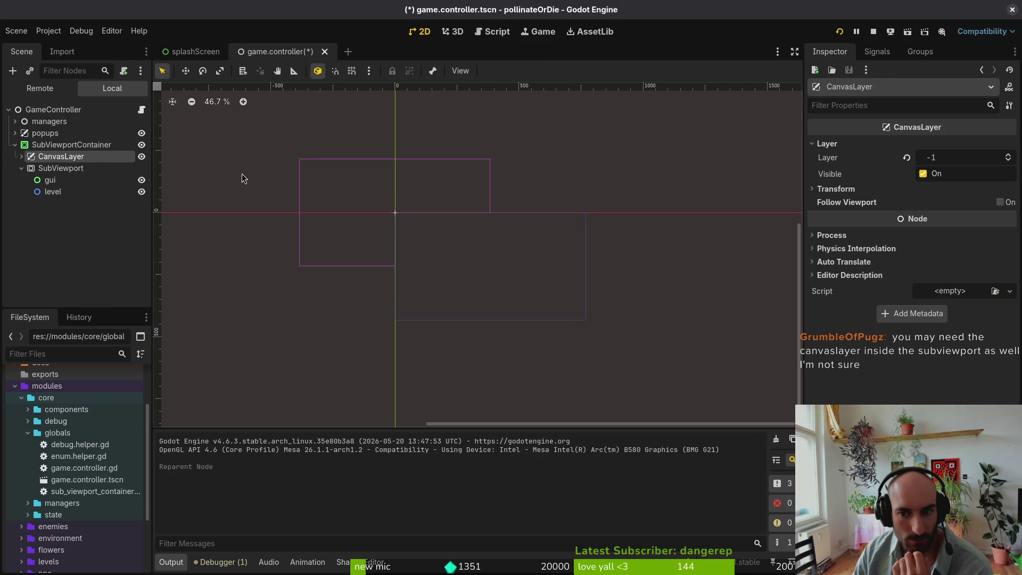
click(843, 189)
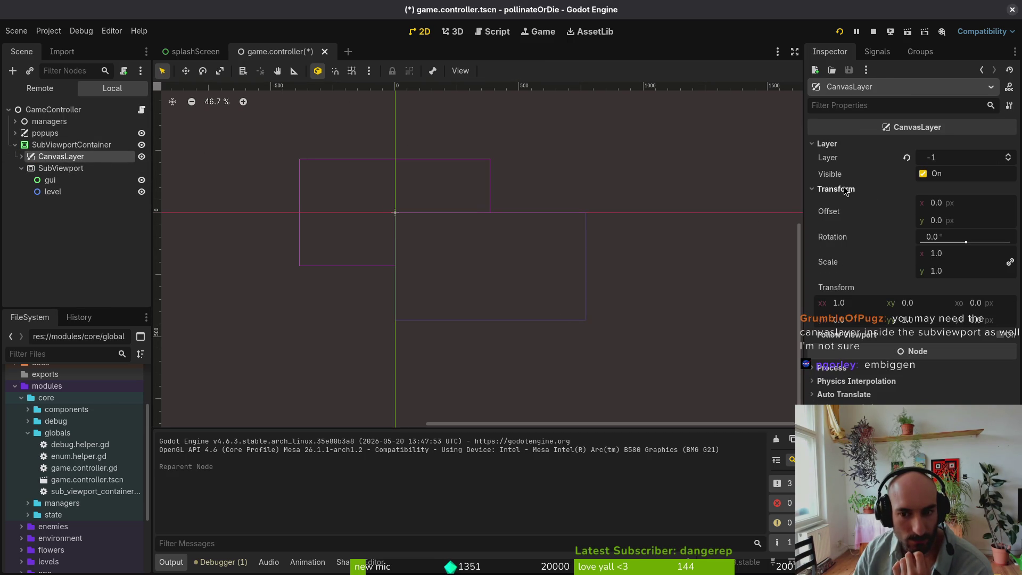
click(846, 189)
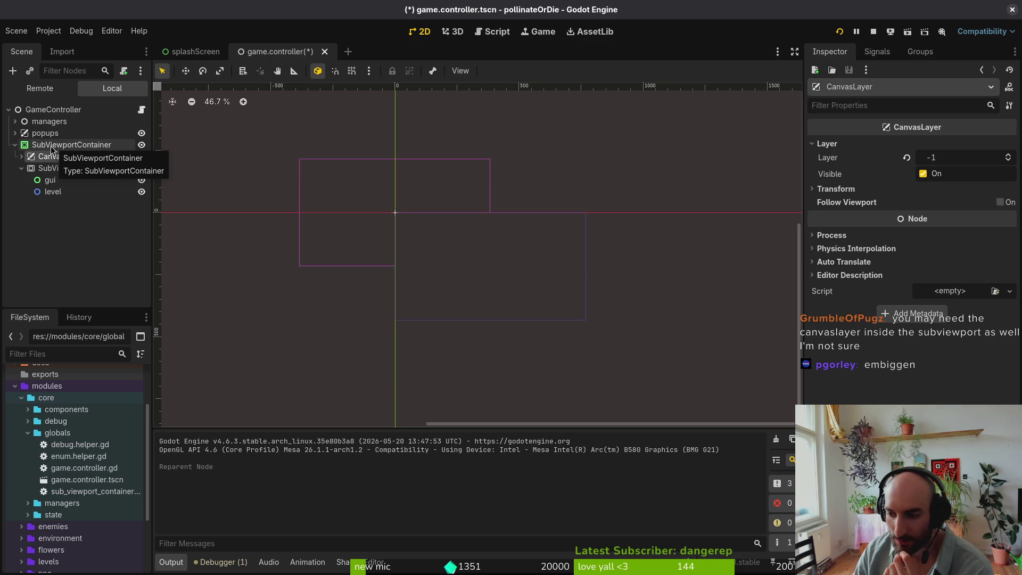
- Review the SubViewportContainer's size, position and container sizing options
click(58, 148)
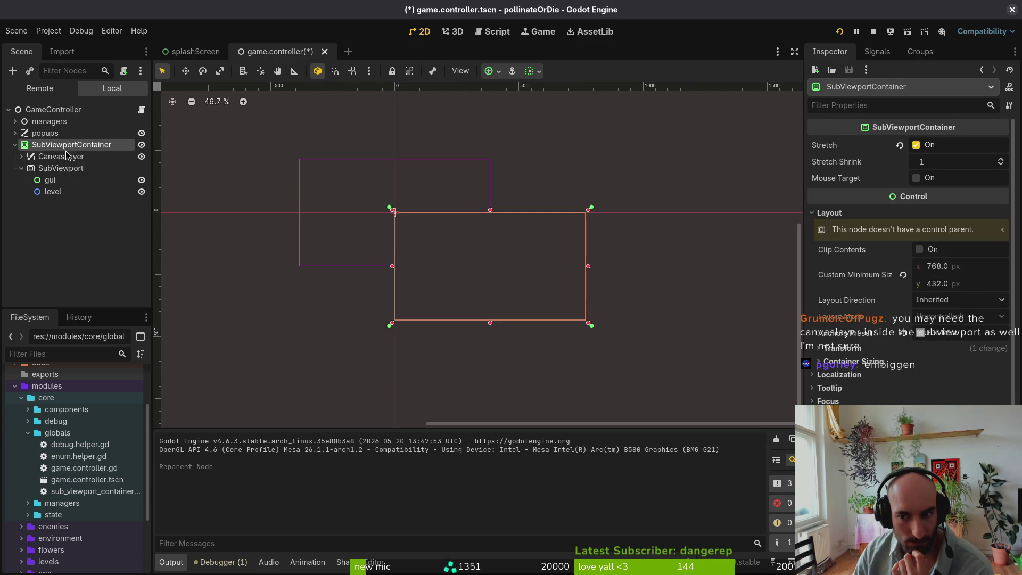
click(864, 350)
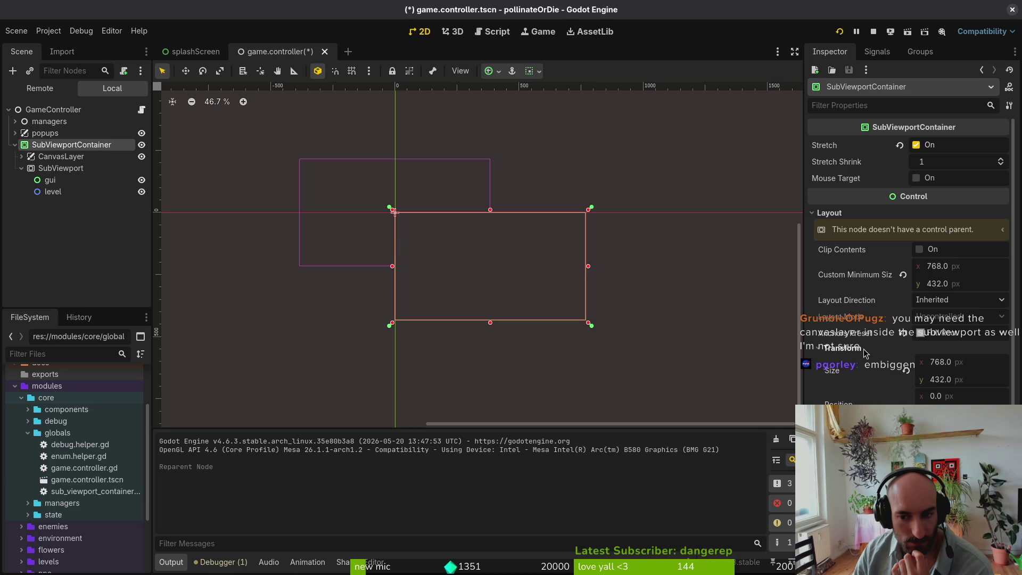
click(864, 350)
click(869, 368)
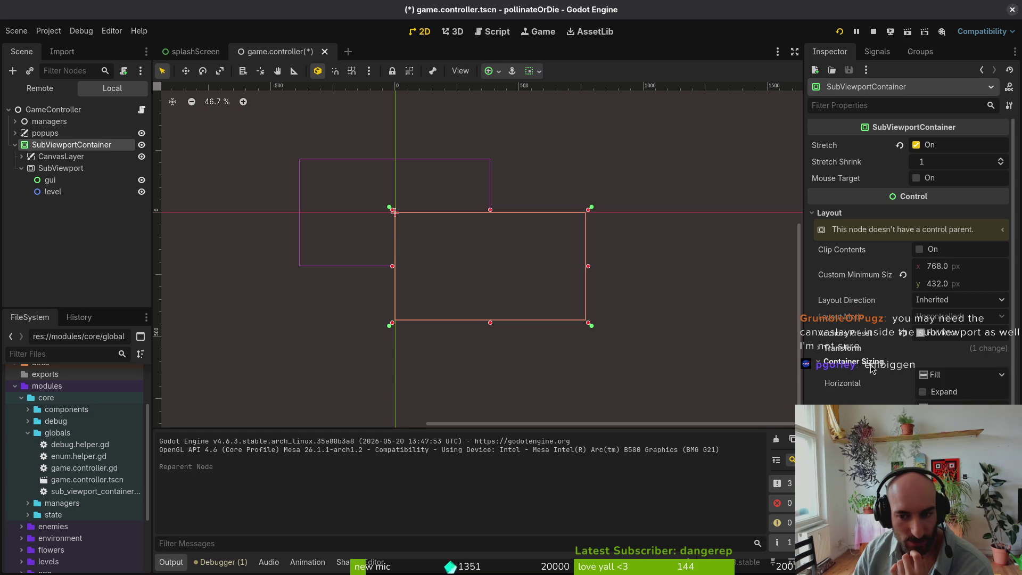
click(871, 366)
- Set the SubViewport's Canvas Items default texture filter to Nearest
click(61, 168)
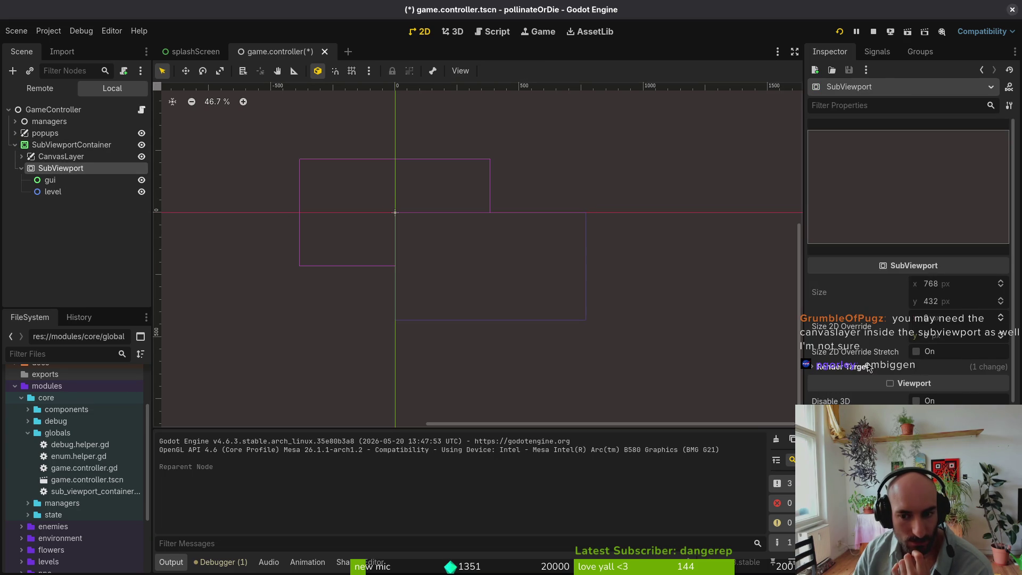
scroll(886, 387, down, 5)
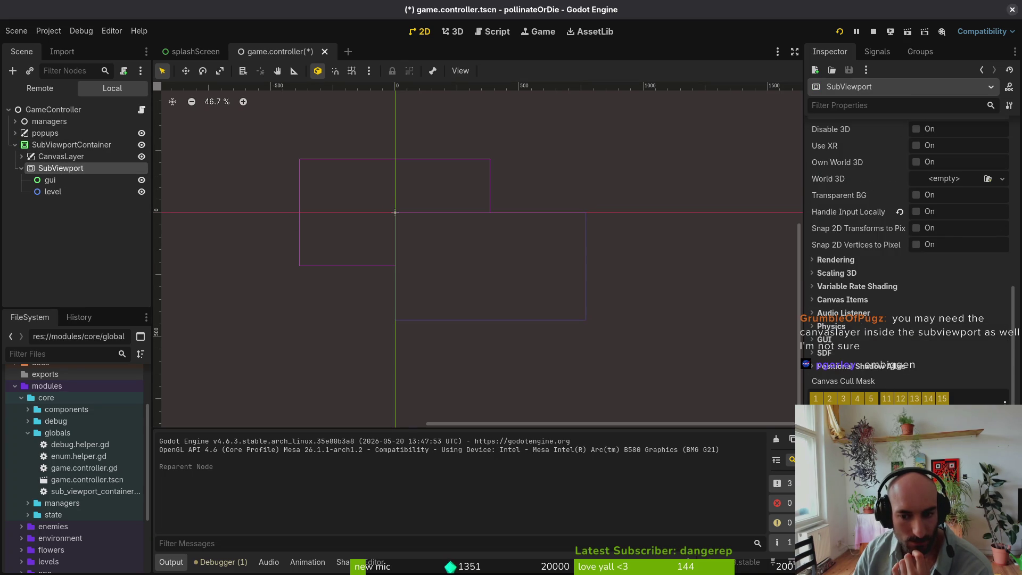
click(841, 261)
click(841, 261)
click(841, 300)
click(841, 300)
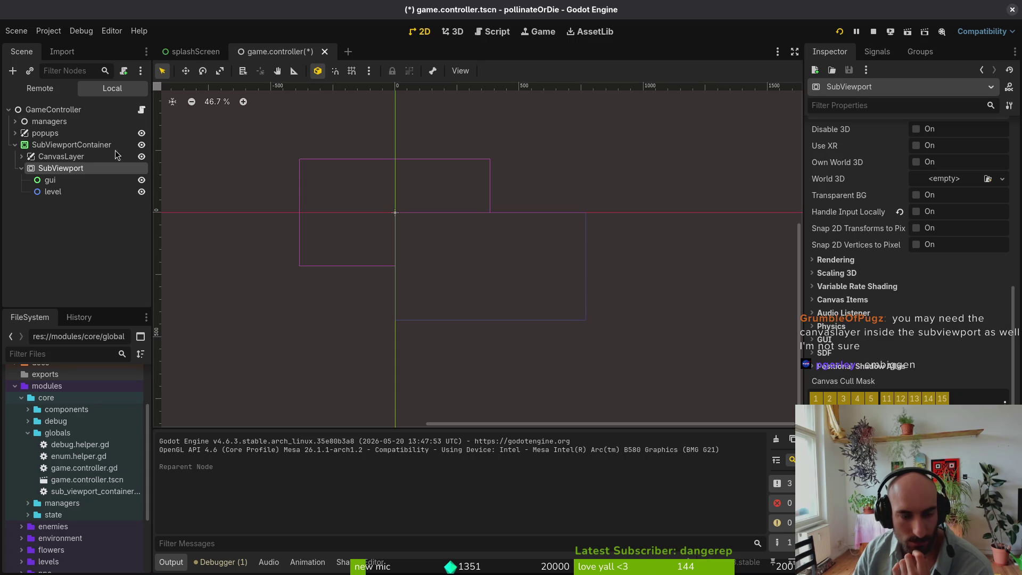
click(841, 300)
click(958, 313)
click(937, 328)
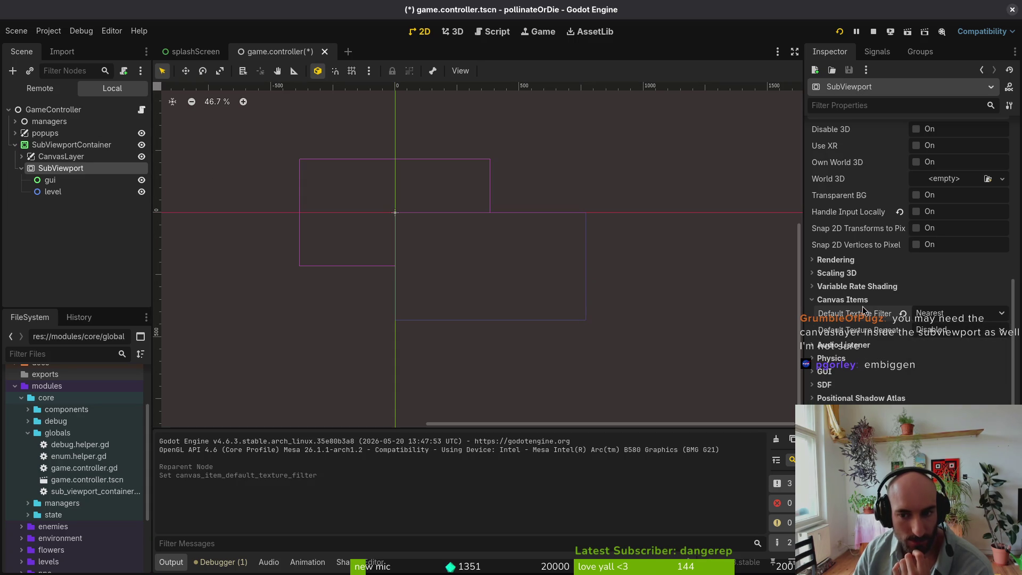
click(842, 300)
- Check the CanvasLayer and level nodes, then the SubViewportContainer's size and position
click(59, 156)
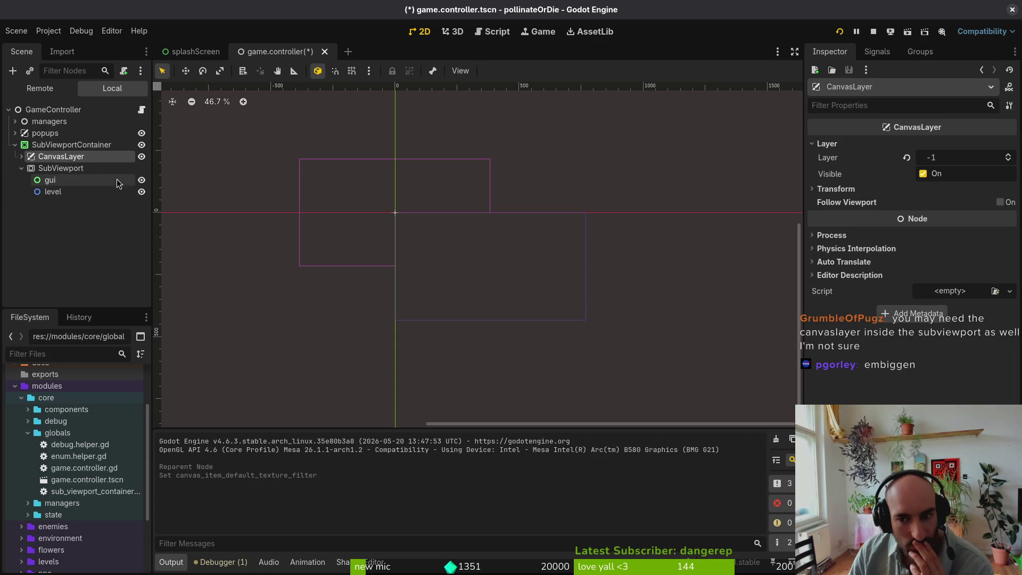
click(53, 192)
click(47, 148)
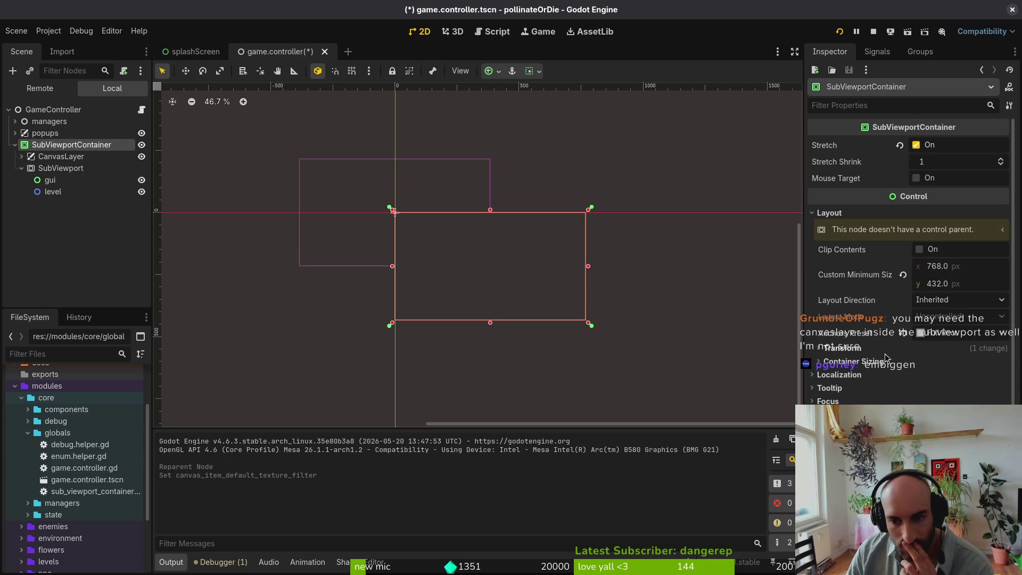
click(862, 349)
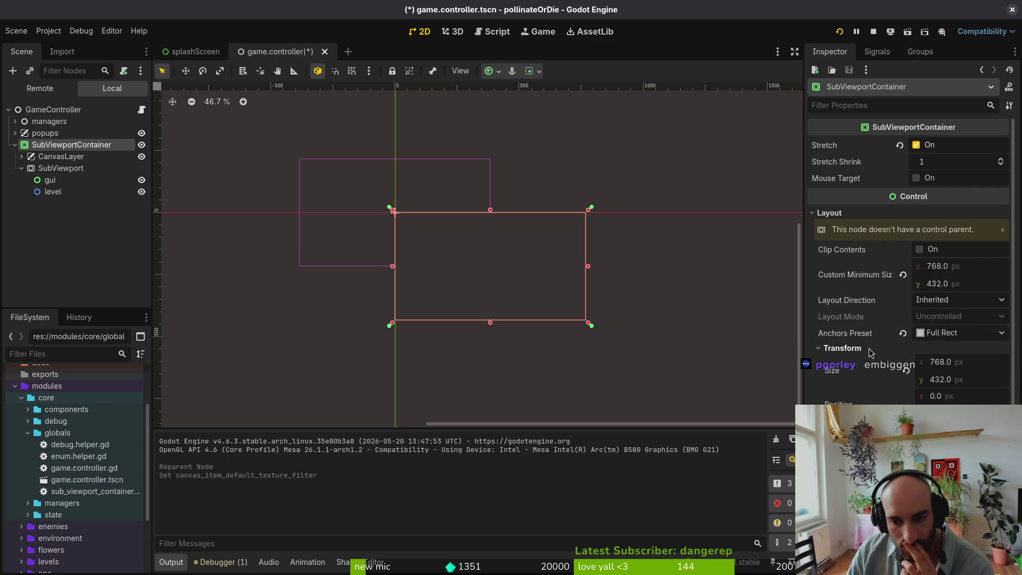
click(842, 348)
- Expand CanvasLayer and review the white ColorRect's container sizing and transform settings
click(21, 157)
click(60, 168)
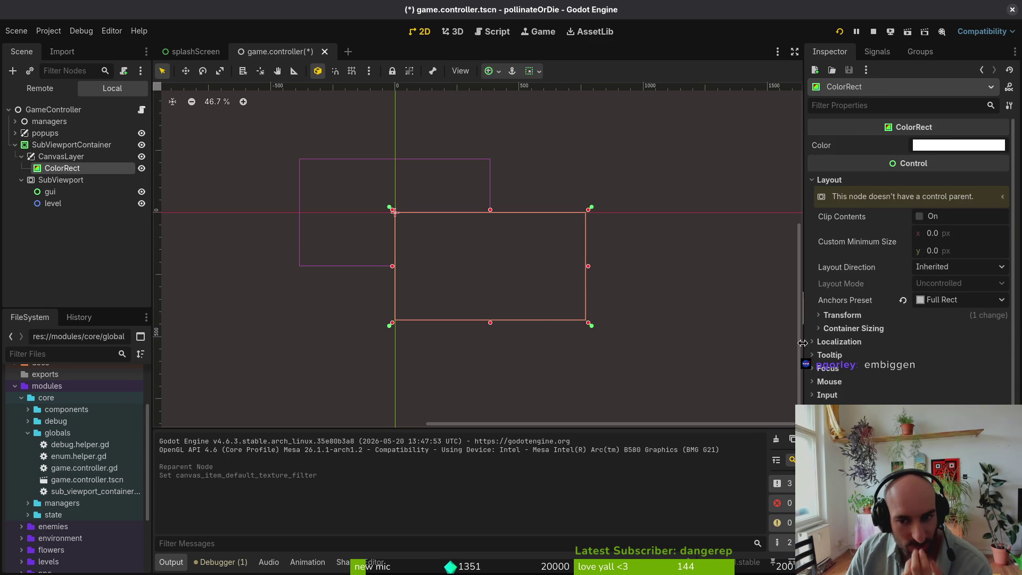
click(872, 327)
click(872, 327)
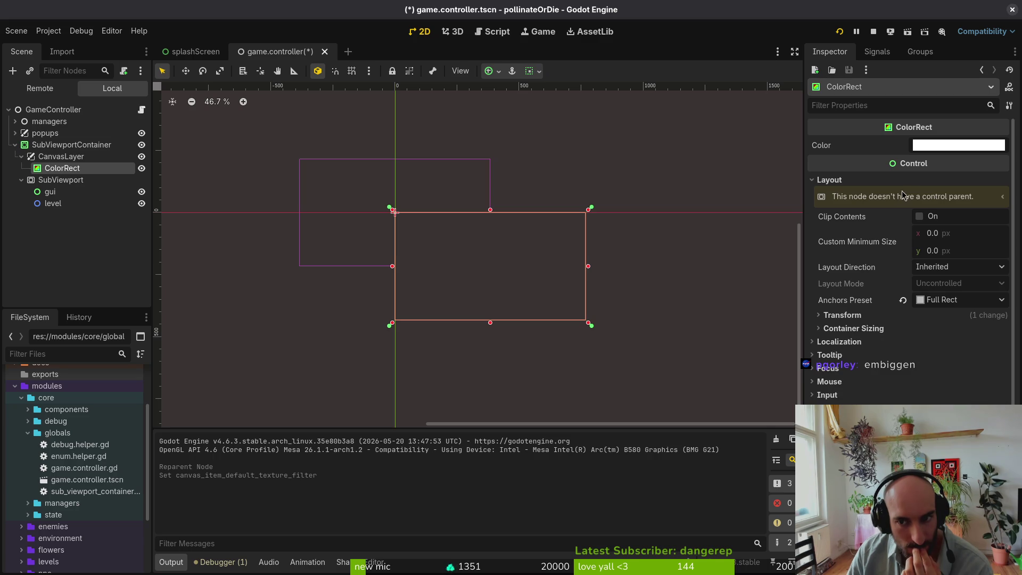
scroll(901, 199, down, 2)
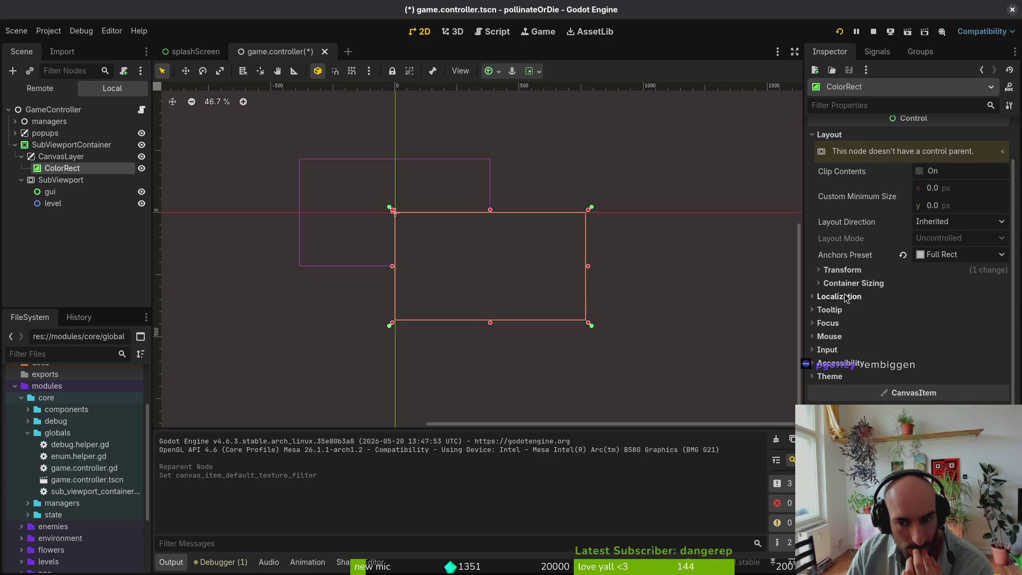
click(841, 270)
click(841, 269)
- Check the CanvasLayer's transform settings
click(42, 157)
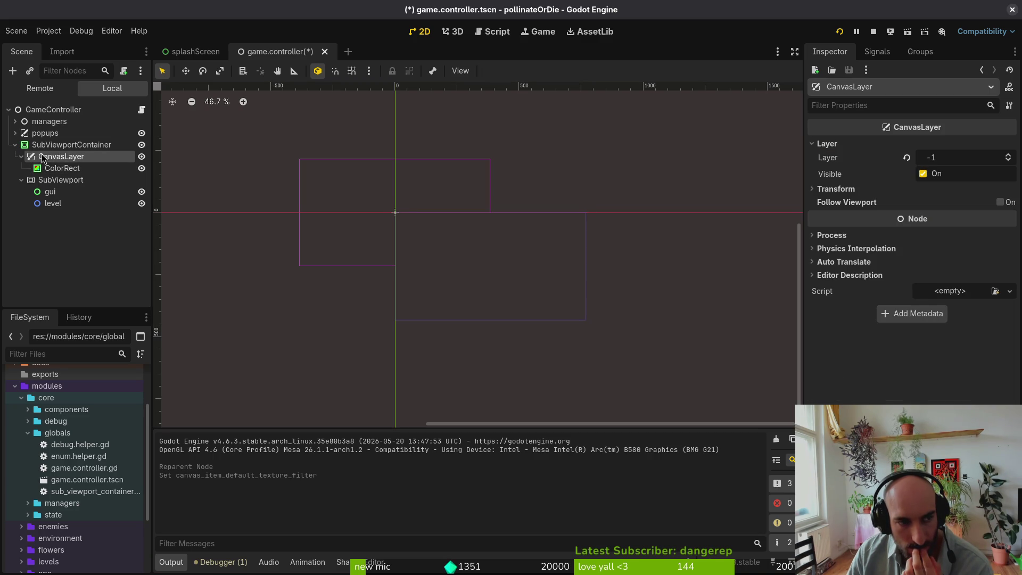
click(845, 190)
click(845, 192)
click(846, 194)
click(847, 193)
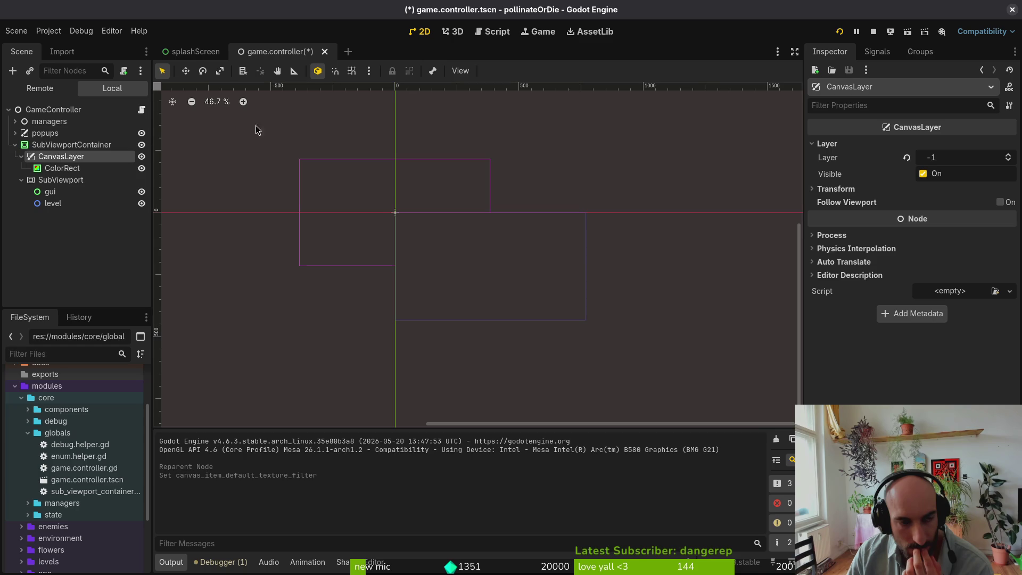
- Collapse CanvasLayer and review the SubViewport's GUI settings
click(40, 145)
click(22, 157)
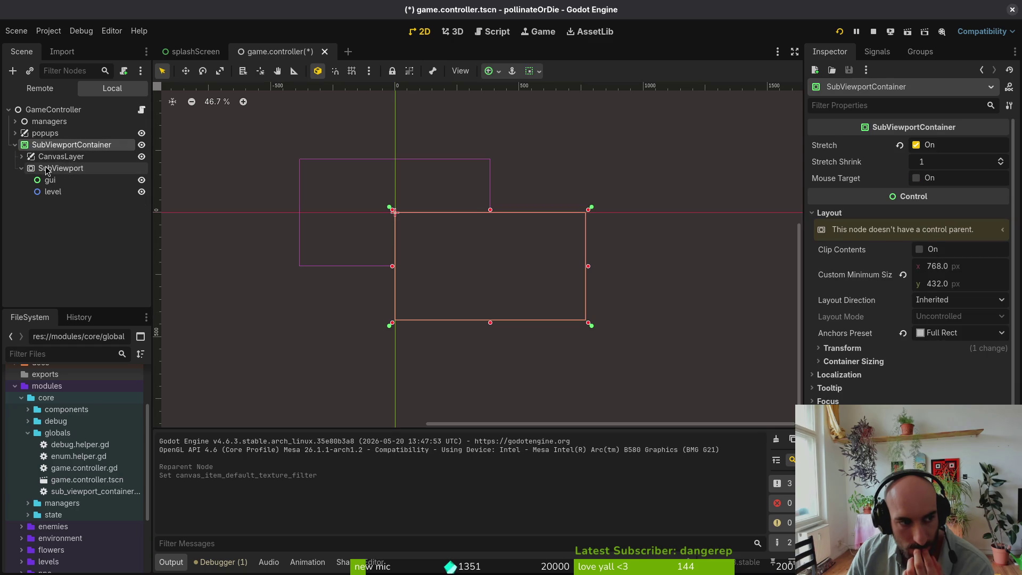
click(47, 170)
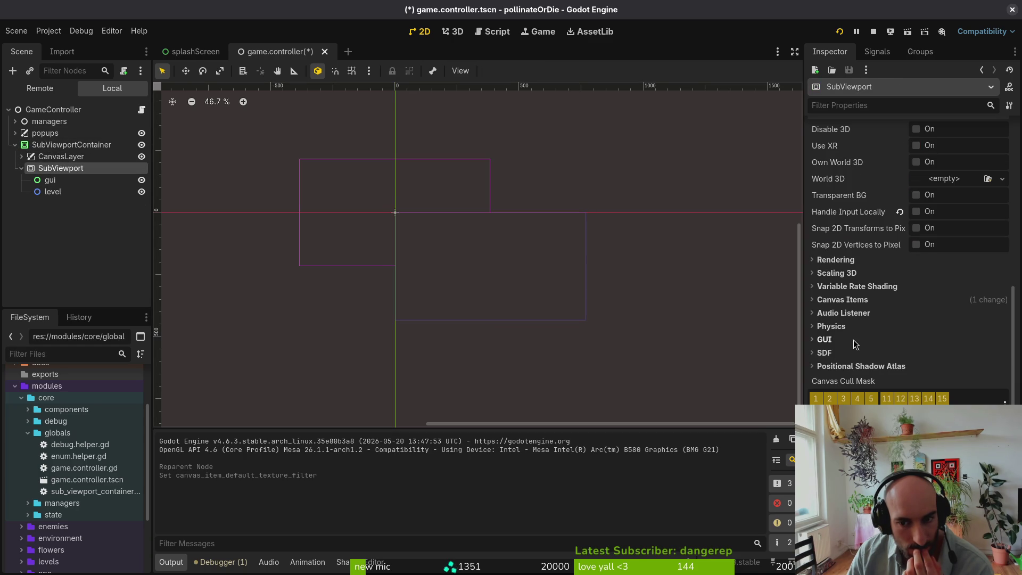
click(824, 341)
click(825, 341)
scroll(825, 341, up, 5)
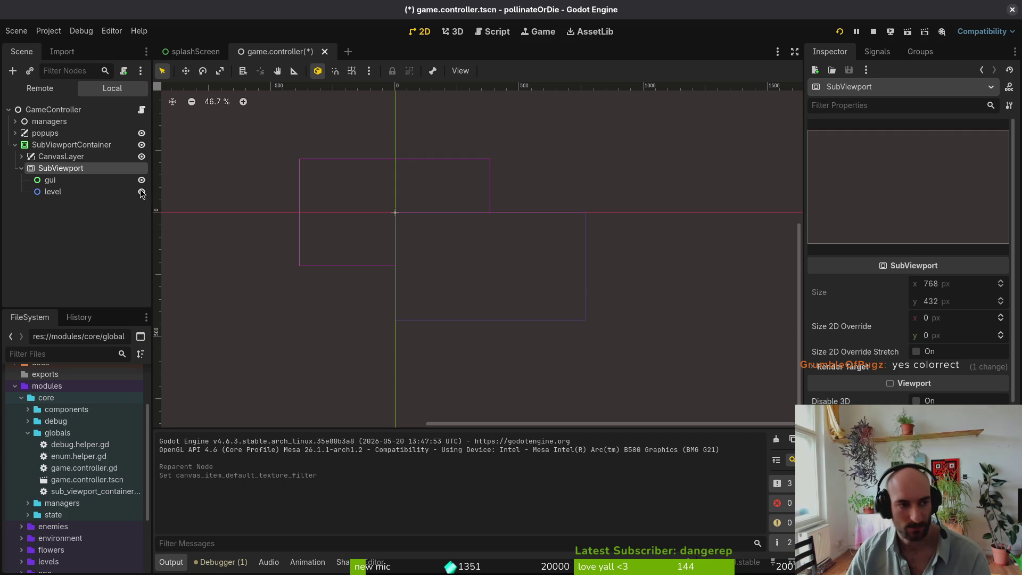
- Reselect the ColorRect background and recheck its transform settings
click(21, 157)
click(63, 168)
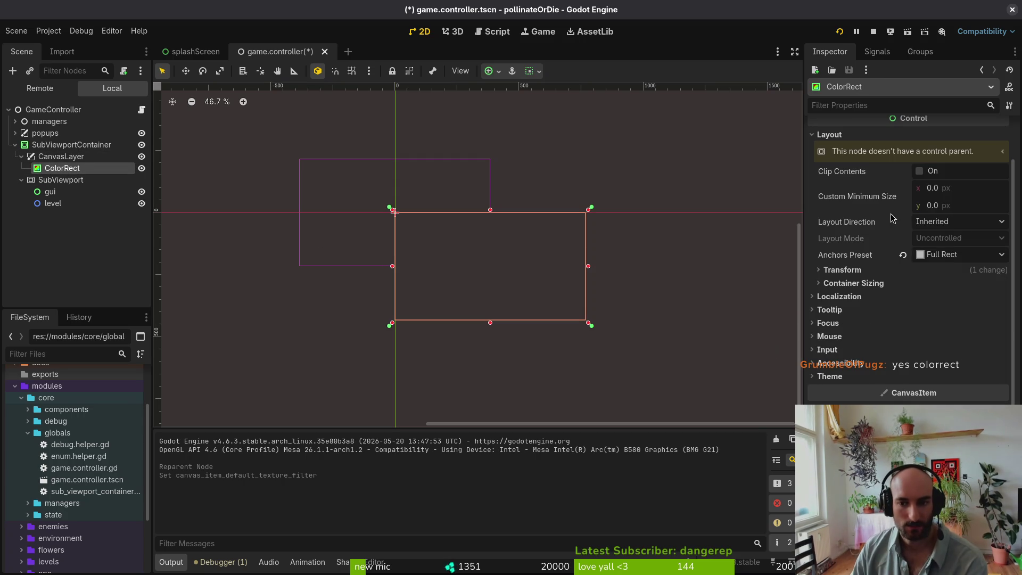
click(866, 270)
click(867, 271)
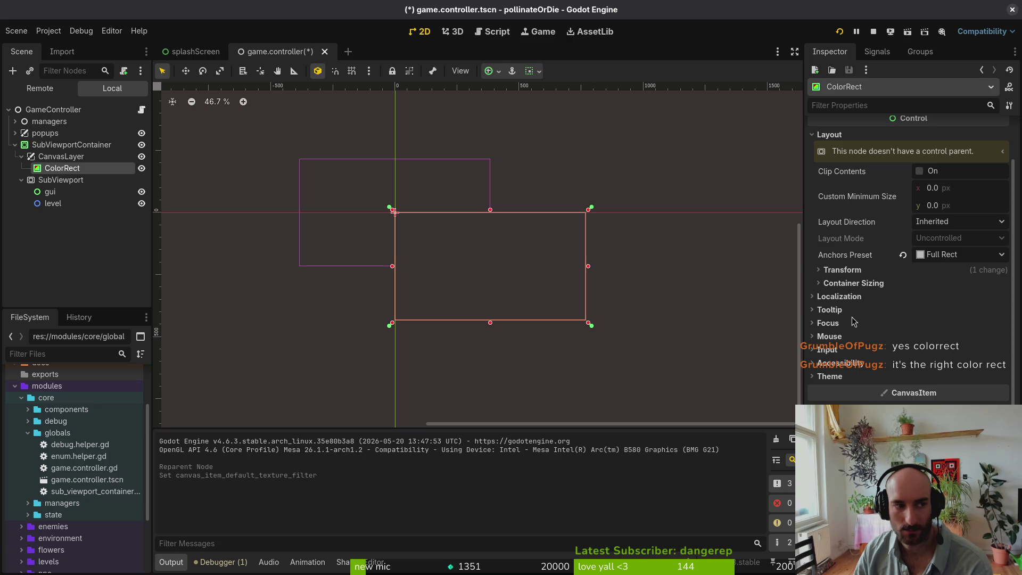
scroll(886, 294, up, 2)
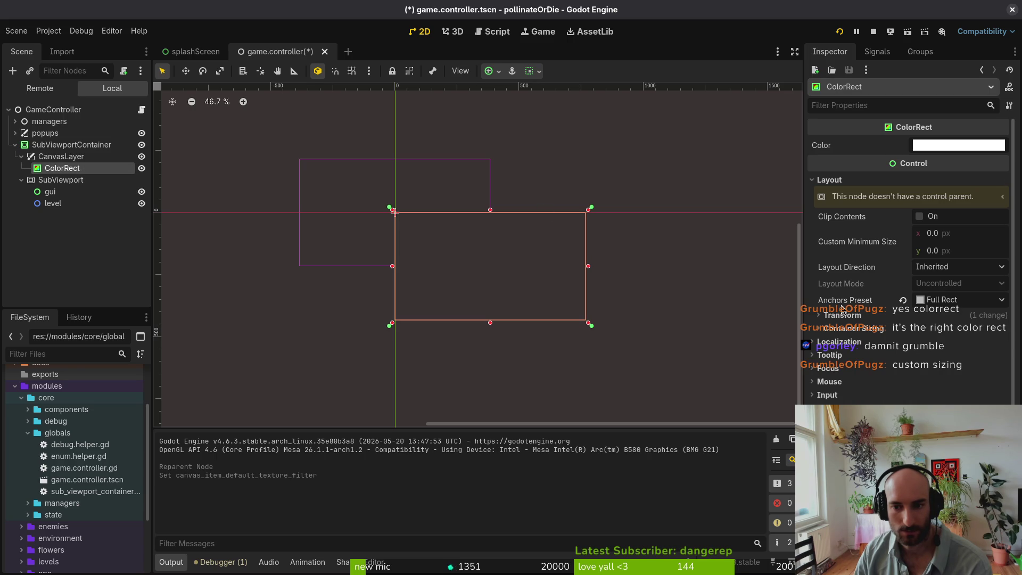
- Switch the ColorRect's anchors preset to Custom, expand Anchor Points and Offsets, and run the game
click(959, 299)
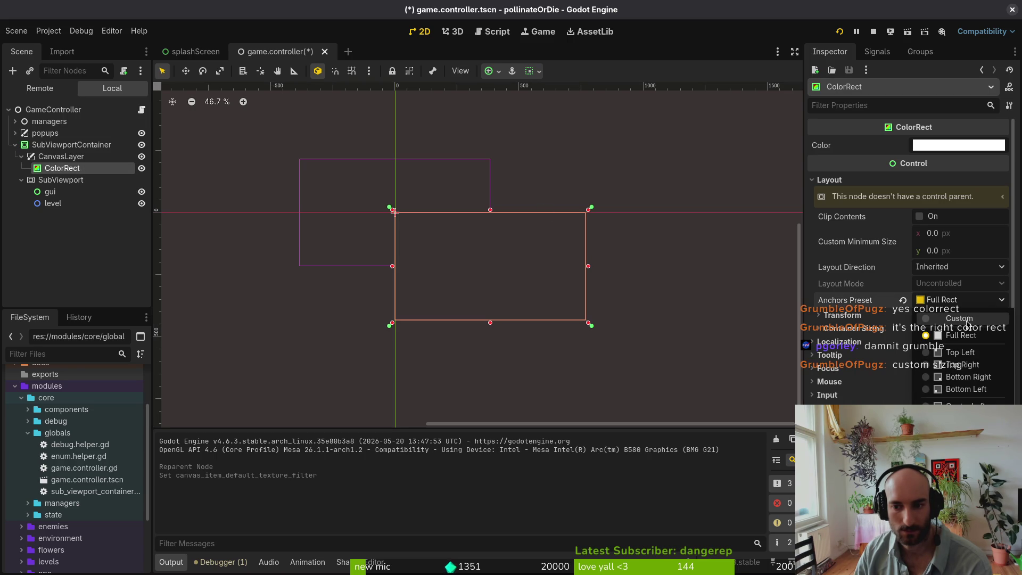
click(939, 315)
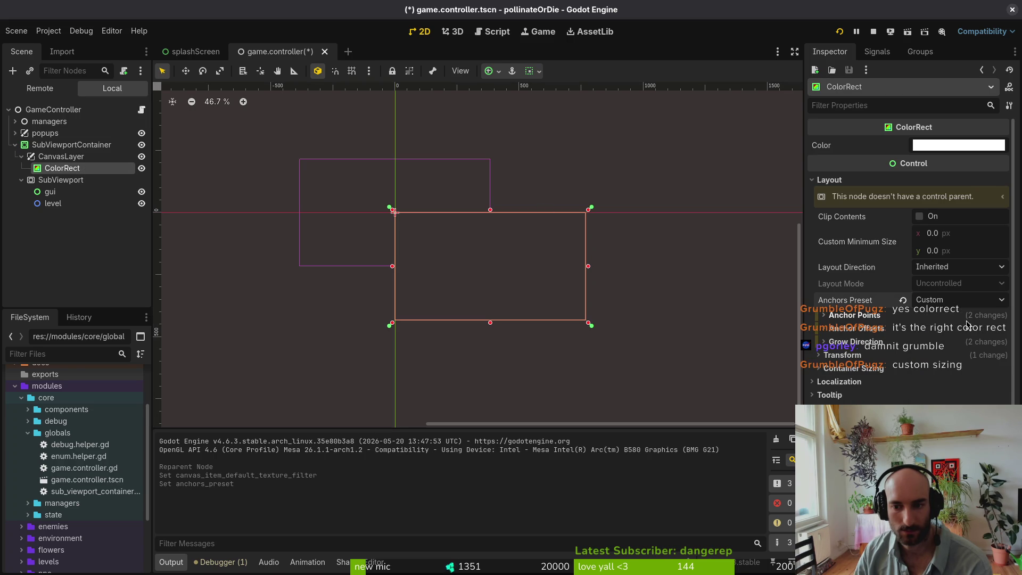
click(859, 316)
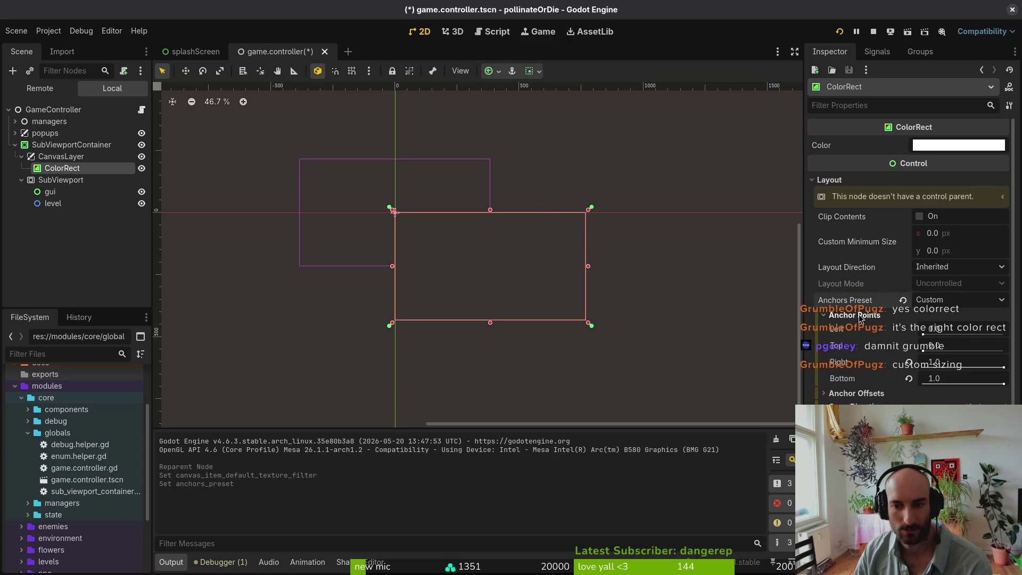
click(854, 393)
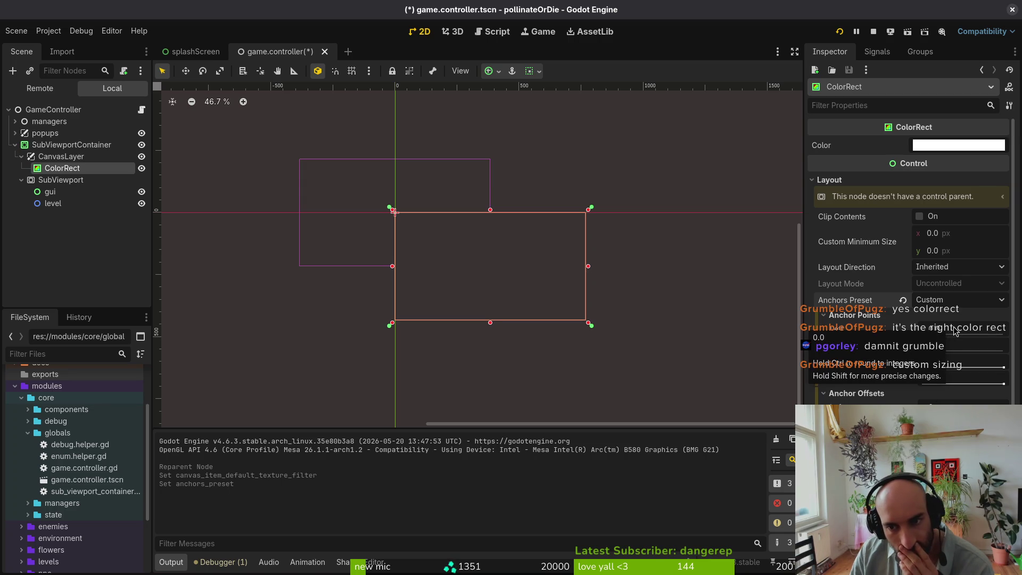
click(842, 30)
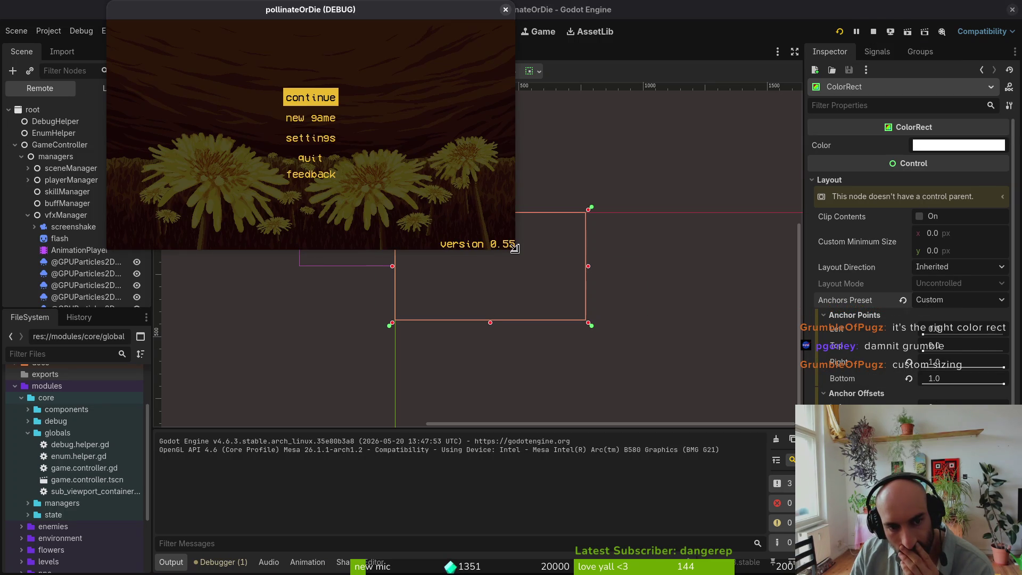
- Enlarge the game window, close it, and nudge the ColorRect's left anchor slider
drag(515, 249, 750, 422)
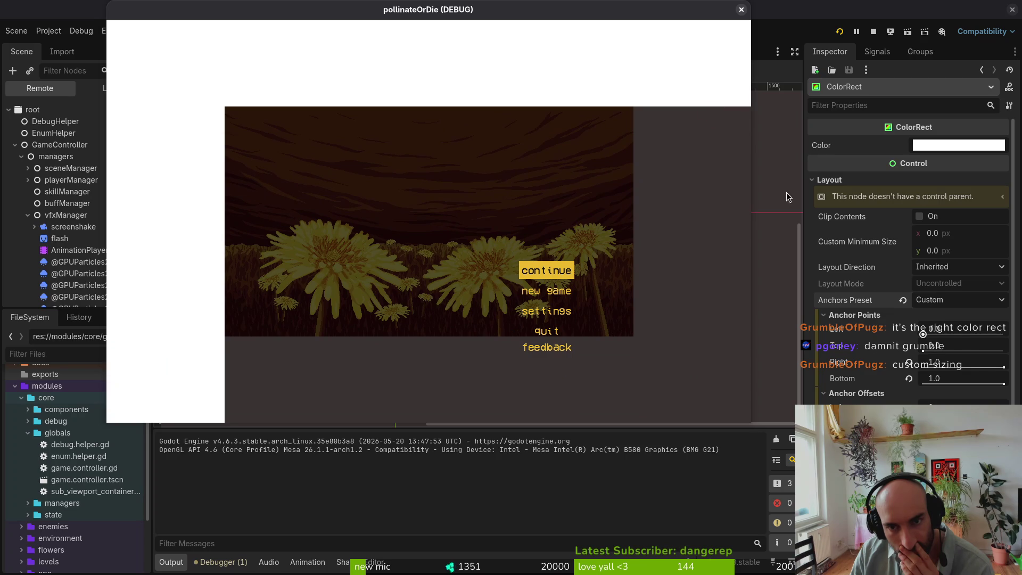
click(741, 9)
mouse_move(925, 334)
mouse_down()
mouse_move(945, 335)
mouse_move(918, 375)
mouse_up()
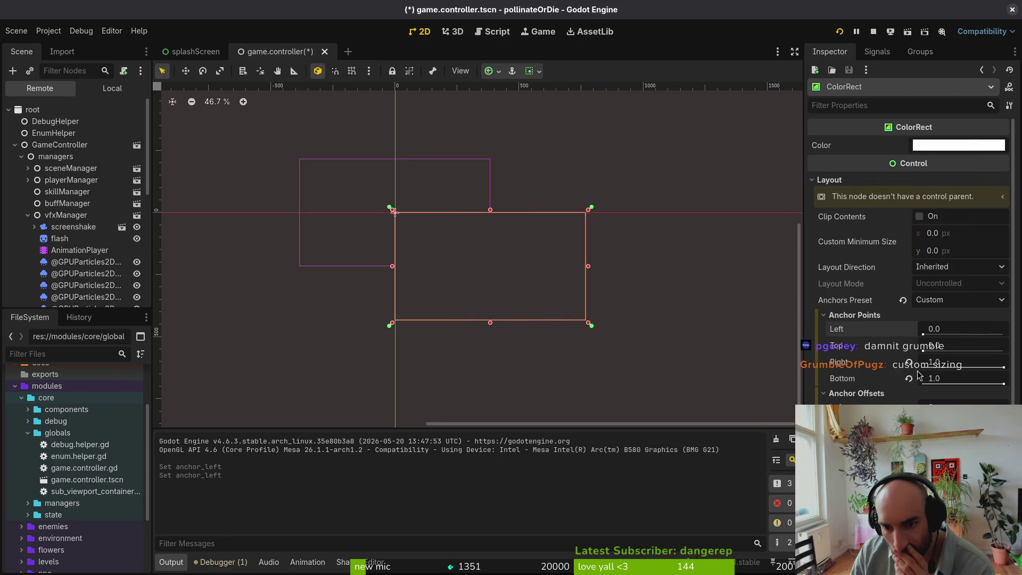
- Experiment with the ColorRect's right anchor and left edge, restoring the right anchor to 1.0
mouse_move(1004, 368)
mouse_down()
mouse_move(972, 367)
mouse_move(1019, 372)
mouse_up()
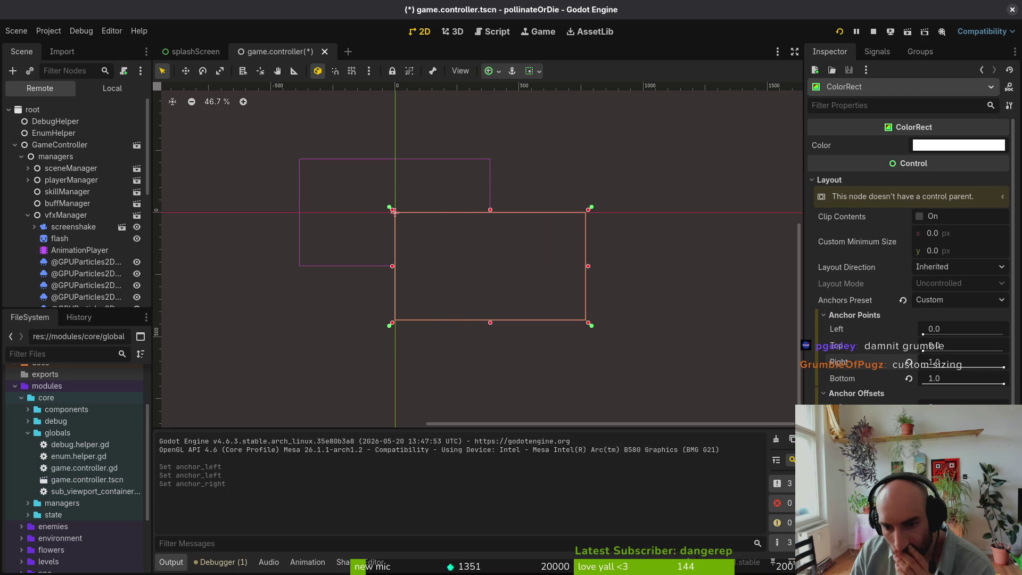
mouse_move(394, 211)
mouse_down()
mouse_move(159, 212)
mouse_move(611, 212)
mouse_move(160, 211)
mouse_move(408, 212)
mouse_up()
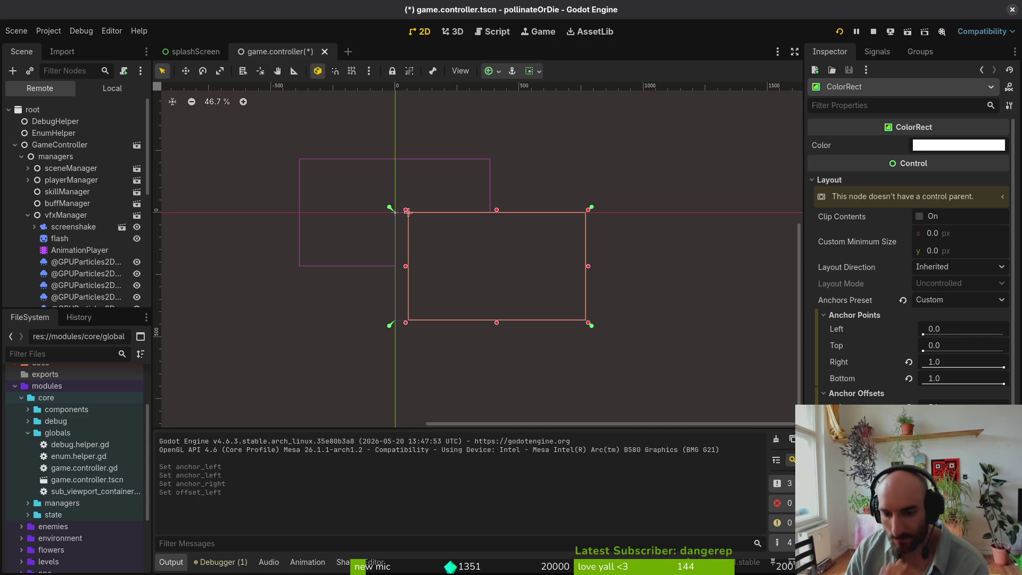
drag(408, 212, 408, 212)
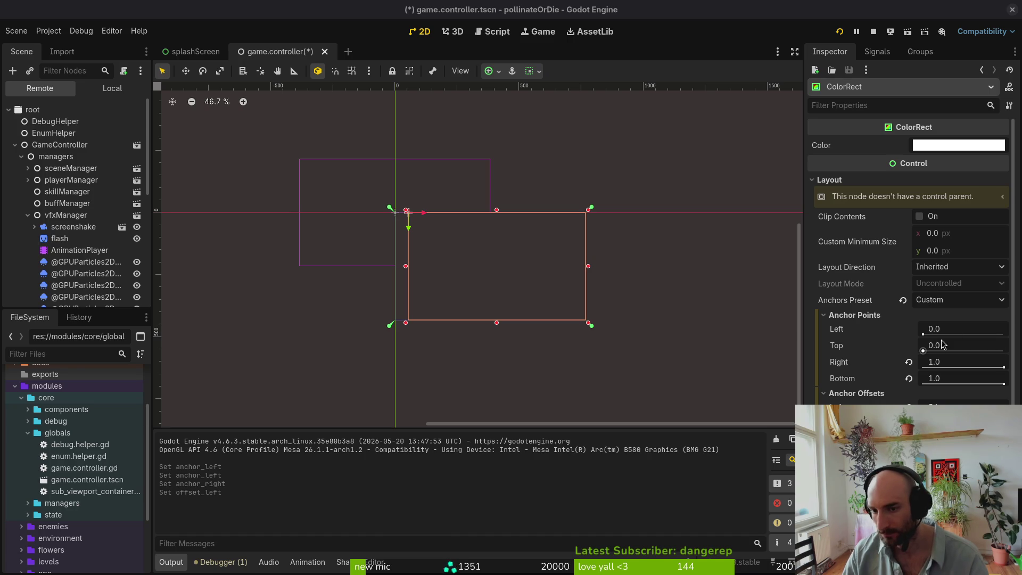
- Set the ColorRect's left anchor to 0.5, commit the left offset, and relaunch the game
click(961, 333)
text(5)
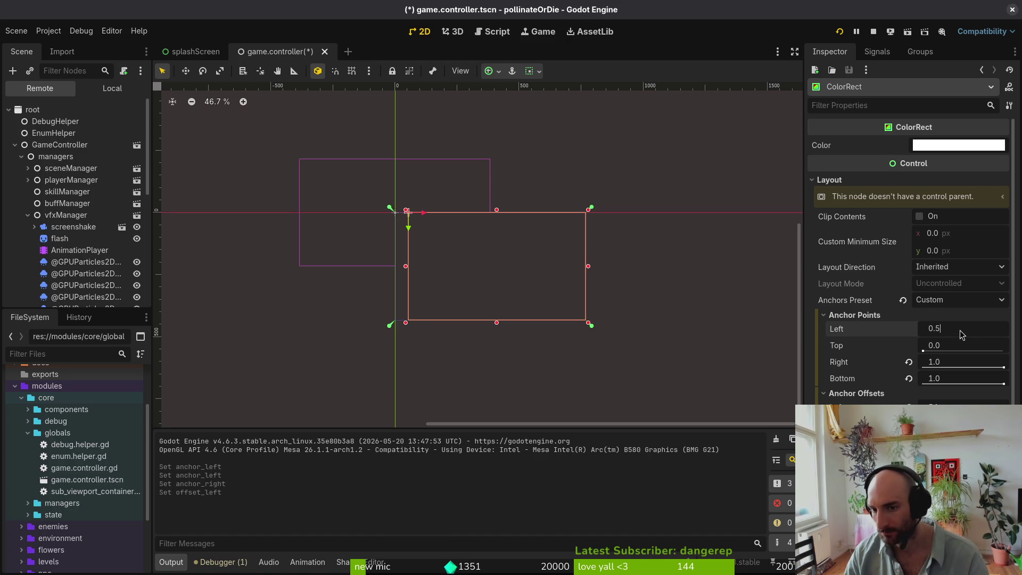
key(Tab)
key(Tab)
key(Tab)
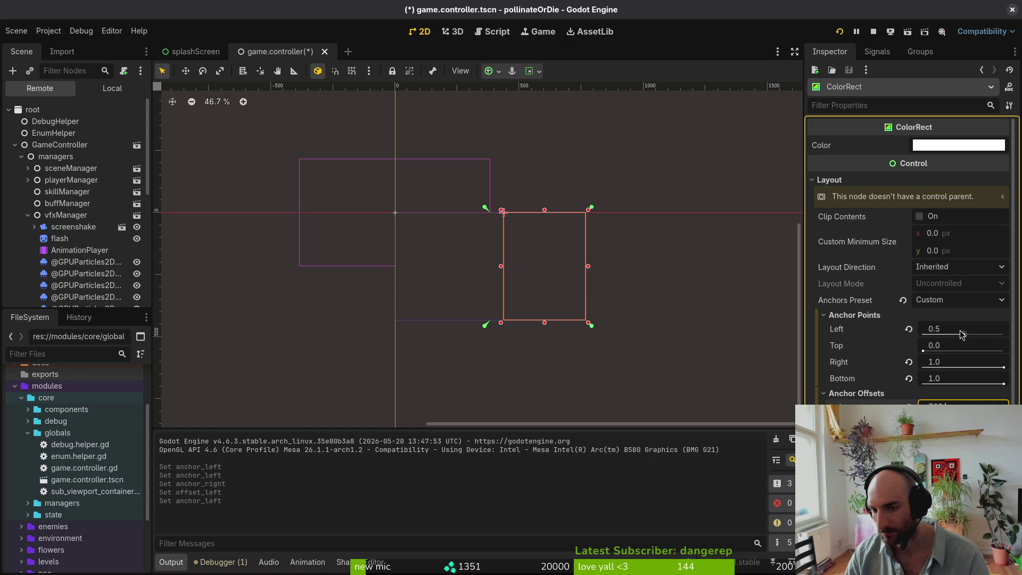
key(Return)
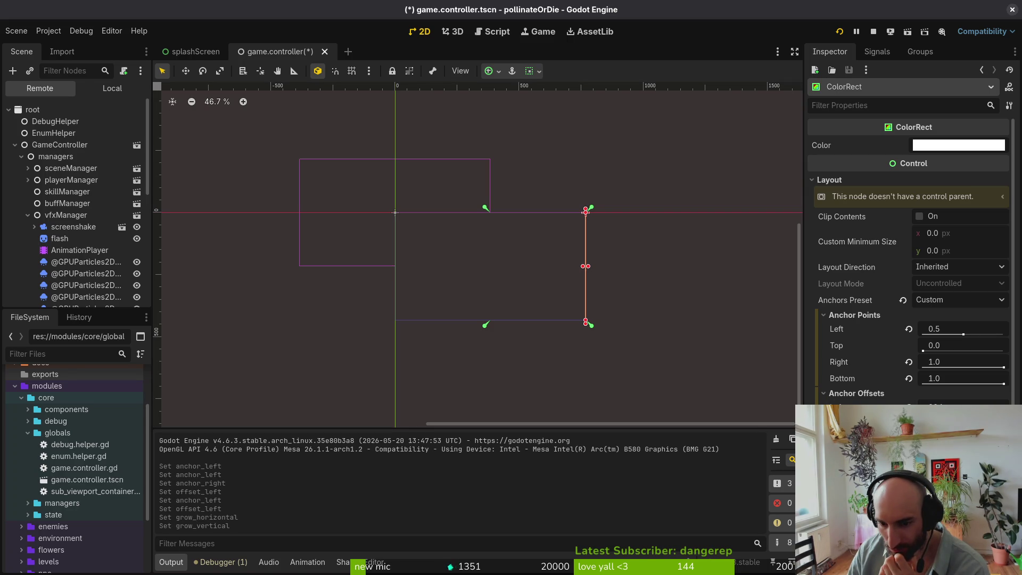
click(874, 31)
click(839, 32)
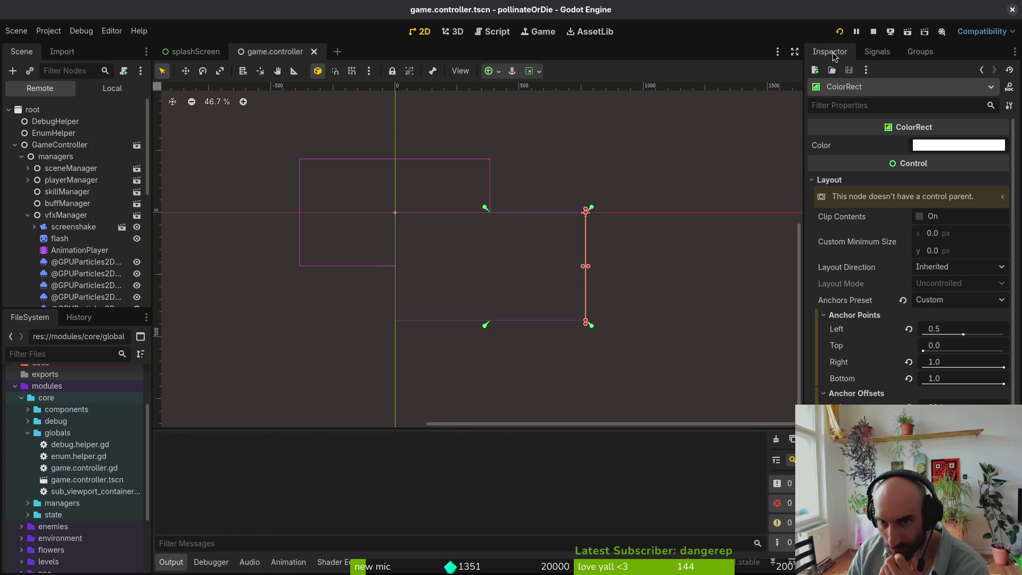
- Resize the game window to check scaling, move it aside, and drag the top anchor to about 0.167
mouse_move(514, 250)
mouse_down()
mouse_move(737, 437)
mouse_move(1020, 572)
mouse_move(897, 533)
mouse_move(931, 534)
mouse_move(894, 535)
mouse_move(931, 537)
mouse_move(766, 404)
mouse_move(717, 321)
mouse_move(714, 455)
mouse_move(799, 490)
mouse_move(814, 434)
mouse_move(1021, 573)
mouse_move(901, 572)
mouse_move(960, 539)
mouse_up()
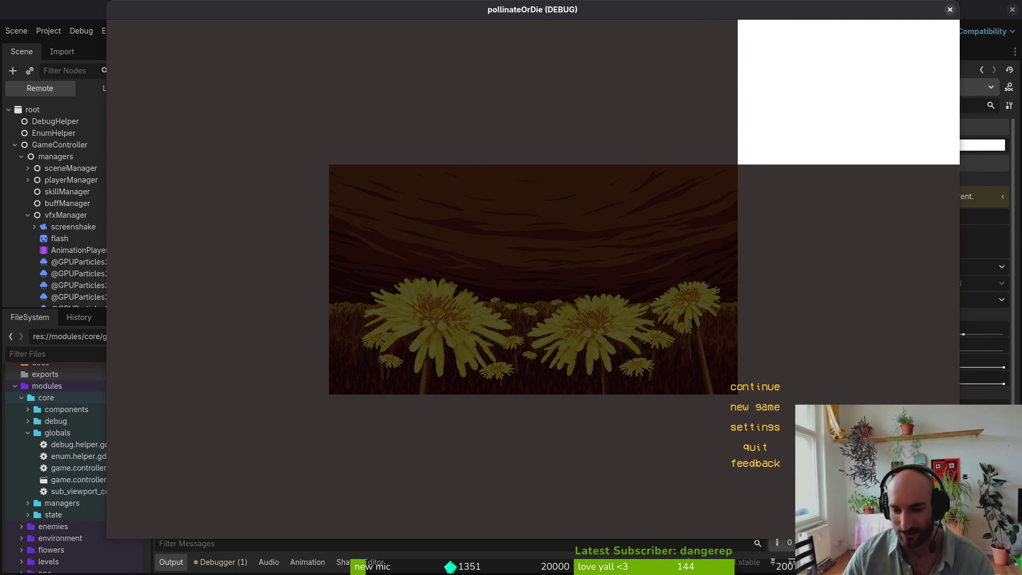
mouse_move(960, 538)
mouse_down()
mouse_move(313, 185)
mouse_move(611, 352)
mouse_move(484, 250)
mouse_move(688, 380)
mouse_move(784, 455)
mouse_move(739, 459)
mouse_up()
drag(929, 346, 950, 350)
mouse_move(489, 8)
mouse_down()
mouse_move(704, 26)
mouse_move(1021, 32)
mouse_up()
mouse_move(948, 347)
mouse_down()
mouse_move(986, 347)
mouse_move(925, 346)
mouse_move(968, 346)
mouse_move(937, 347)
mouse_up()
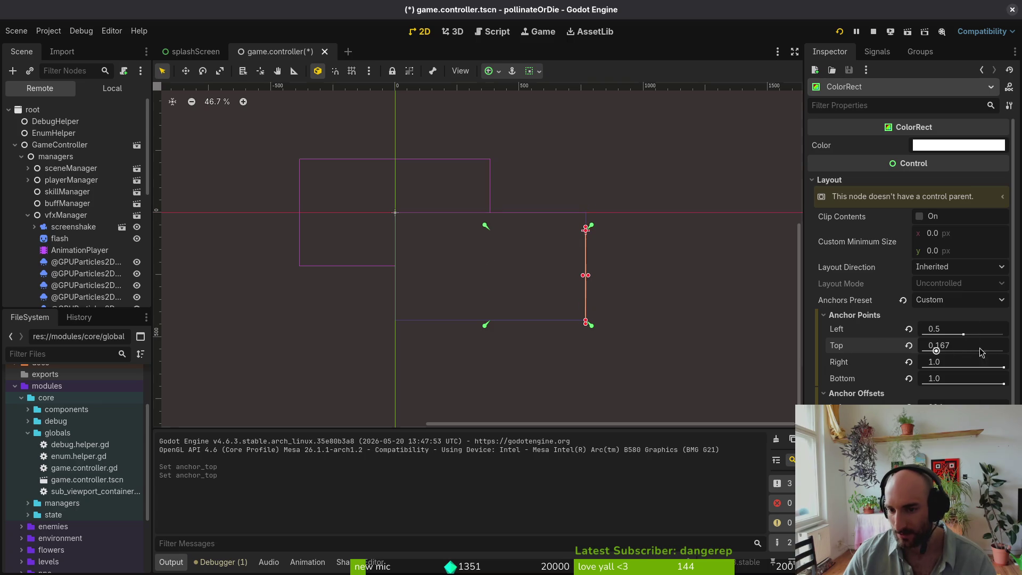
- Reset the ColorRect's four anchor values and left offset to defaults, then save
click(909, 329)
click(909, 345)
click(909, 363)
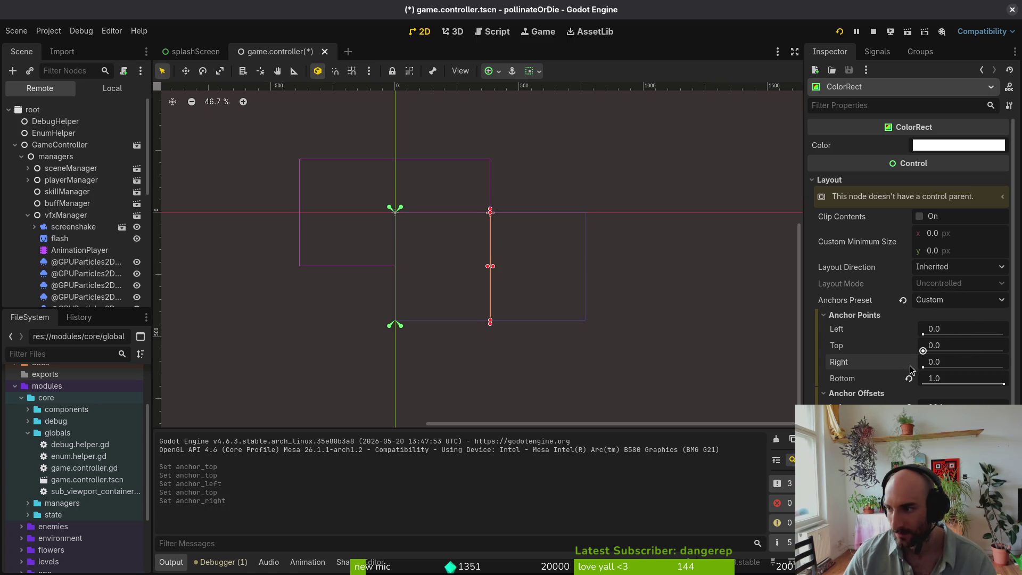
click(909, 379)
click(909, 409)
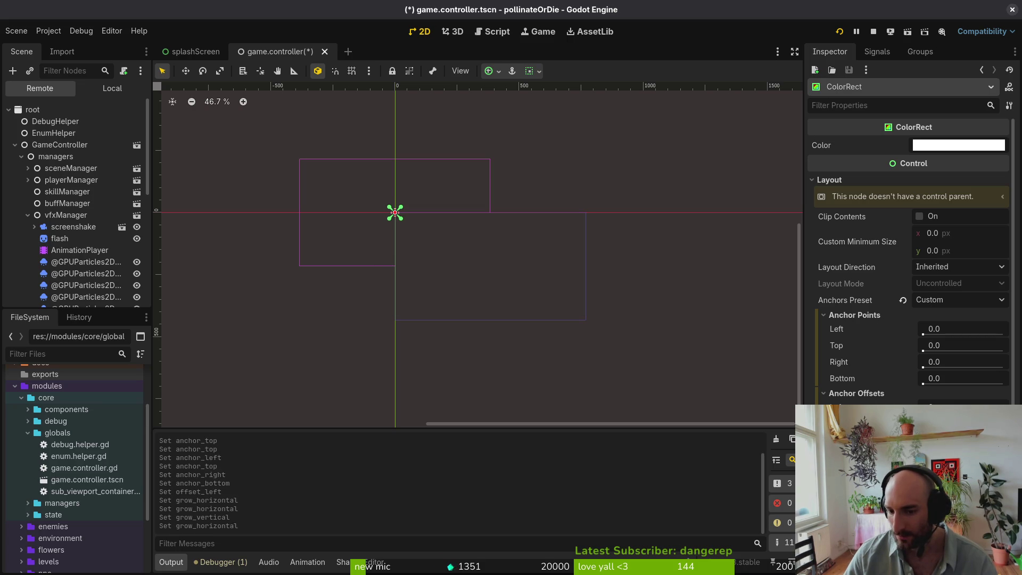
key(ctrl+s)
- Reset the ColorRect's Anchors Preset and set it to Full Rect
click(855, 314)
click(857, 326)
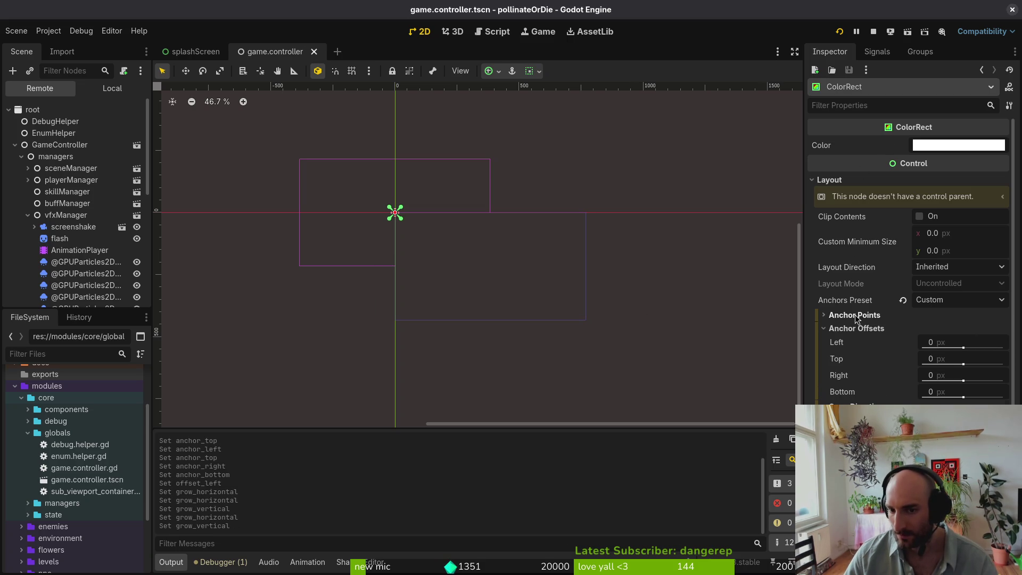
click(860, 338)
click(903, 300)
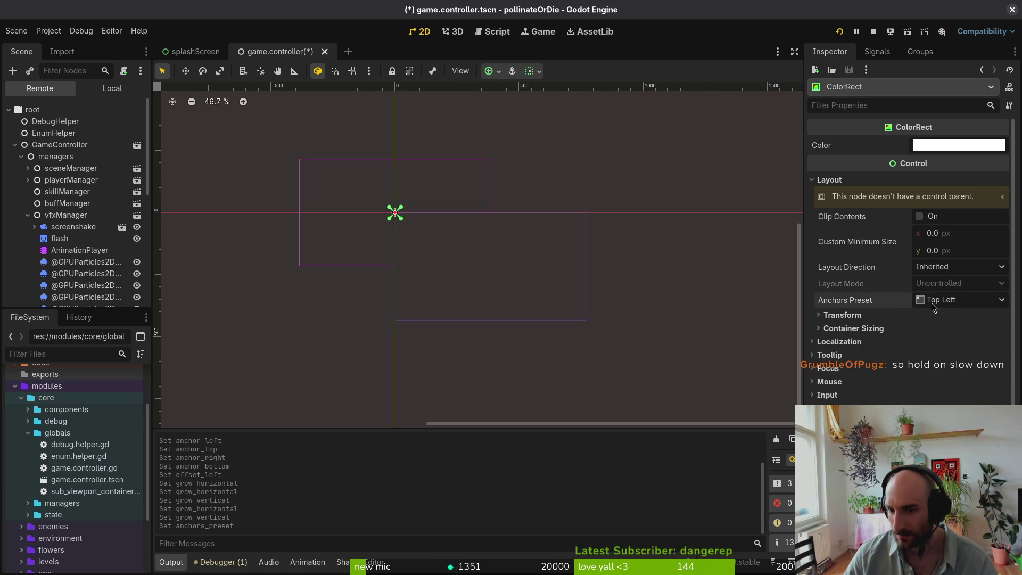
click(950, 301)
click(961, 334)
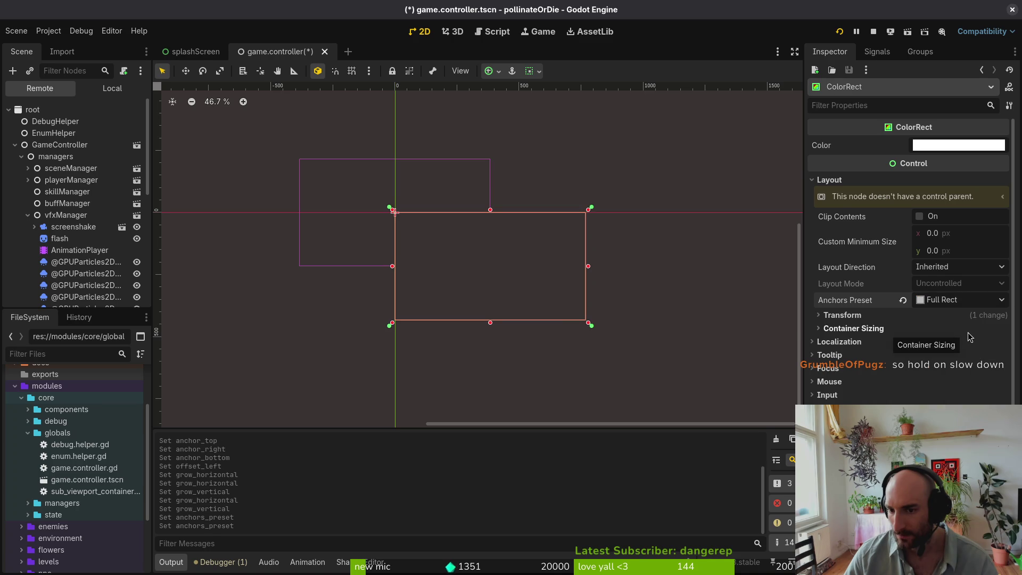
click(961, 300)
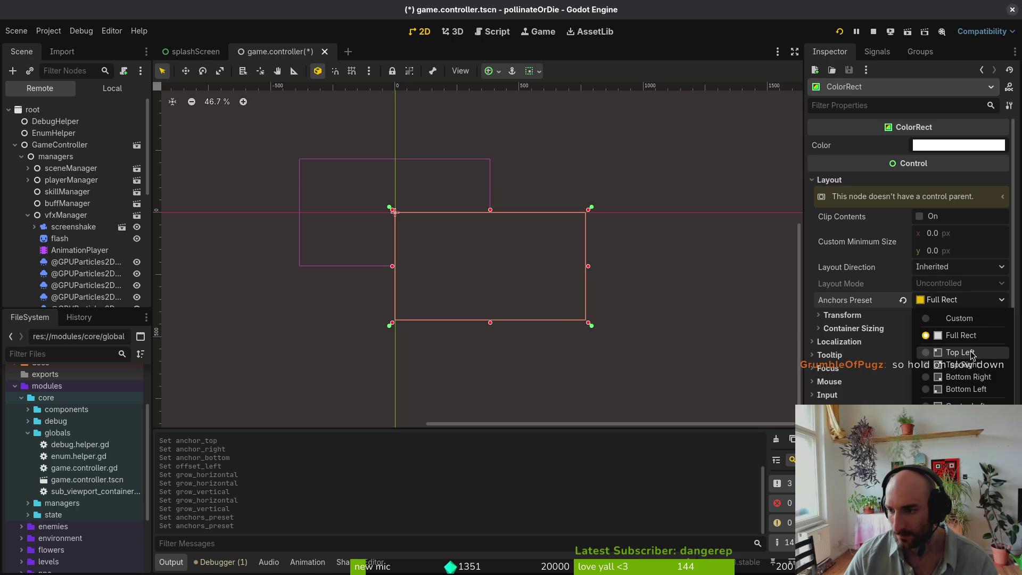
click(93, 97)
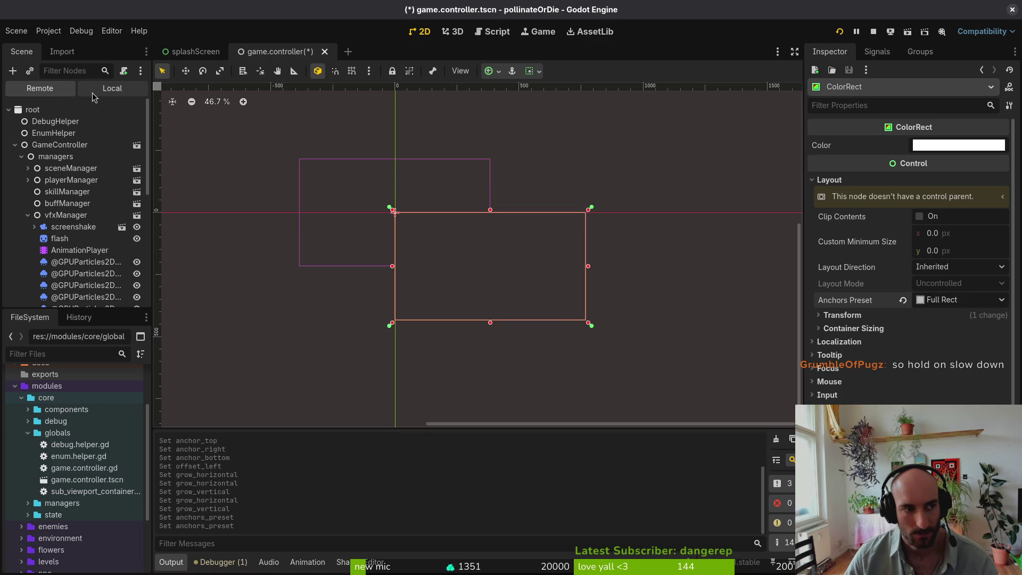
- Switch the Scene dock to Local, keep ColorRect on Full Rect, and position the running game window
click(93, 92)
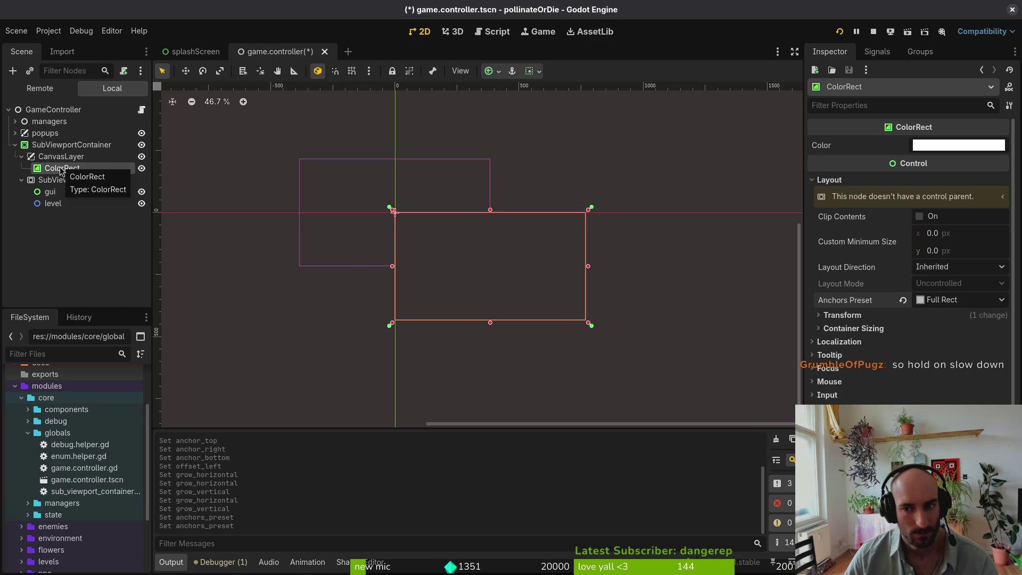
click(903, 300)
key(ctrl+s)
key(ctrl+z)
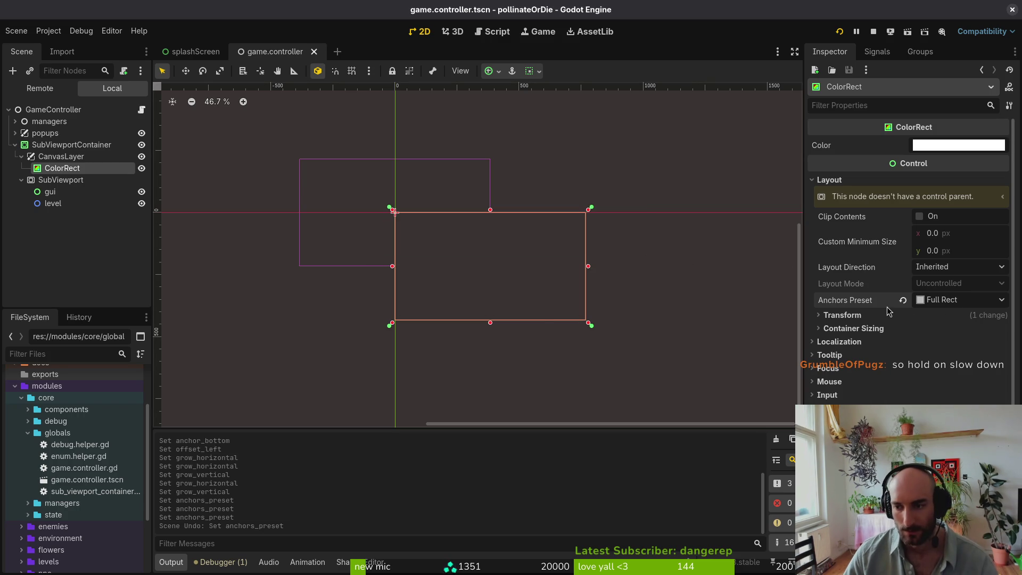
click(75, 169)
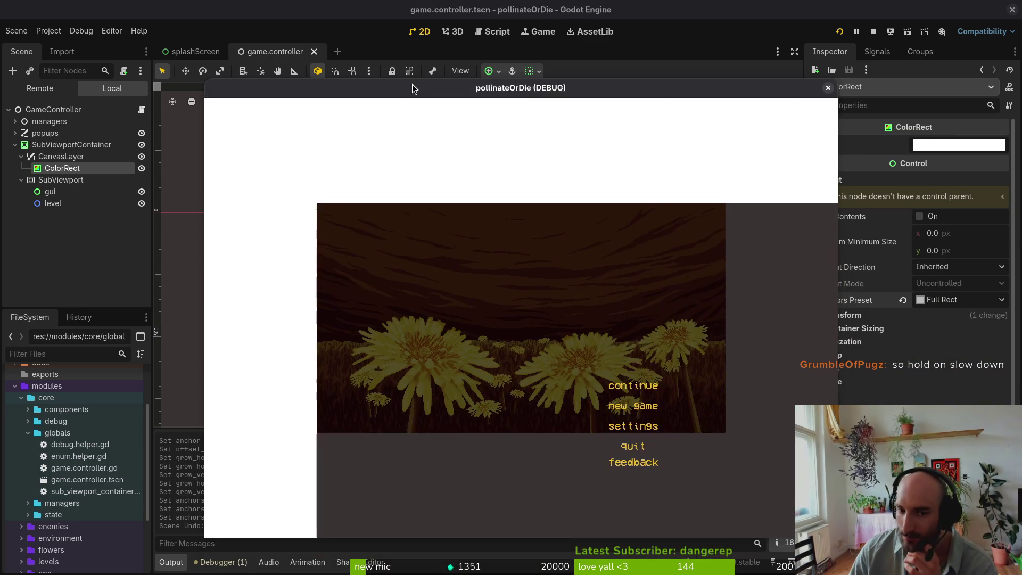
mouse_move(412, 84)
mouse_down()
mouse_move(246, 134)
mouse_move(313, 52)
mouse_move(376, 87)
mouse_up()
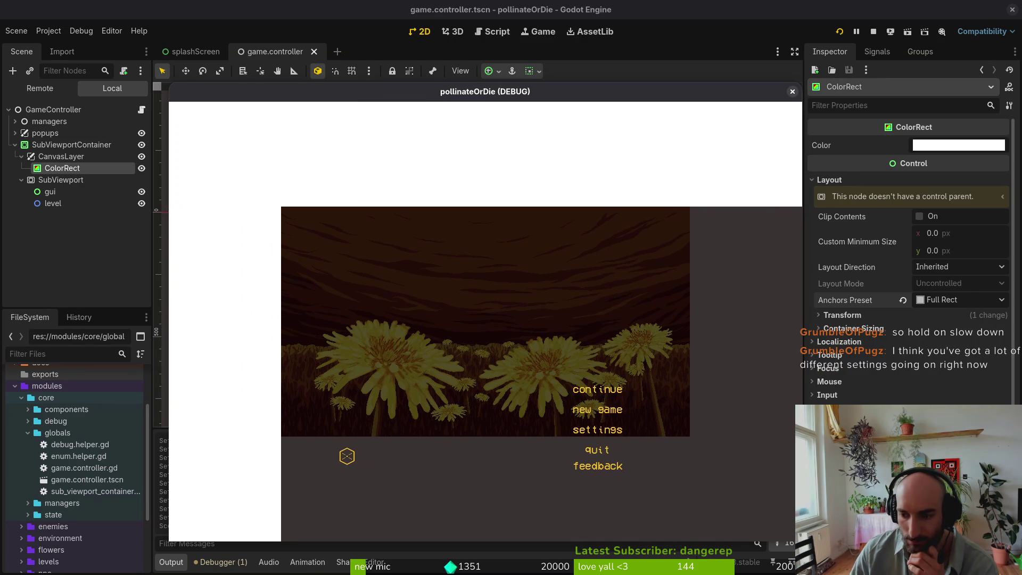
- Stop the debug run, collapse CanvasLayer, and inspect the SubViewportContainer and its 768 × 432 SubViewport
click(793, 91)
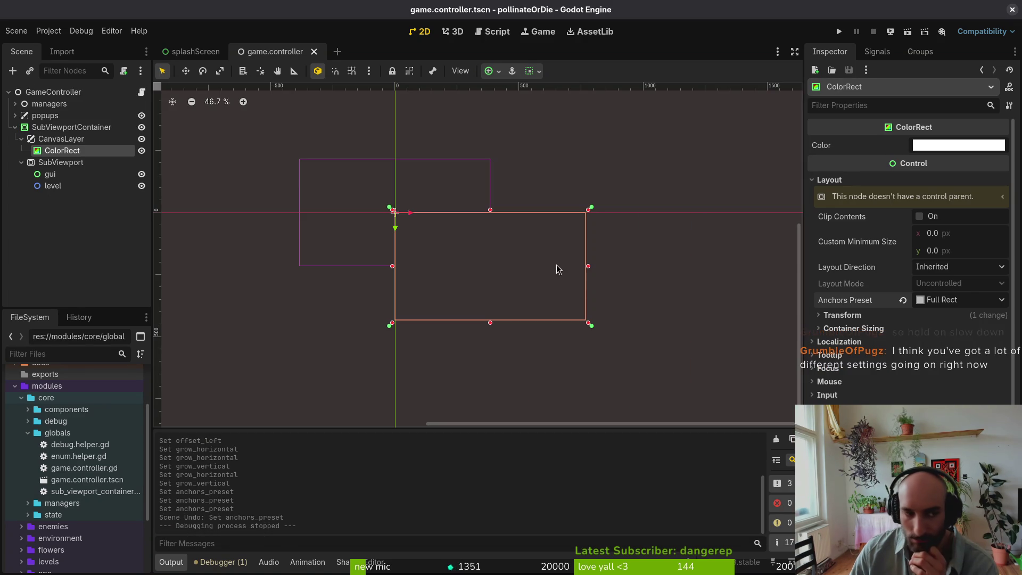
click(21, 139)
click(64, 127)
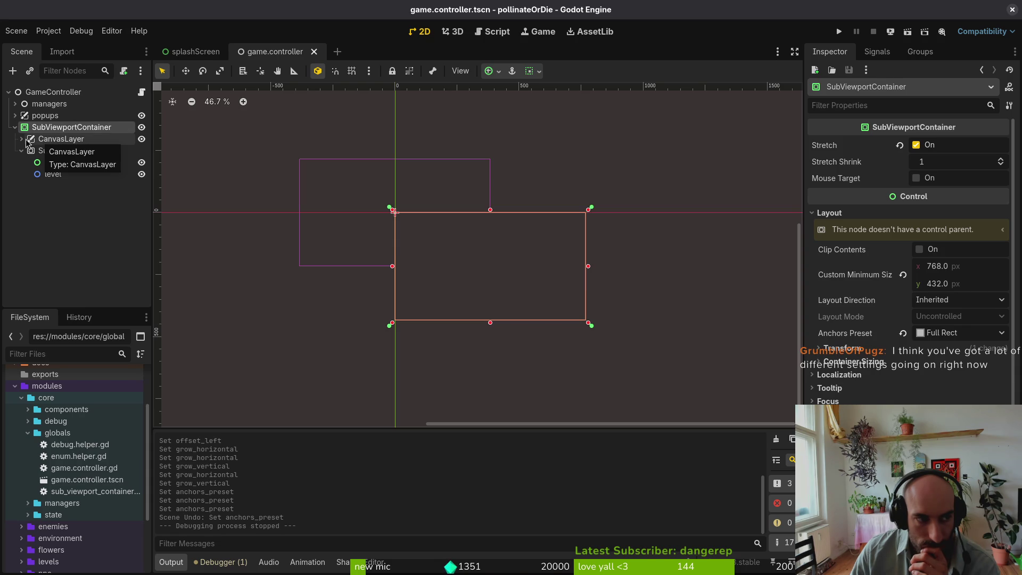
click(48, 151)
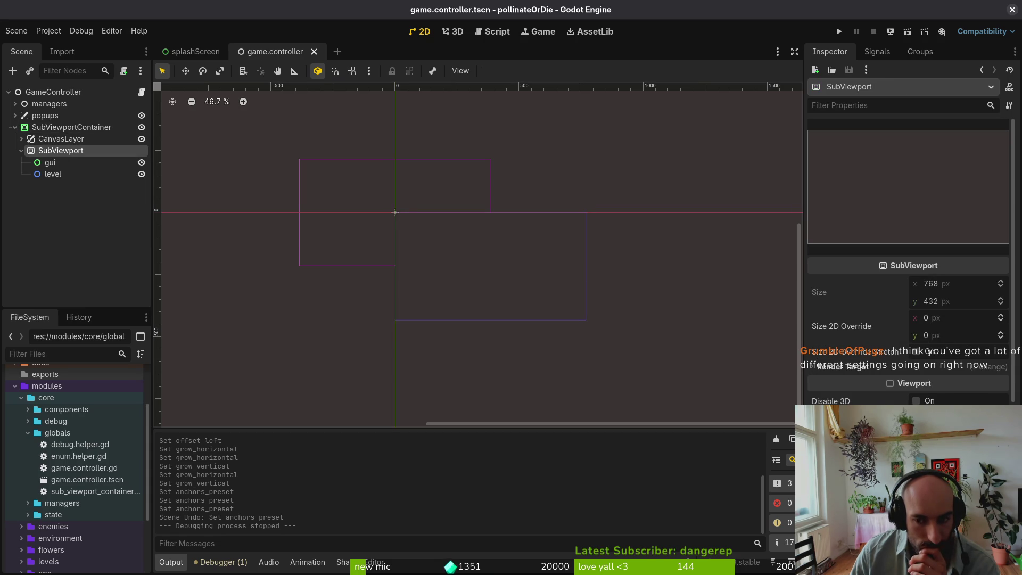
- Turn off the SubViewportContainer's Stretch and review the ColorRect's anchor presets
scroll(905, 452, down, 3)
scroll(905, 452, up, 3)
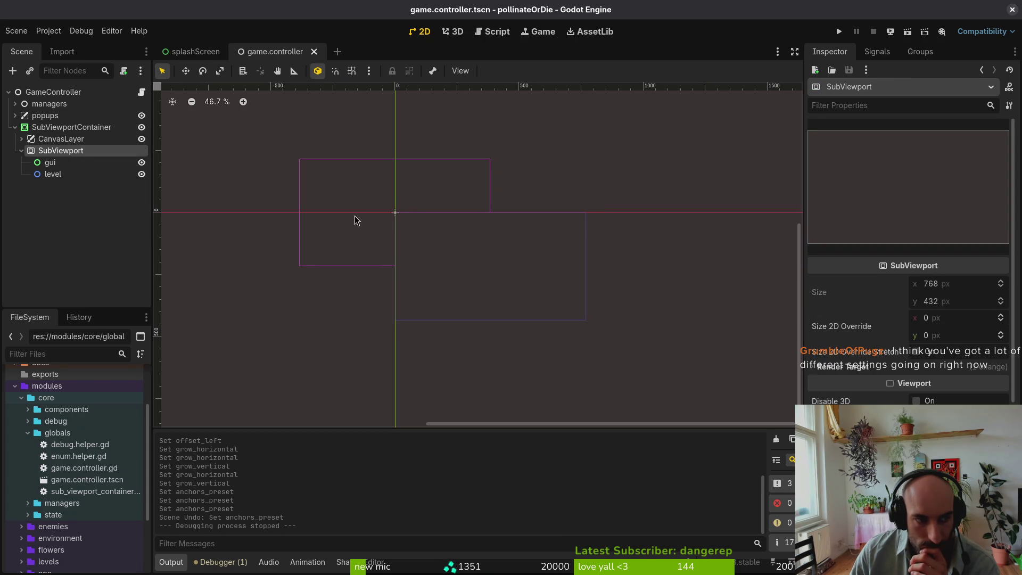
click(69, 127)
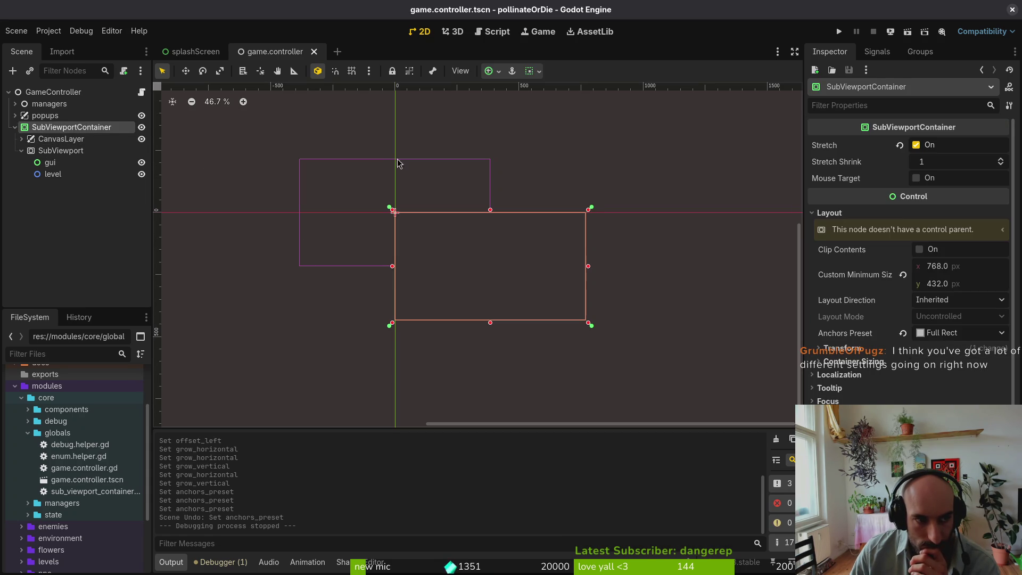
click(916, 145)
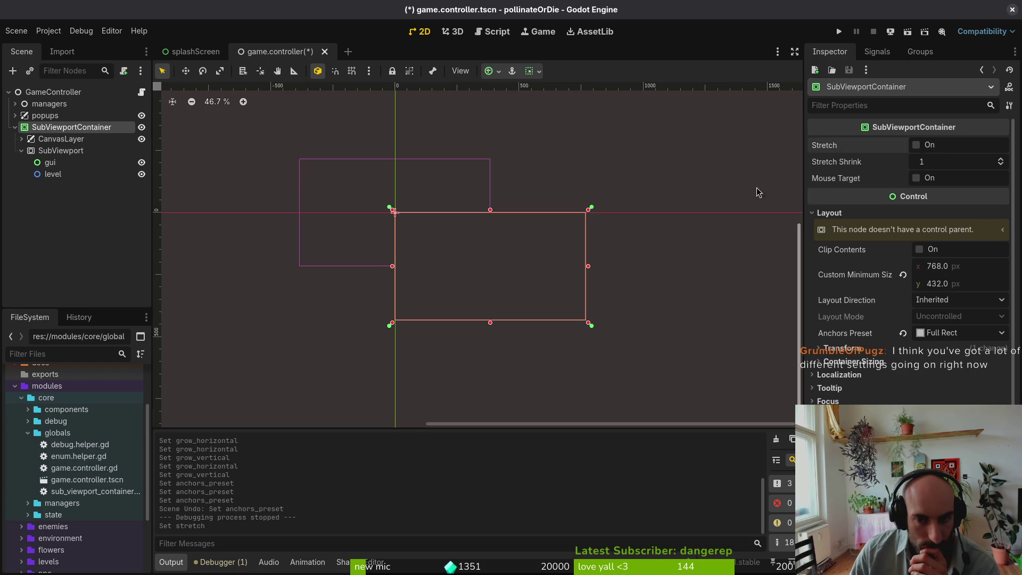
click(21, 139)
click(45, 152)
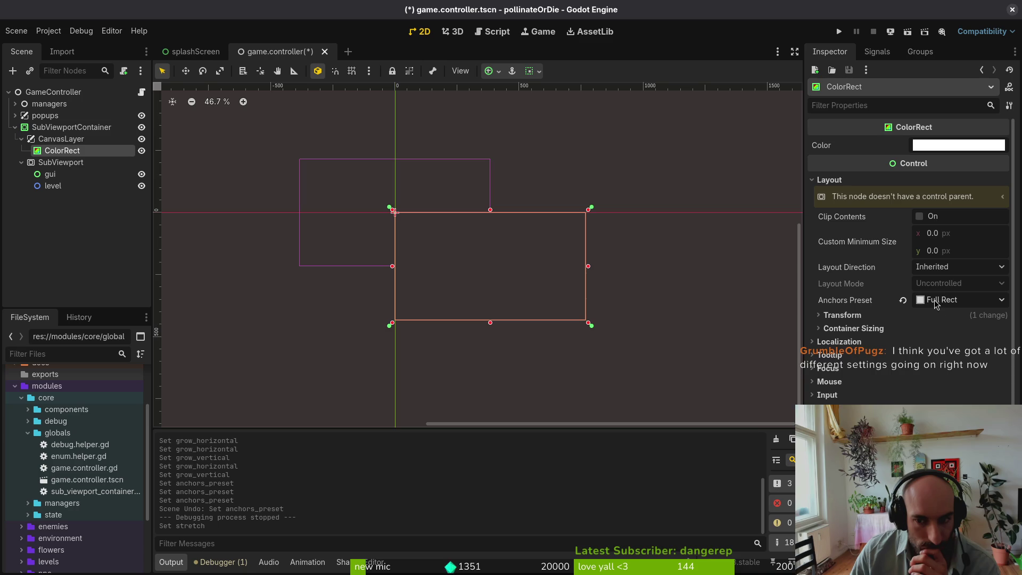
click(960, 302)
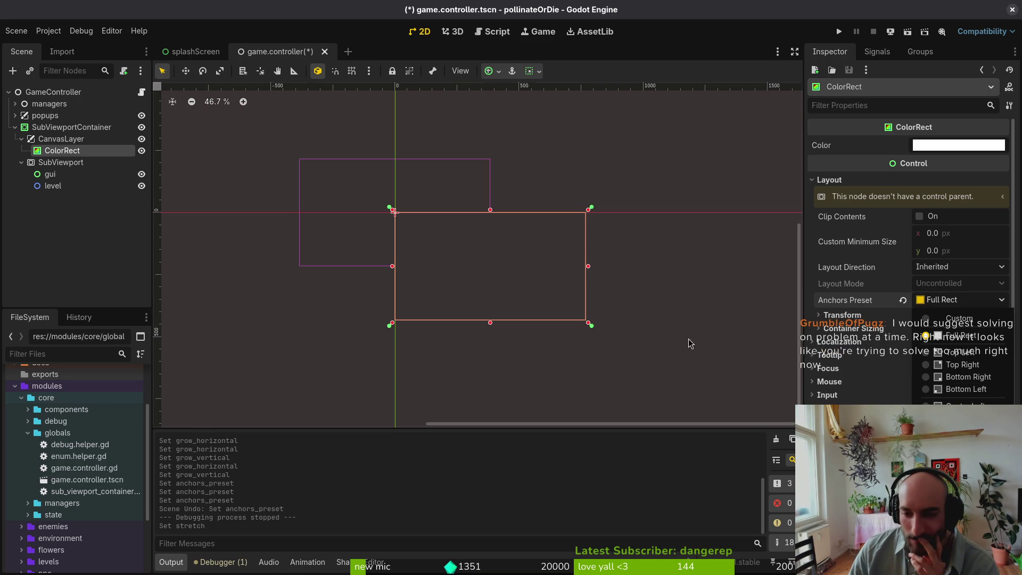
click(899, 221)
- Delete the CanvasLayer and ColorRect nodes, save game.controller, and run the game
click(80, 139)
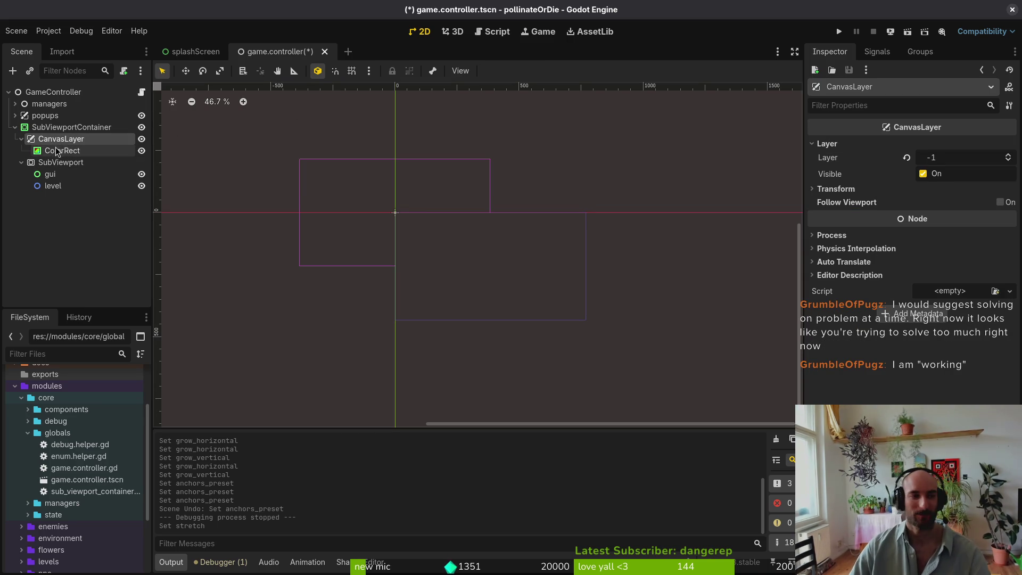
ctrl+click(60, 151)
key(ctrl+s)
key(Delete)
key(Return)
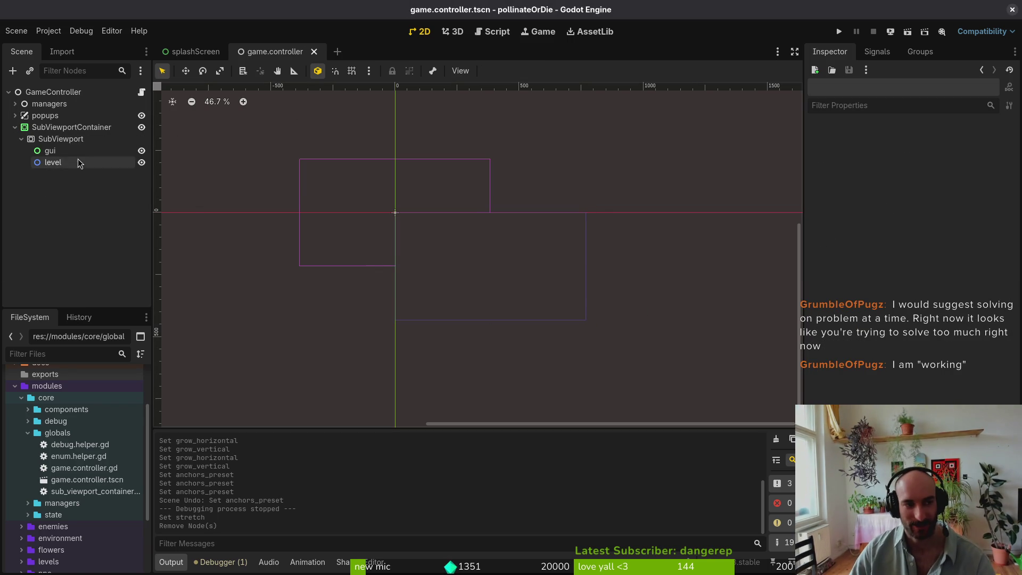
click(85, 139)
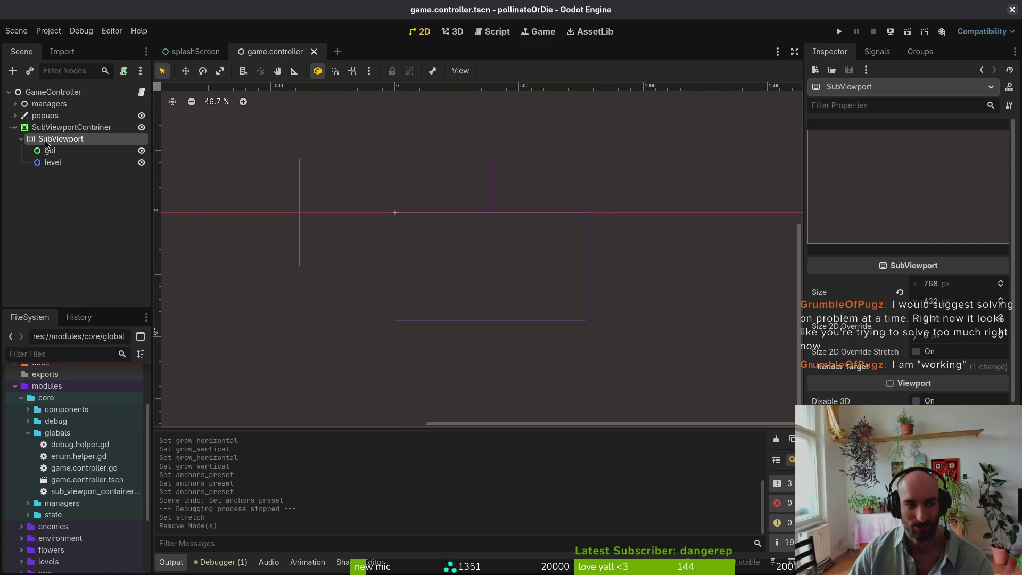
click(839, 32)
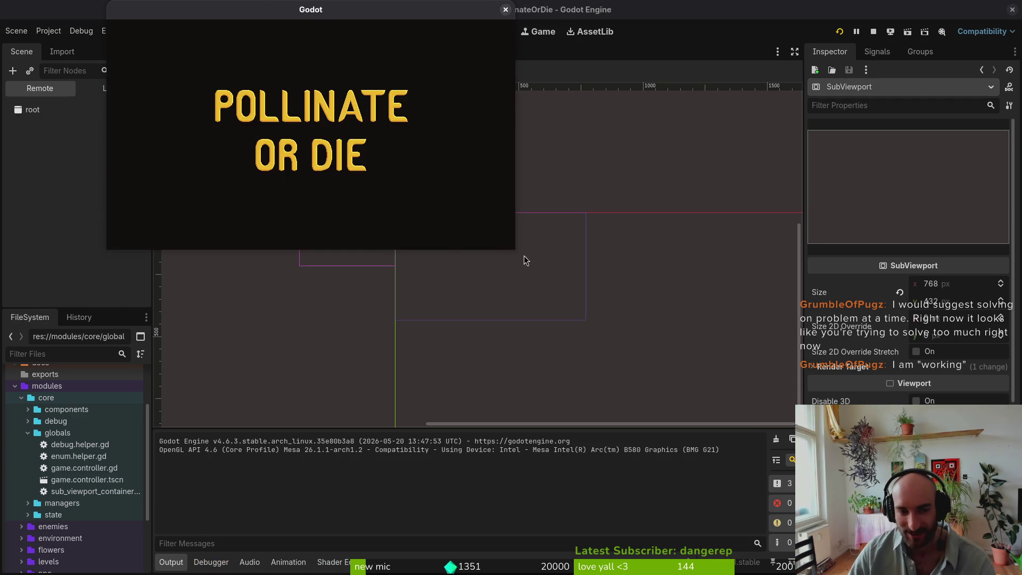
- Enlarge the game window to test scaling, then close it and select the SubViewport
mouse_move(514, 249)
mouse_down()
mouse_move(774, 469)
mouse_move(855, 444)
mouse_move(645, 326)
mouse_up()
click(634, 10)
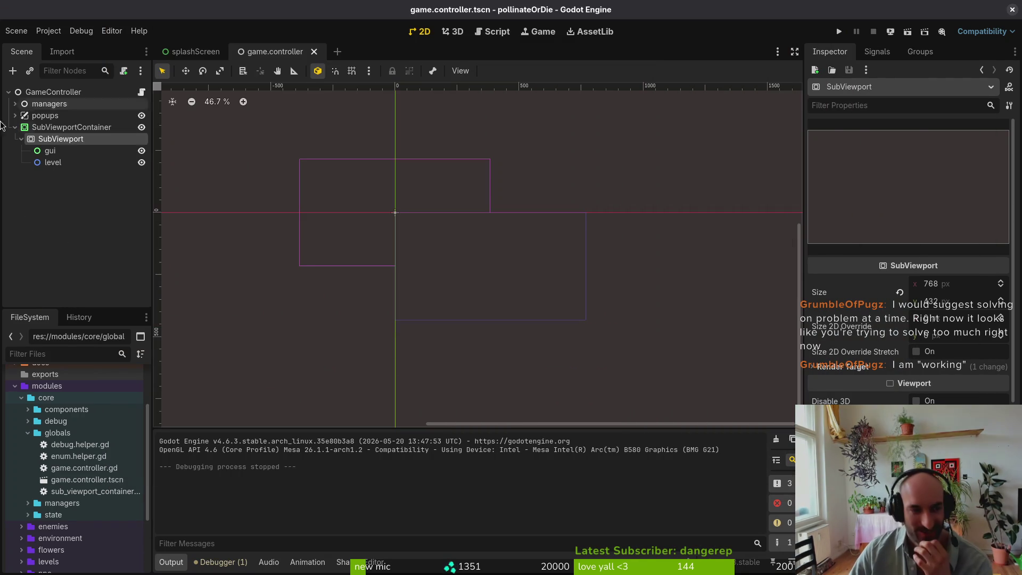
click(99, 130)
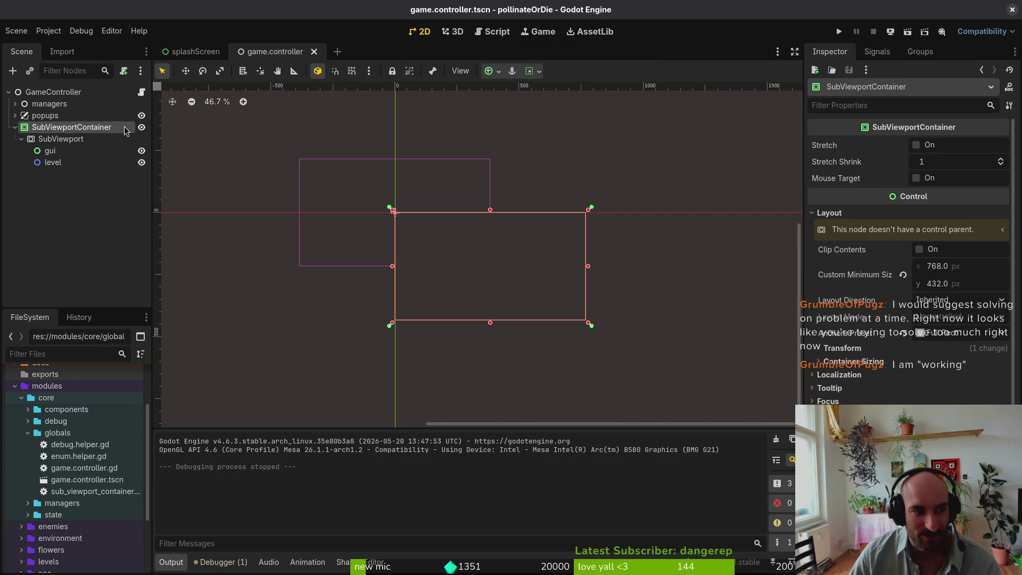
click(58, 138)
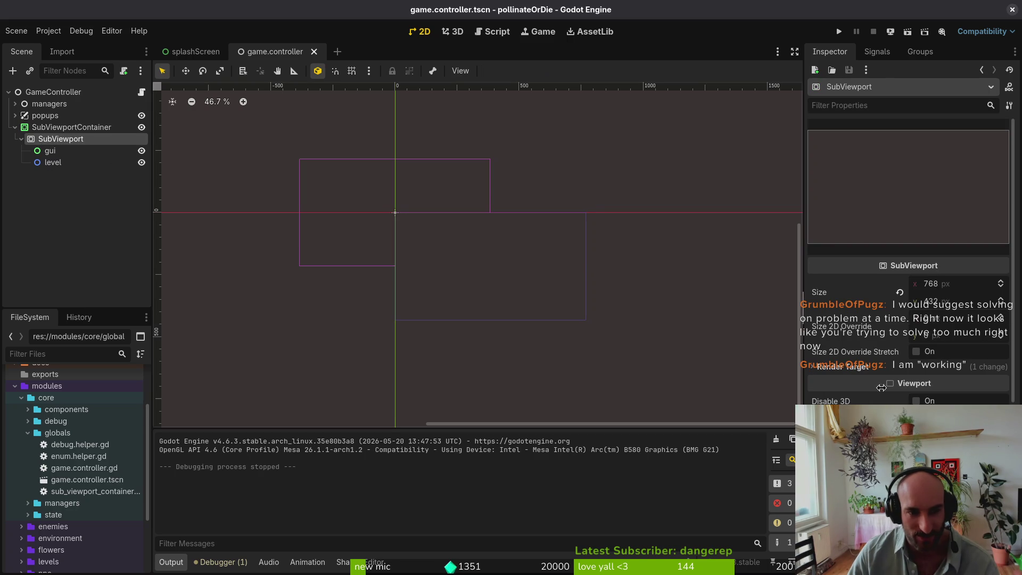
- Set the SubViewport size to 768*2 × 432*2 (1536 × 864) and relaunch the game with F5
click(968, 285)
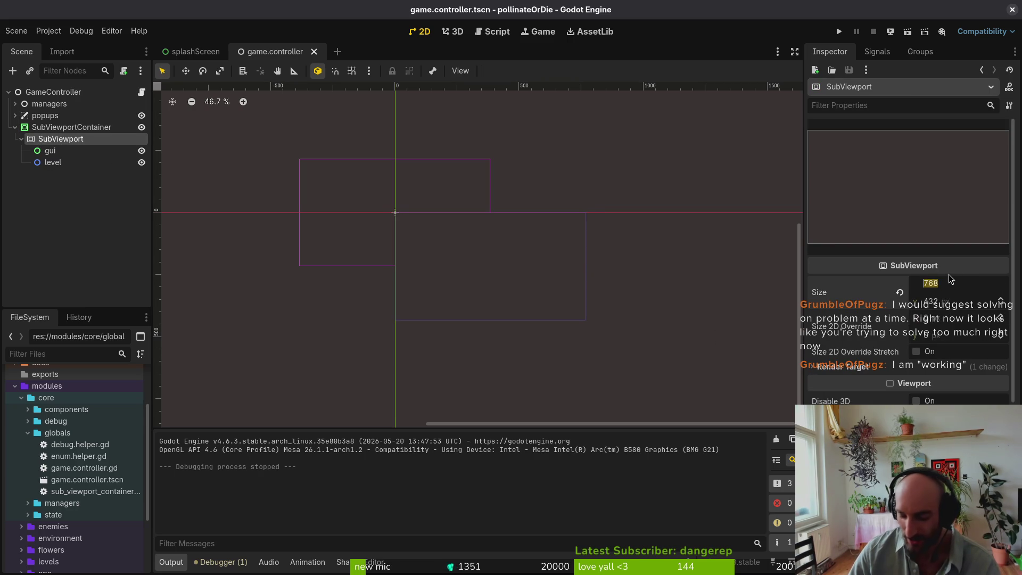
text(1)
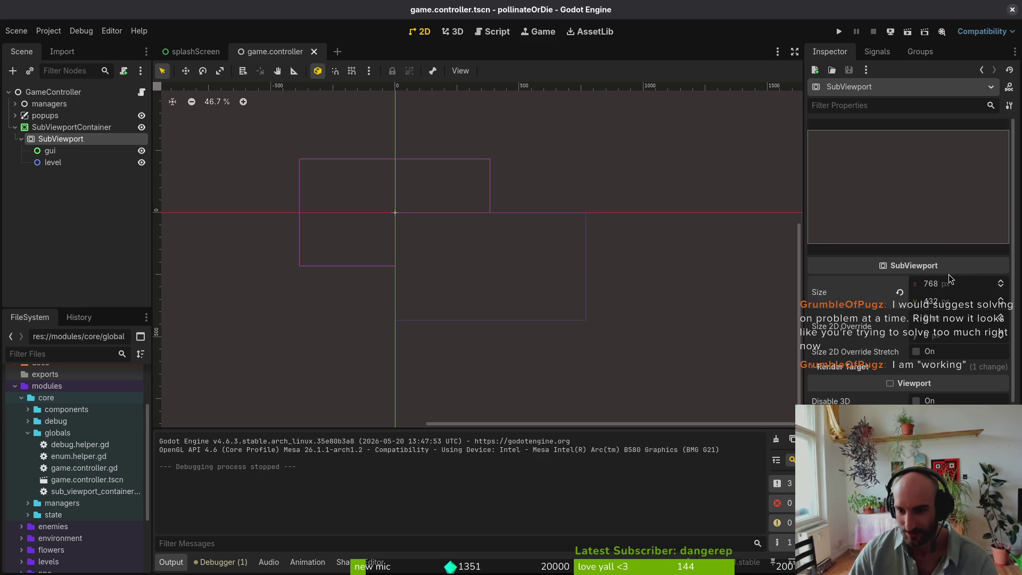
key(BackSpace)
text(768)
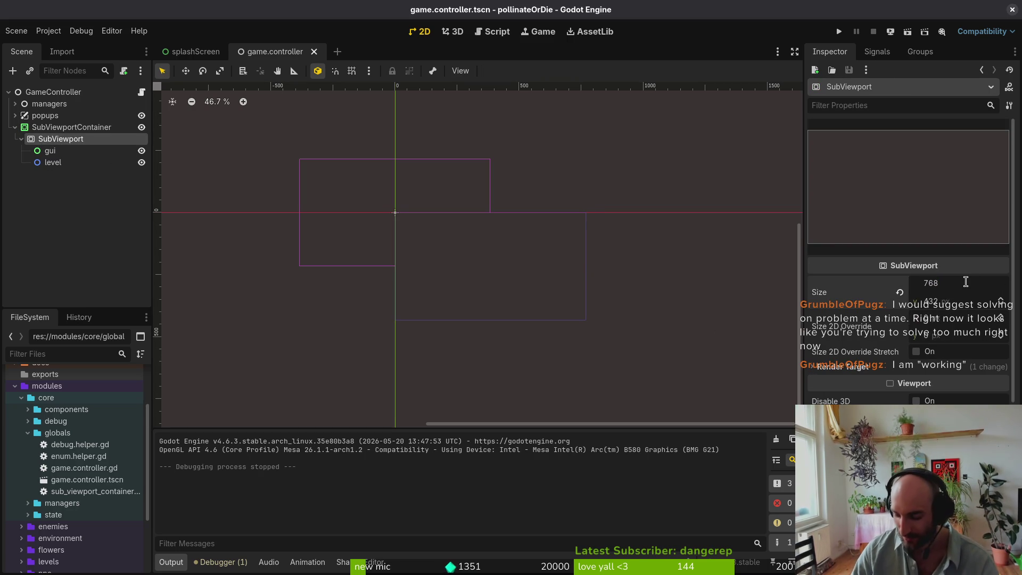
key(Tab)
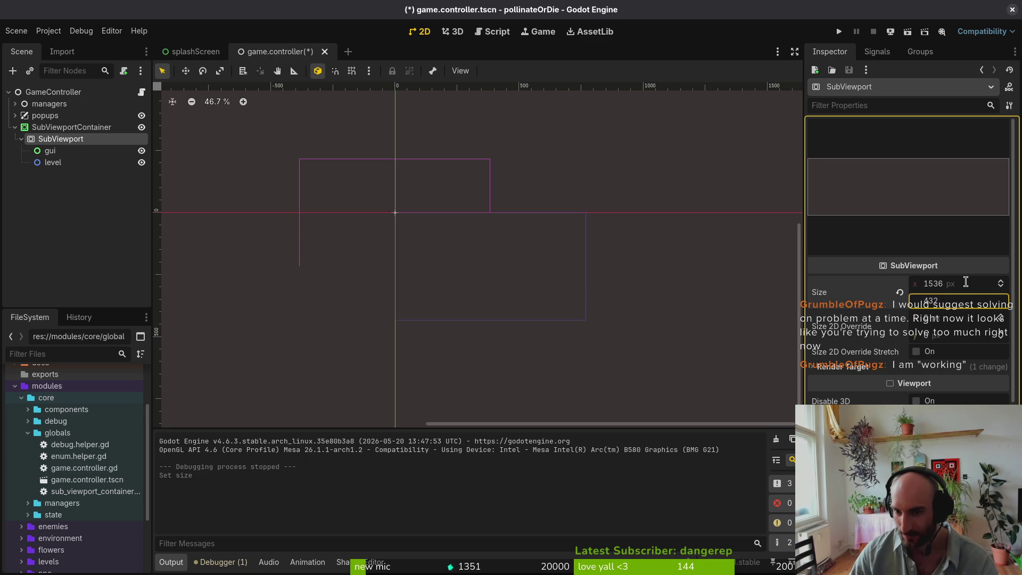
key(Return)
key(F5)
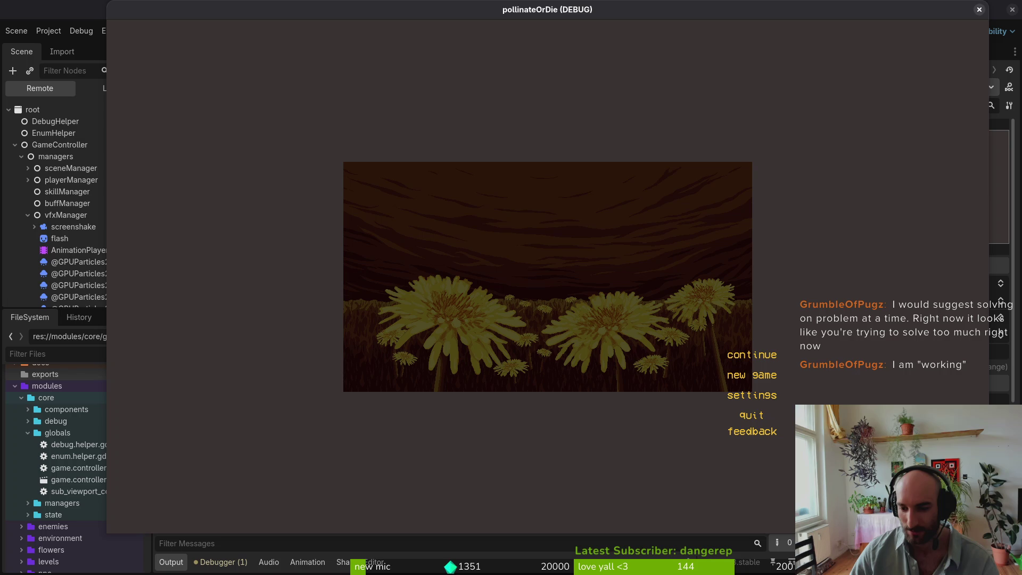
- Test shrinking the game window, close it, and set the SubViewport size back to 768 × 432
mouse_move(987, 532)
mouse_down()
mouse_move(588, 325)
mouse_move(194, 152)
mouse_move(724, 559)
mouse_move(831, 565)
mouse_move(948, 501)
mouse_move(935, 527)
mouse_up()
click(926, 10)
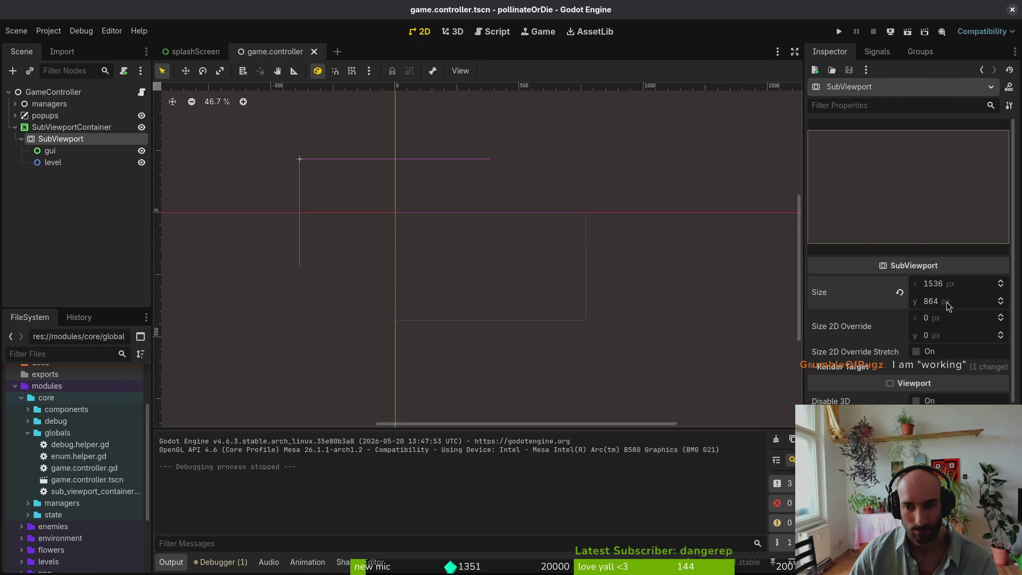
key(ctrl+s)
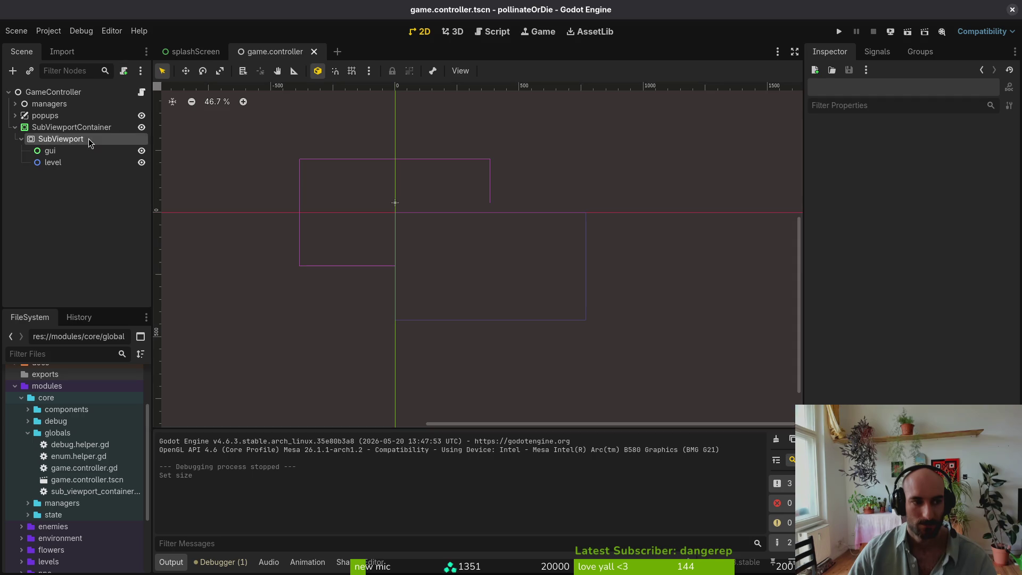
click(948, 284)
text(768)
key(Tab)
text(432)
key(Return)
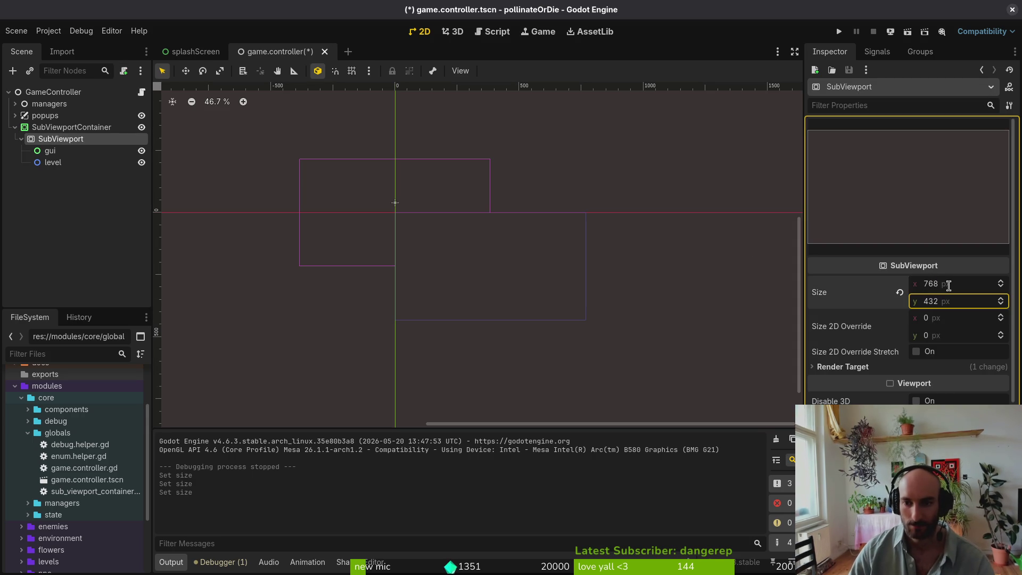
- Open the home.tscn scene through Quick Open by searching 'home'
click(59, 128)
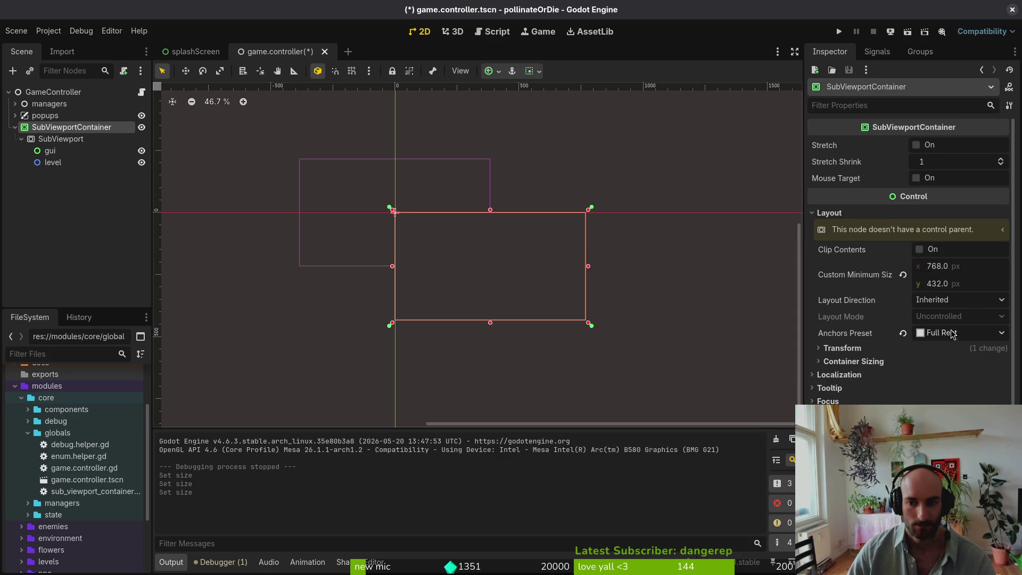
scroll(953, 339, down, 2)
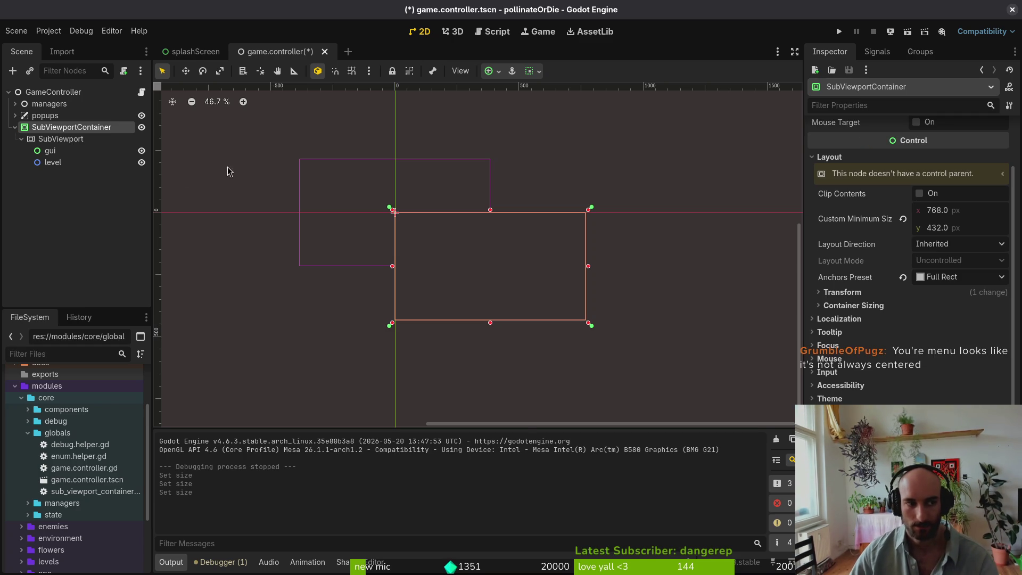
click(91, 220)
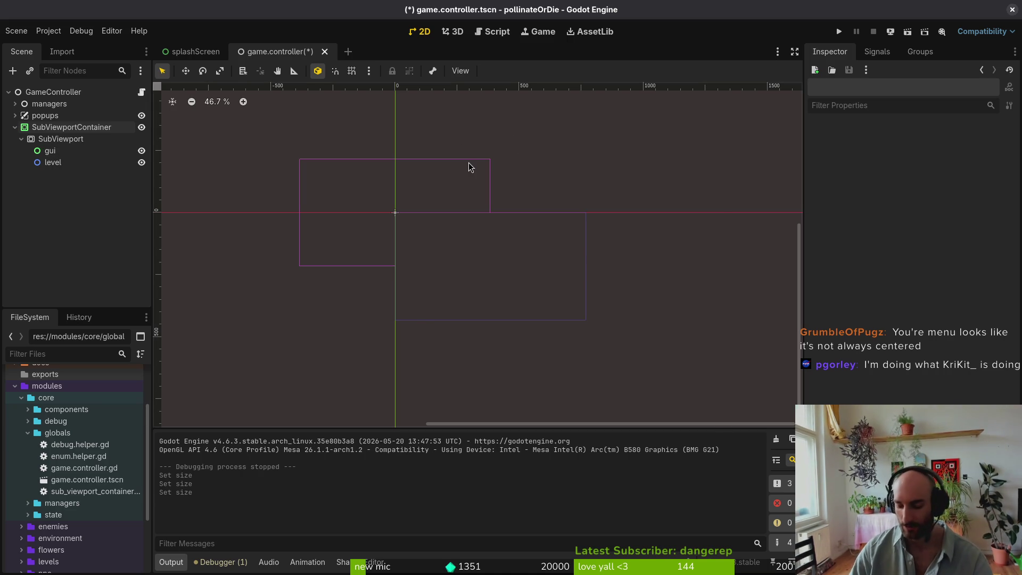
key(alt+shift+o)
text(home)
key(Return)
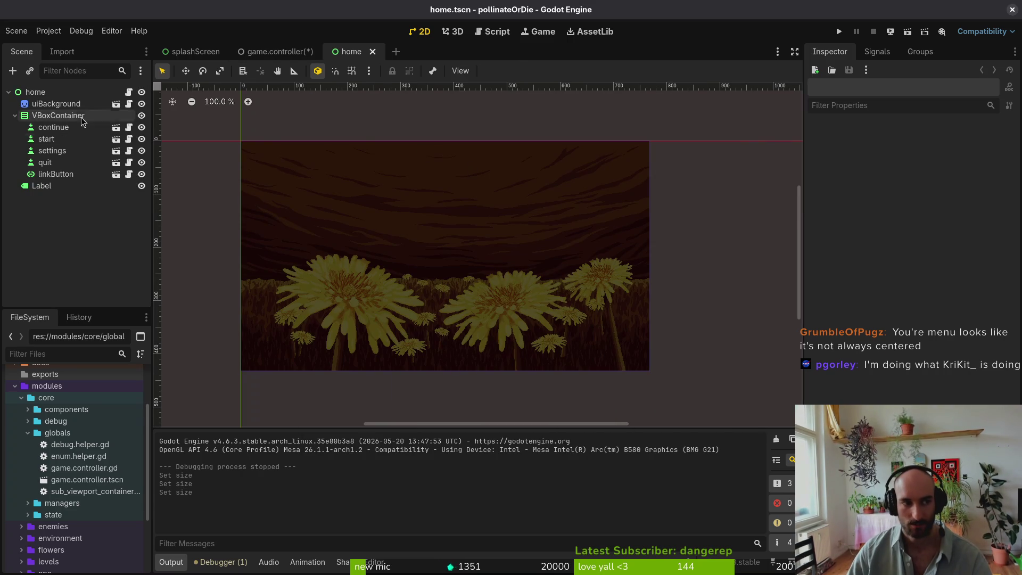
- Check the anchor presets of the home scene's VBoxContainer, buttons and root, then close home.tscn
click(79, 116)
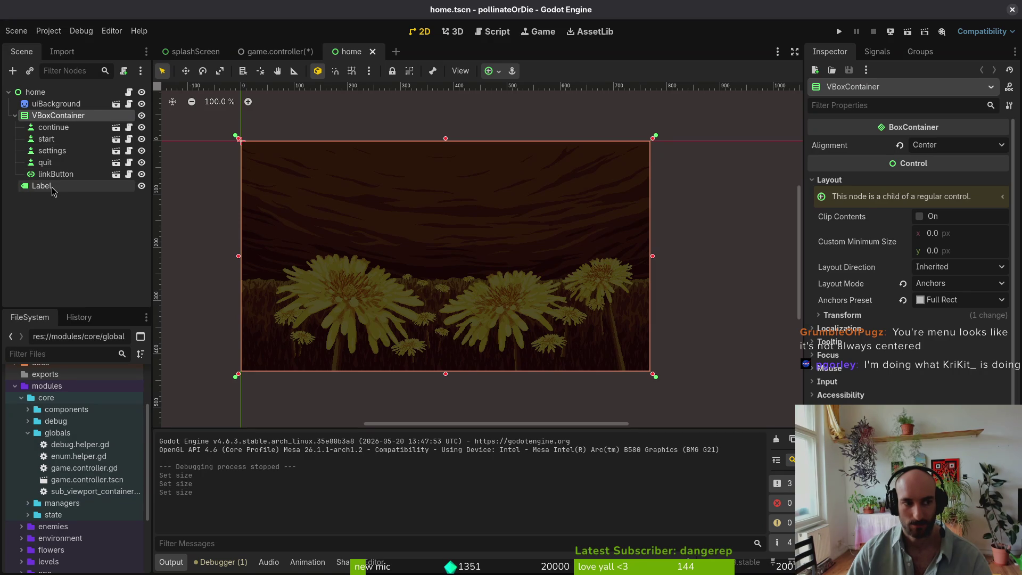
click(956, 307)
click(956, 308)
click(46, 139)
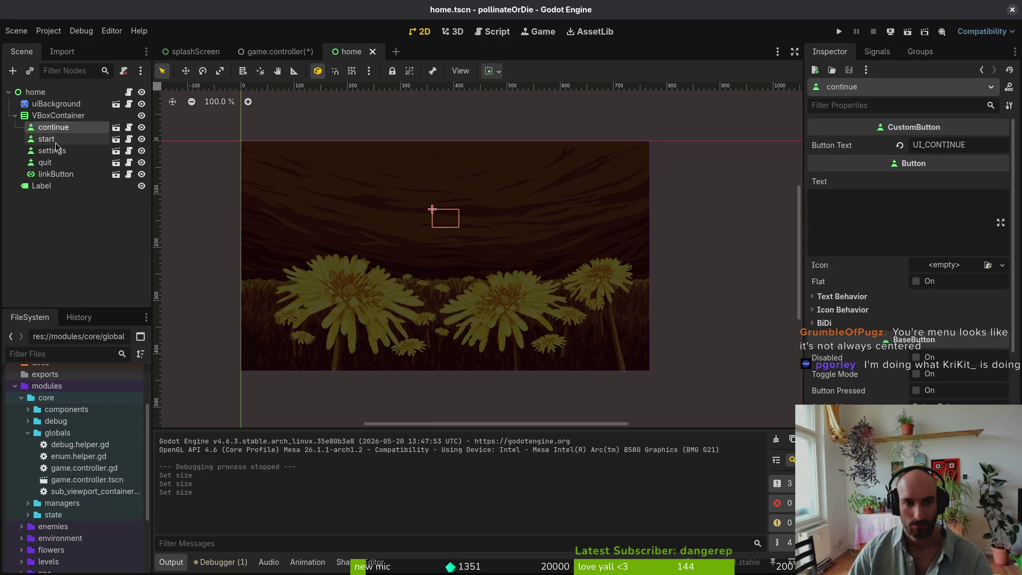
click(56, 174)
click(53, 127)
click(59, 115)
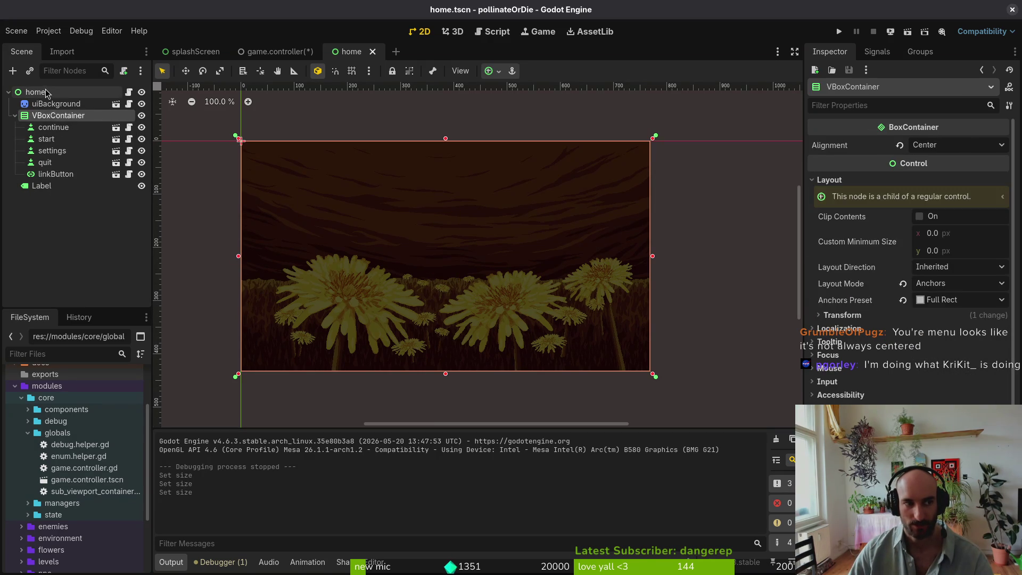
click(35, 92)
click(958, 263)
click(953, 296)
click(372, 51)
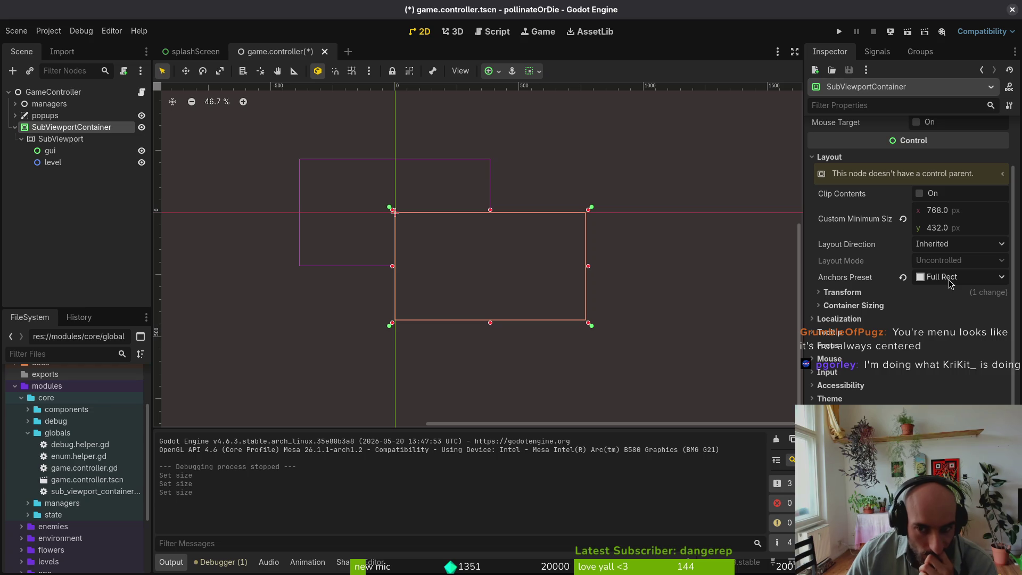
click(924, 306)
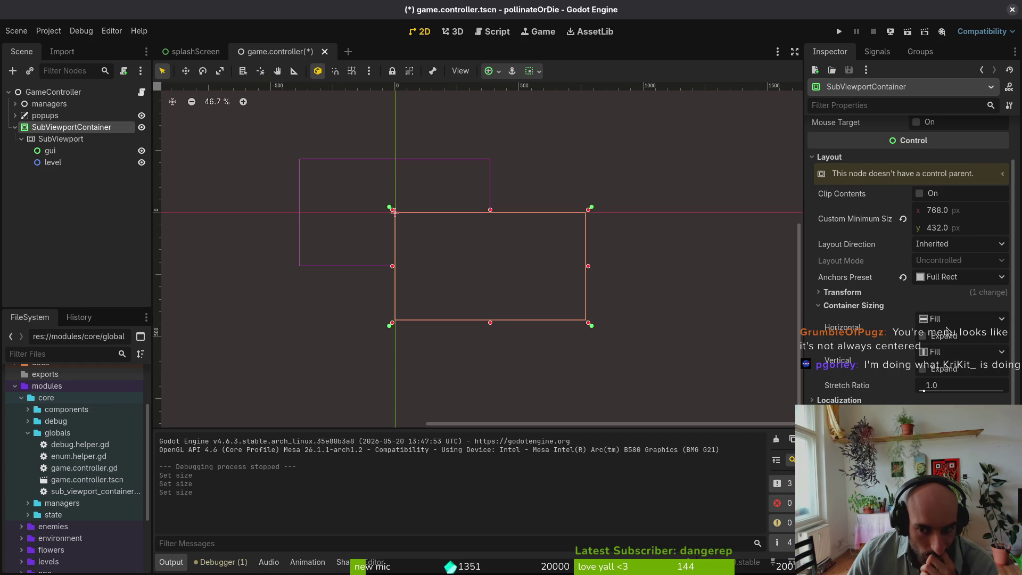
click(851, 305)
click(869, 295)
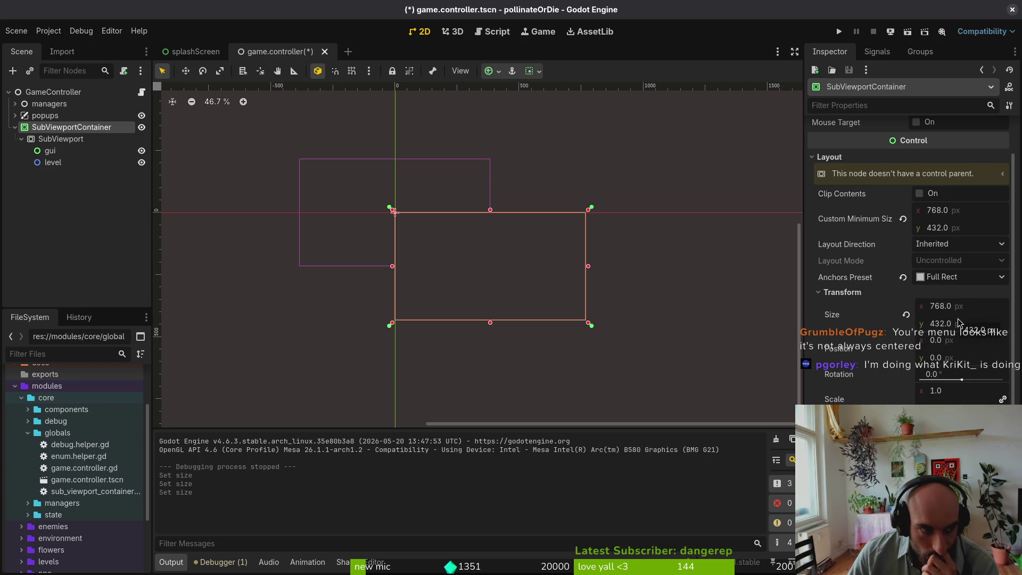
click(941, 306)
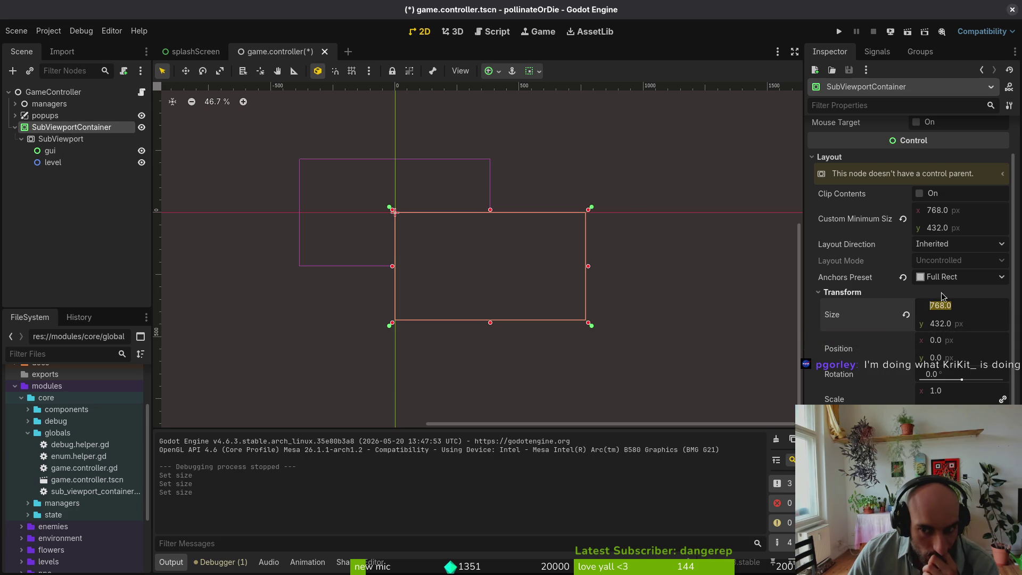
click(675, 240)
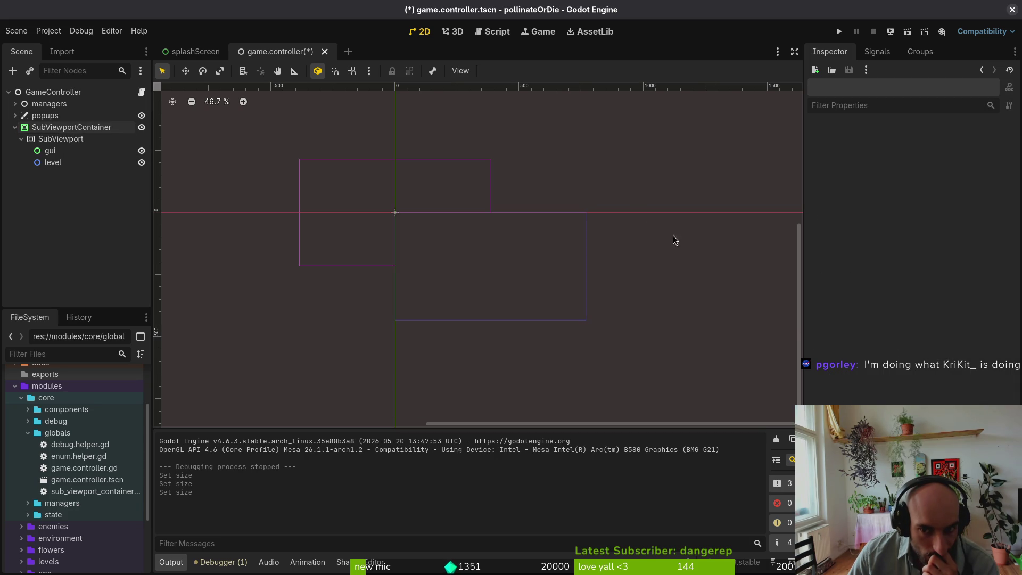
click(43, 130)
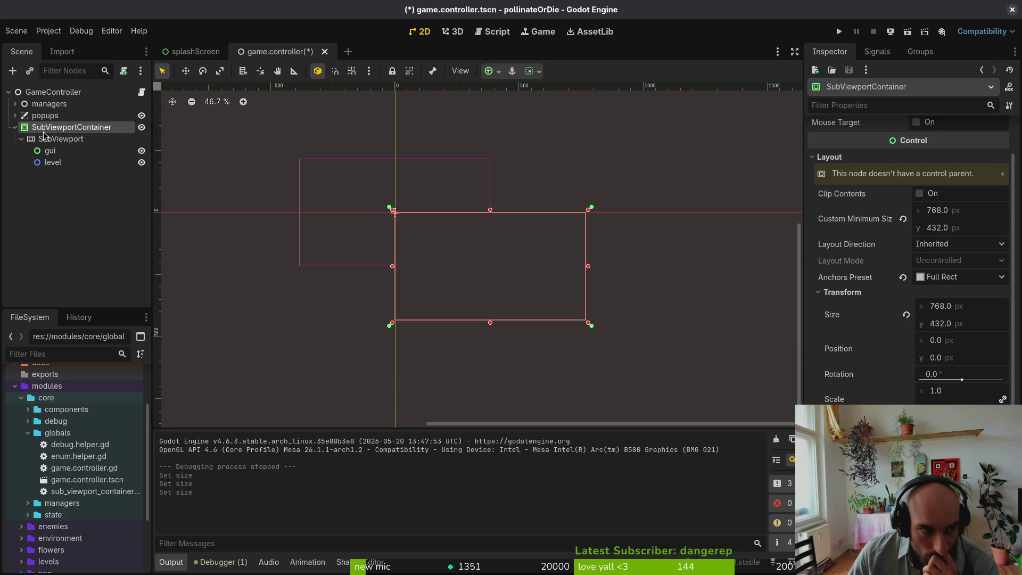
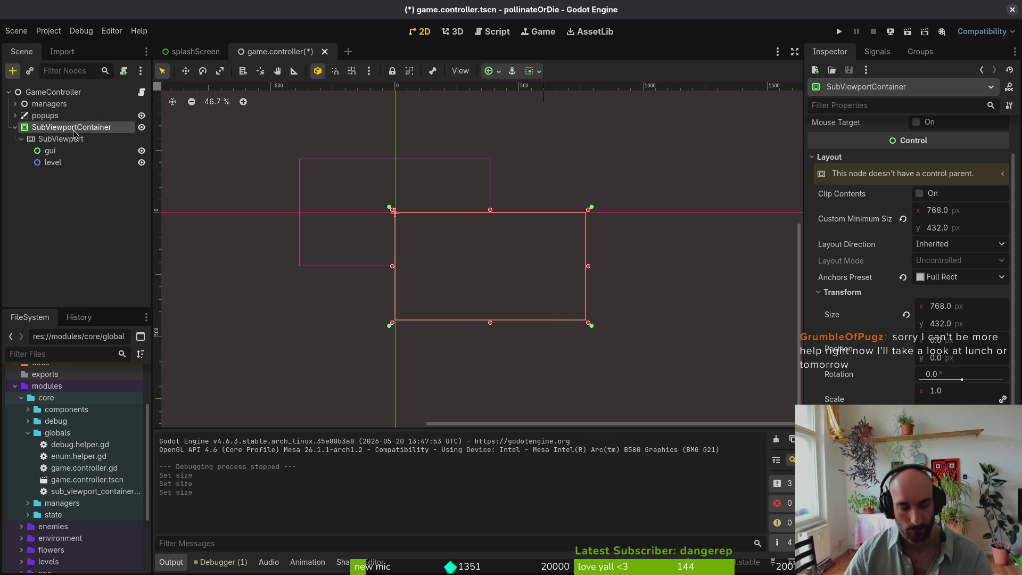
- Add a ColorRect and place it under GameController above the SubViewportContainer
key(ctrl+a)
text(colre)
key(Return)
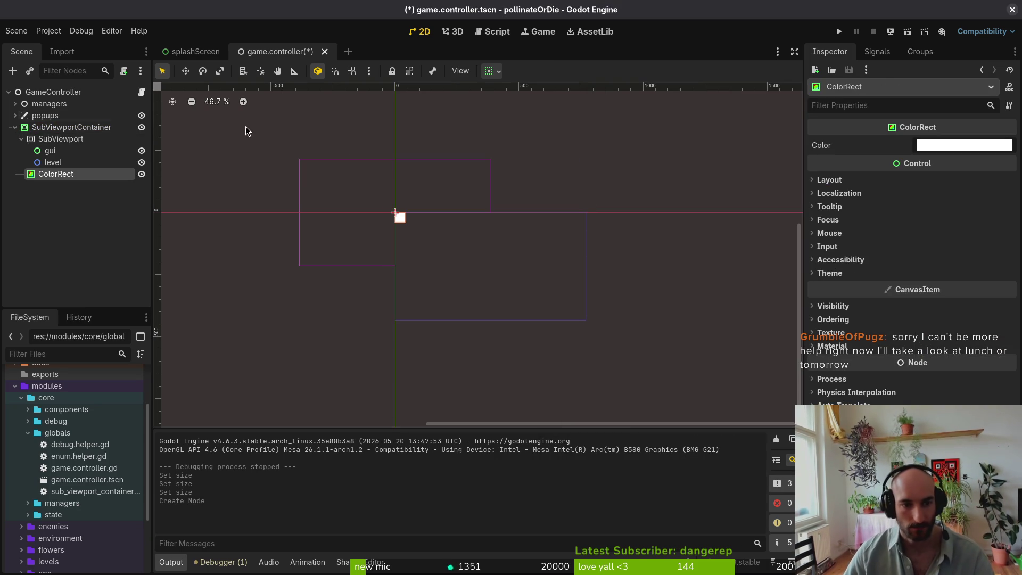
click(857, 179)
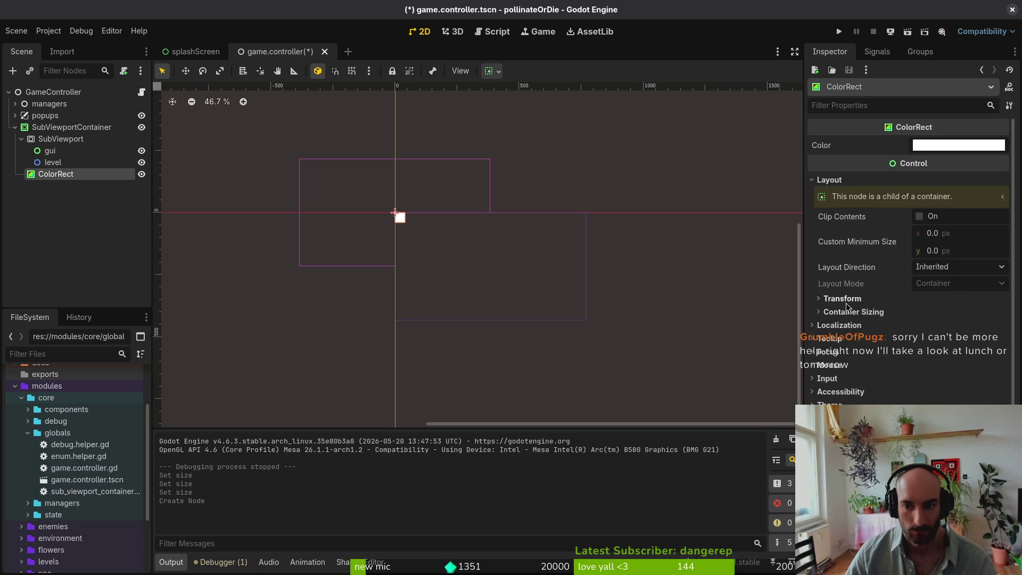
drag(56, 174, 74, 134)
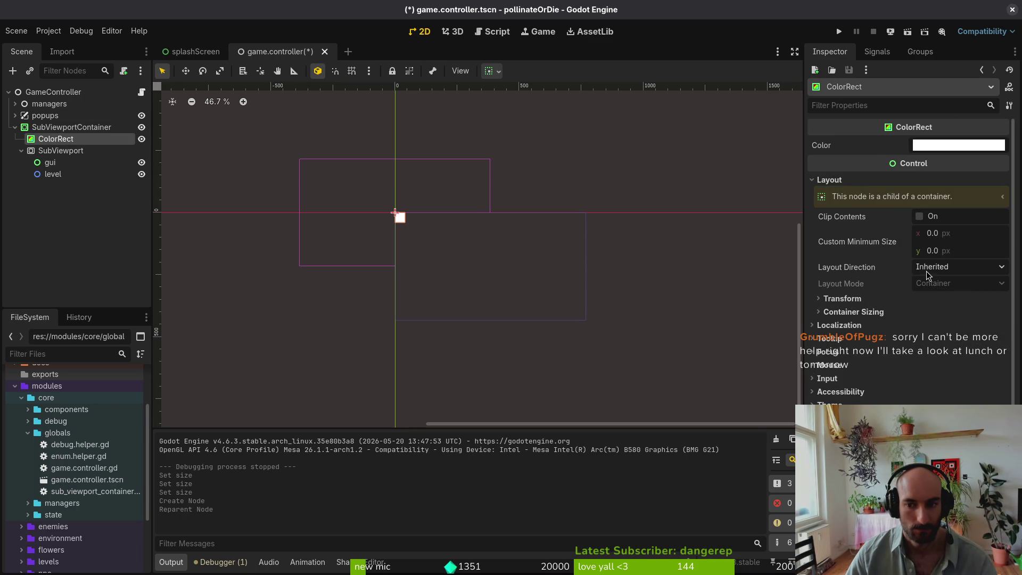
drag(47, 139, 49, 123)
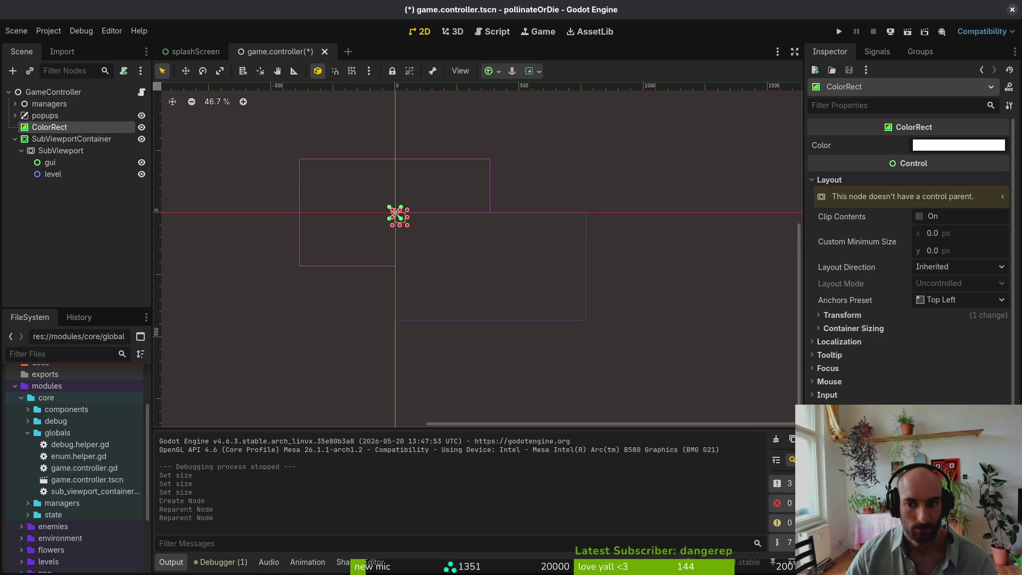
- Anchor the ColorRect to Full Rect, save the scene, and run the project to test it
click(960, 303)
click(962, 337)
key(ctrl+s)
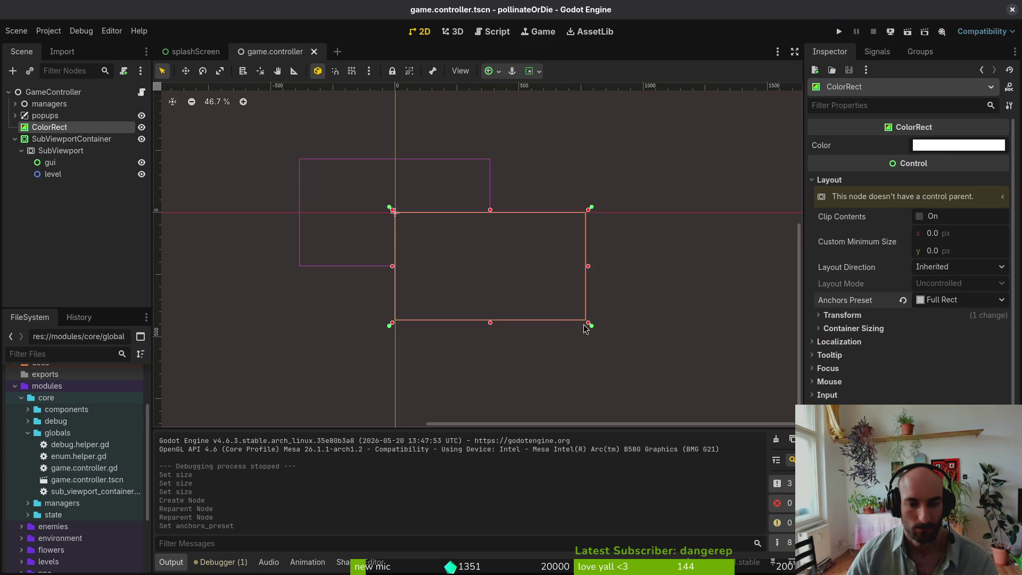
drag(590, 326, 739, 426)
click(839, 31)
mouse_move(509, 250)
mouse_down()
mouse_move(640, 359)
mouse_move(718, 406)
mouse_move(718, 421)
mouse_move(865, 530)
mouse_move(885, 532)
mouse_move(731, 450)
mouse_up()
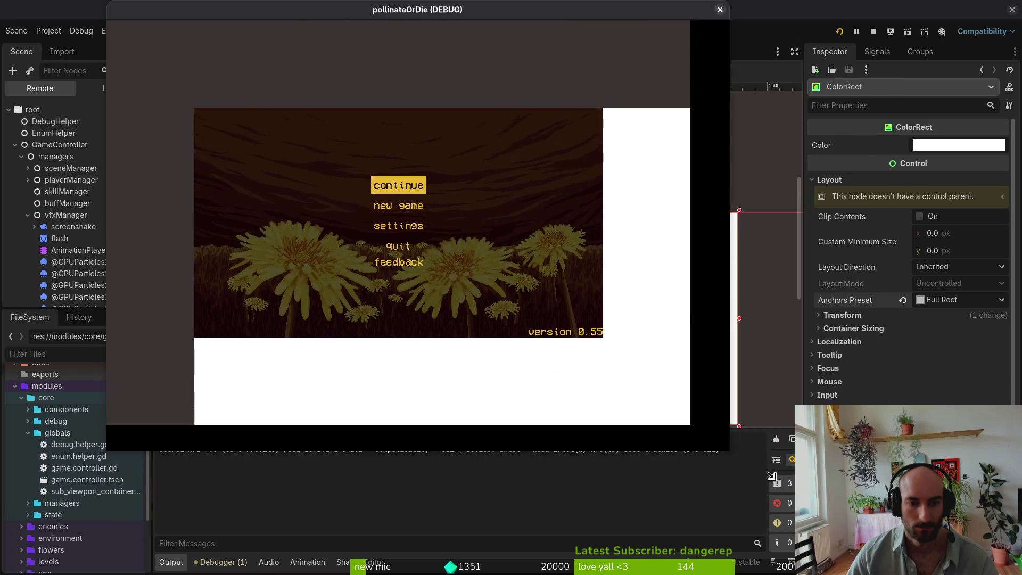
- Close the test game, then move and resize the white ColorRect to 2061×1379 around the viewport
click(875, 9)
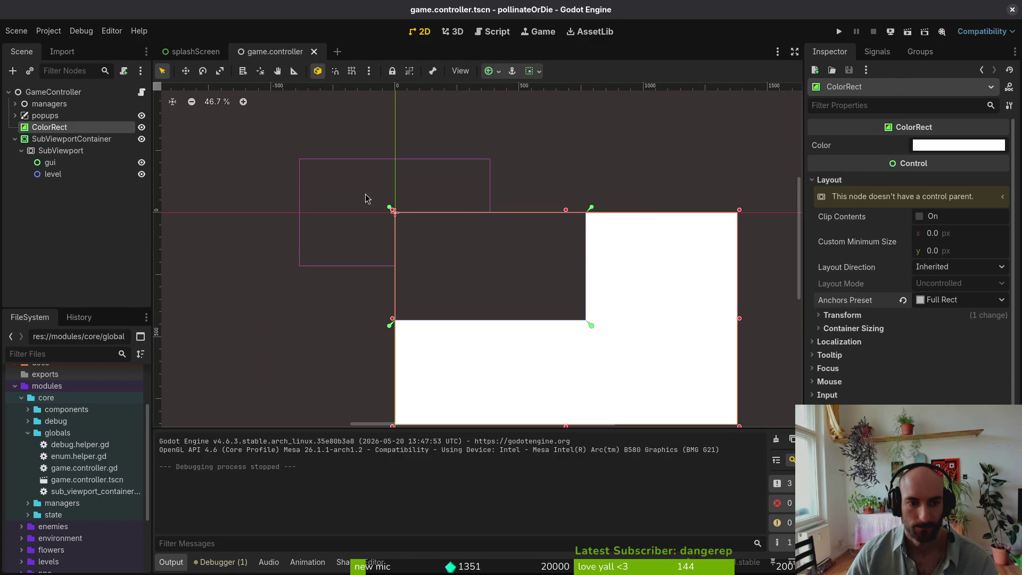
mouse_move(408, 359)
mouse_down()
mouse_move(347, 304)
mouse_move(306, 301)
mouse_move(289, 276)
mouse_up()
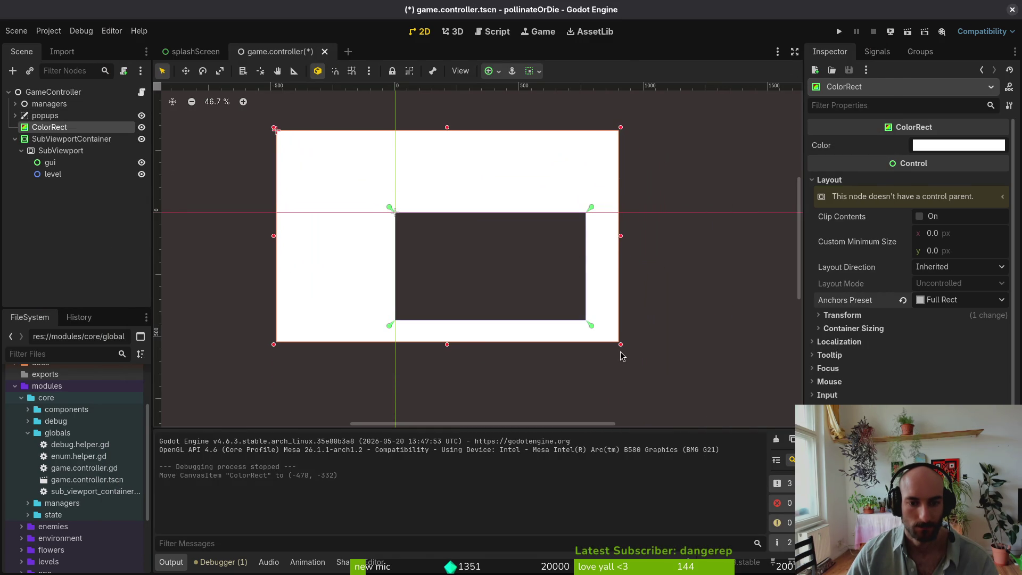
drag(622, 347, 786, 470)
drag(714, 352, 693, 321)
click(71, 138)
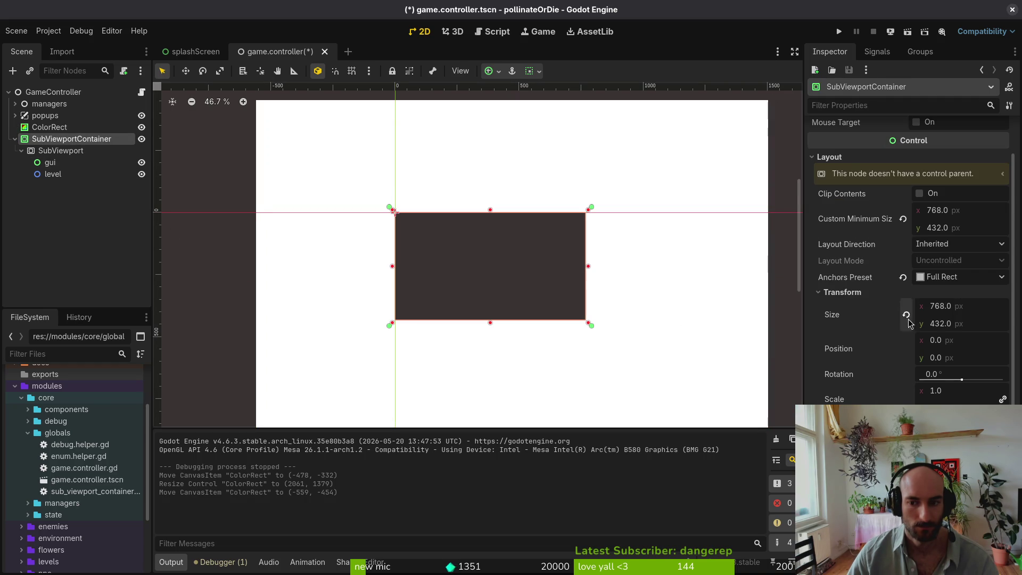
- Double the SubViewportContainer size to 1536×864 and save the scene
click(969, 308)
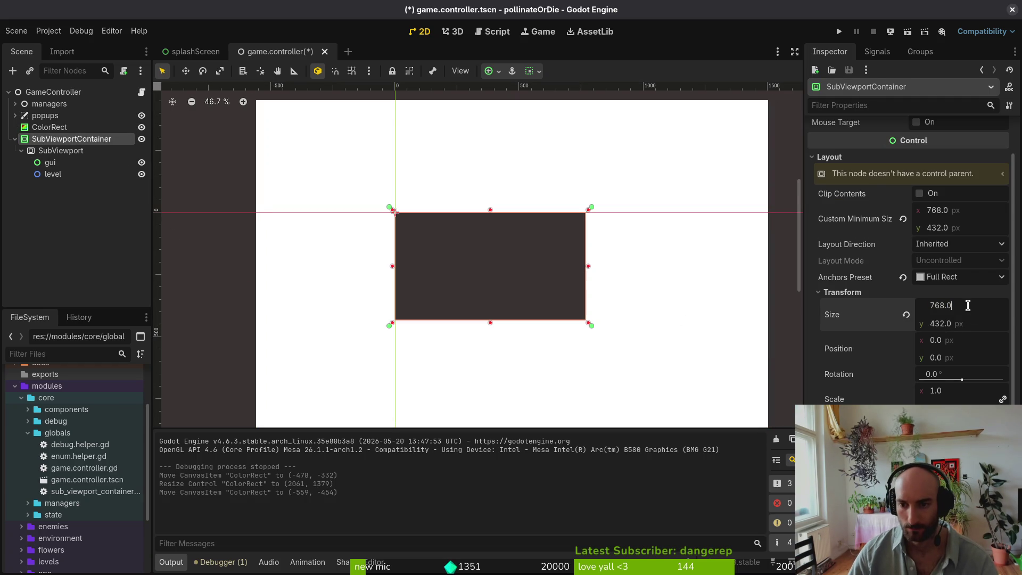
text(2)
key(Tab)
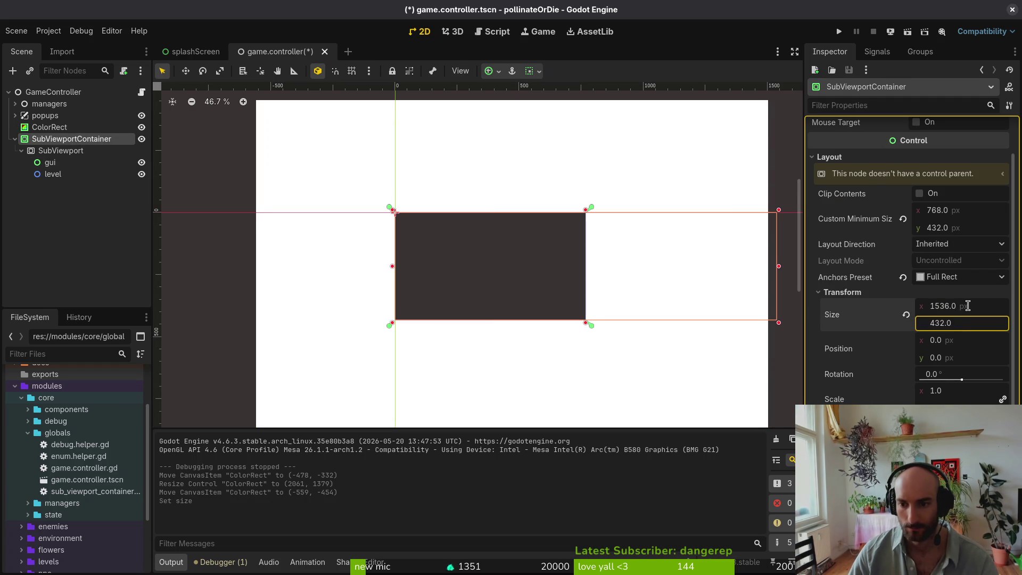
text(*2)
key(Return)
key(ctrl+s)
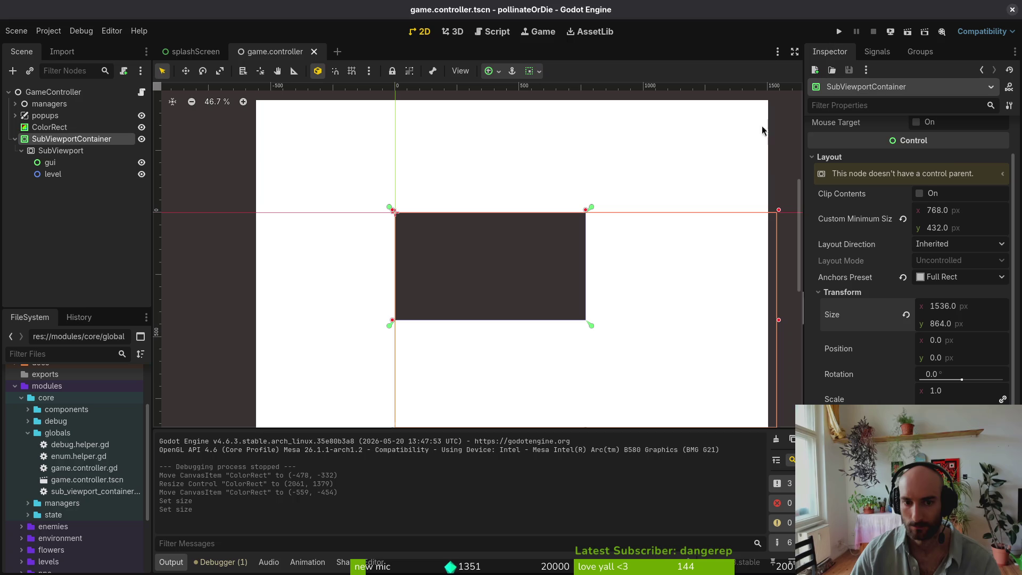
- Set the SubViewport size to 1536×864 as well and run the project
click(55, 151)
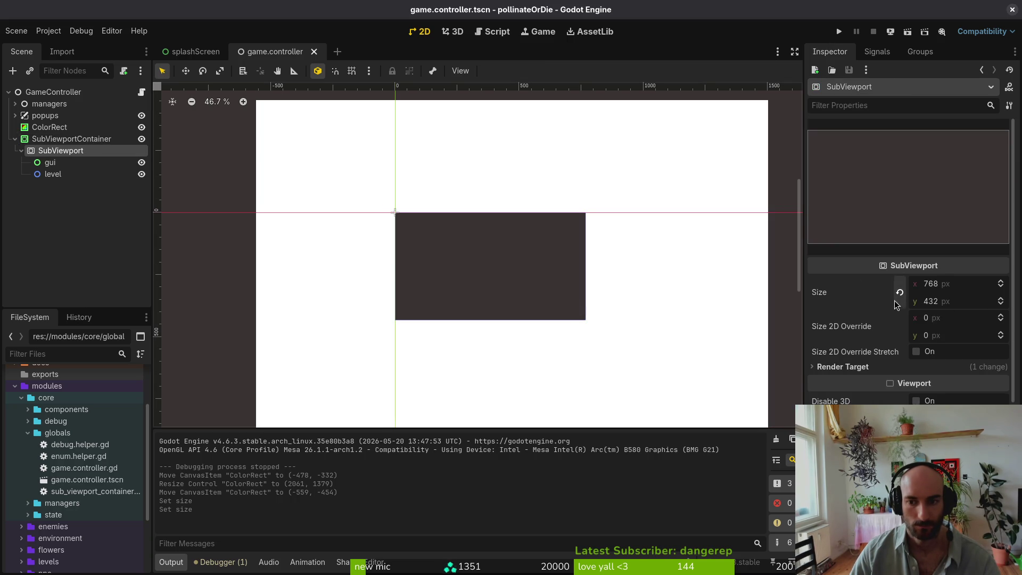
click(941, 284)
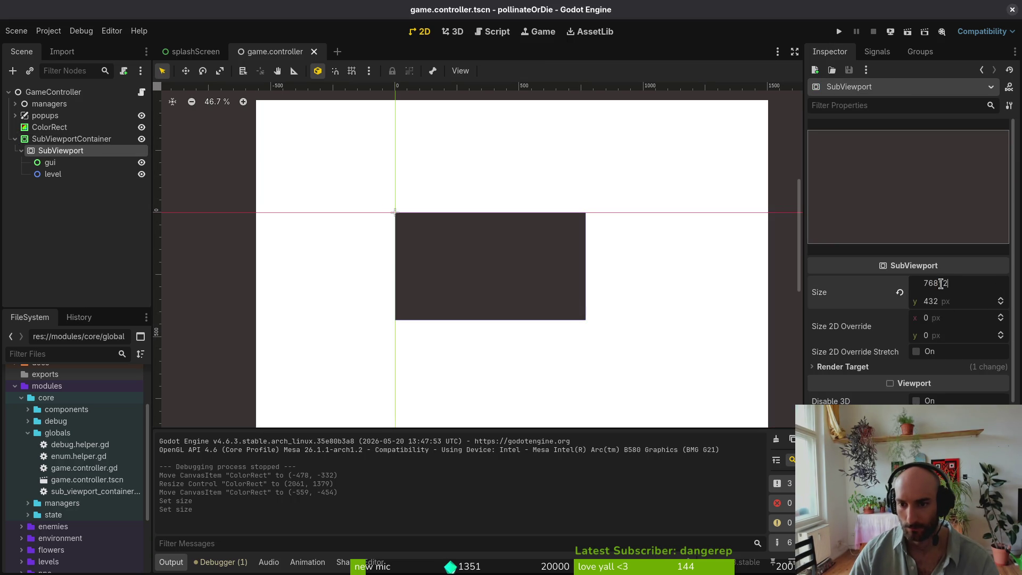
key(Tab)
text(2)
key(Return)
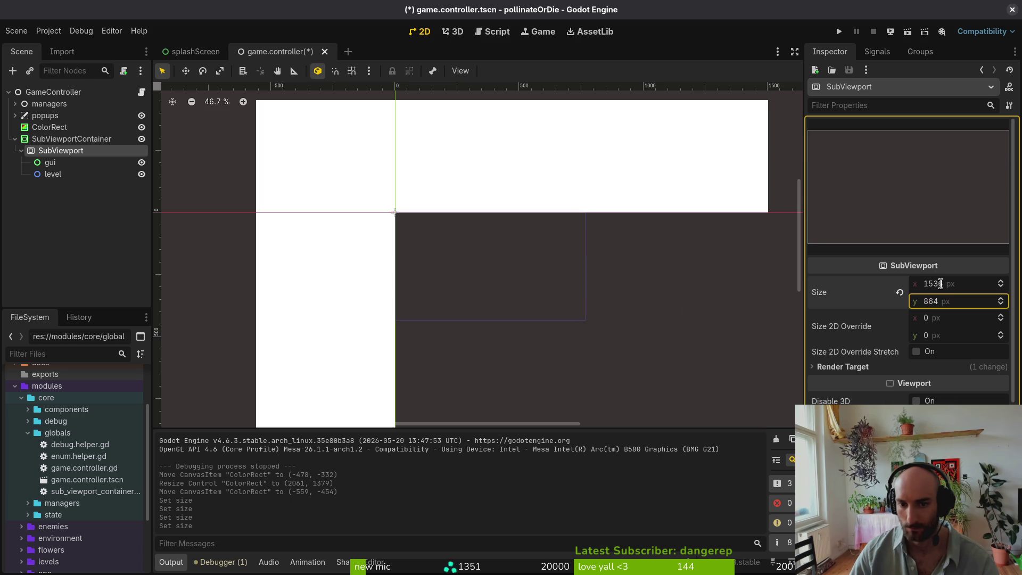
drag(565, 366, 390, 272)
click(839, 32)
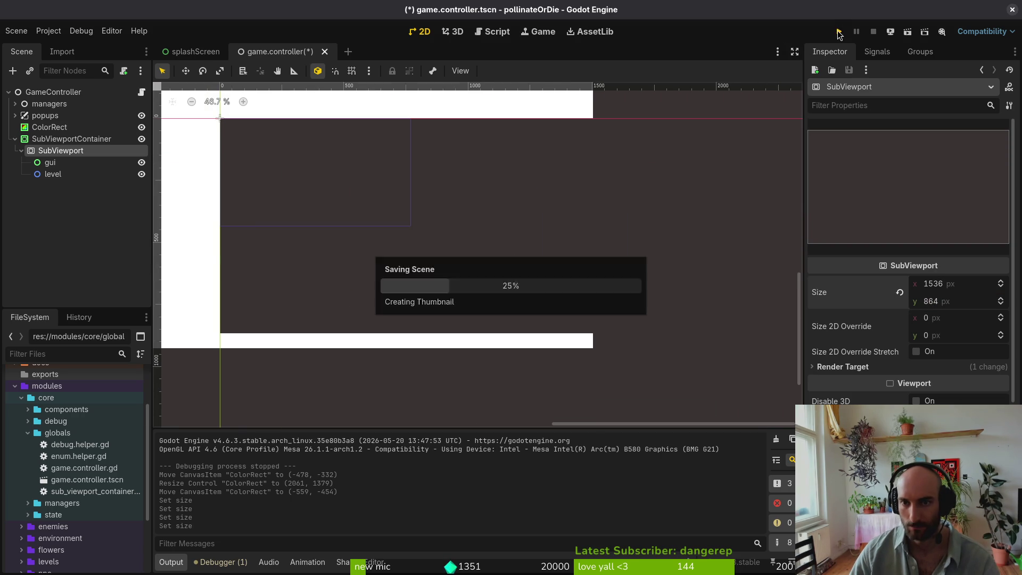
- Maximise and then close the test game window, and collapse SubViewportContainer in the scene tree
mouse_move(518, 243)
mouse_down()
mouse_move(787, 423)
mouse_move(1021, 548)
mouse_move(1021, 572)
mouse_up()
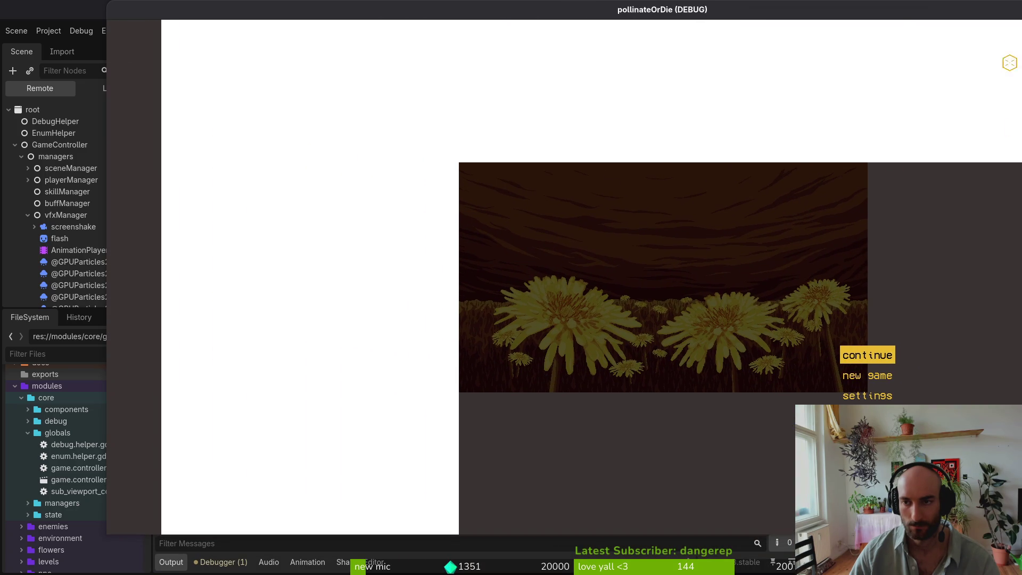
key(alt+F4)
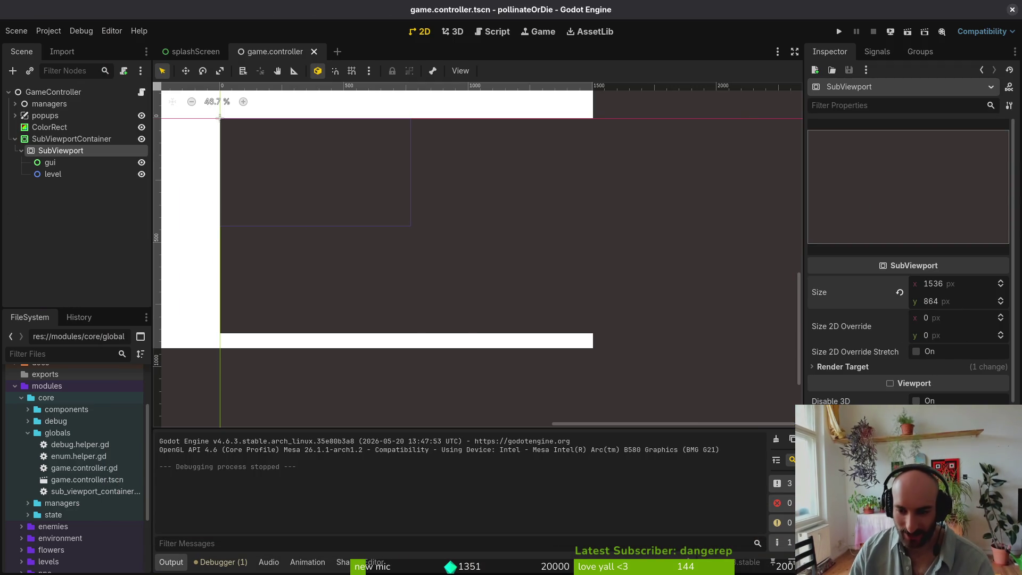
scroll(937, 359, down, 5)
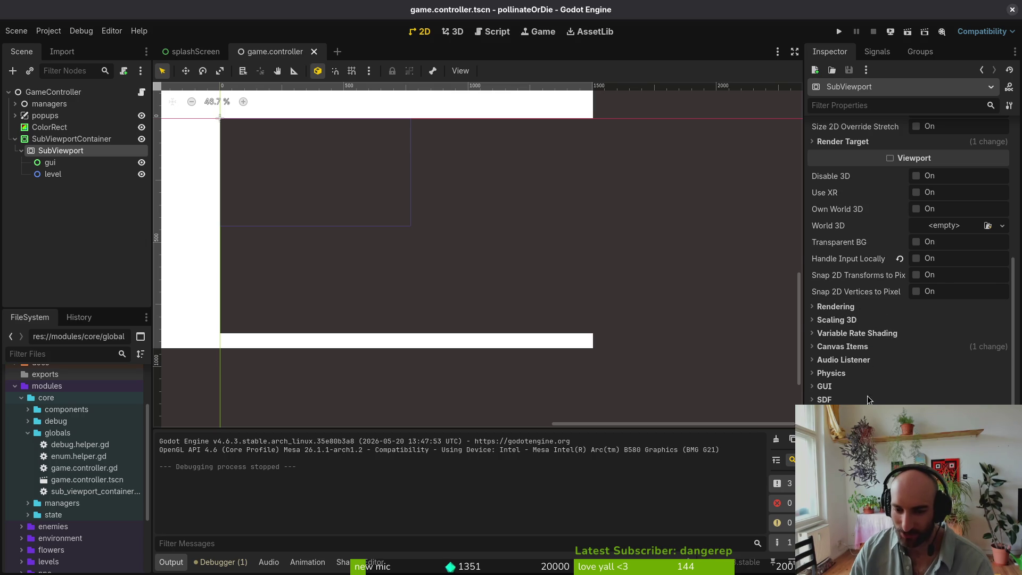
scroll(870, 376, up, 5)
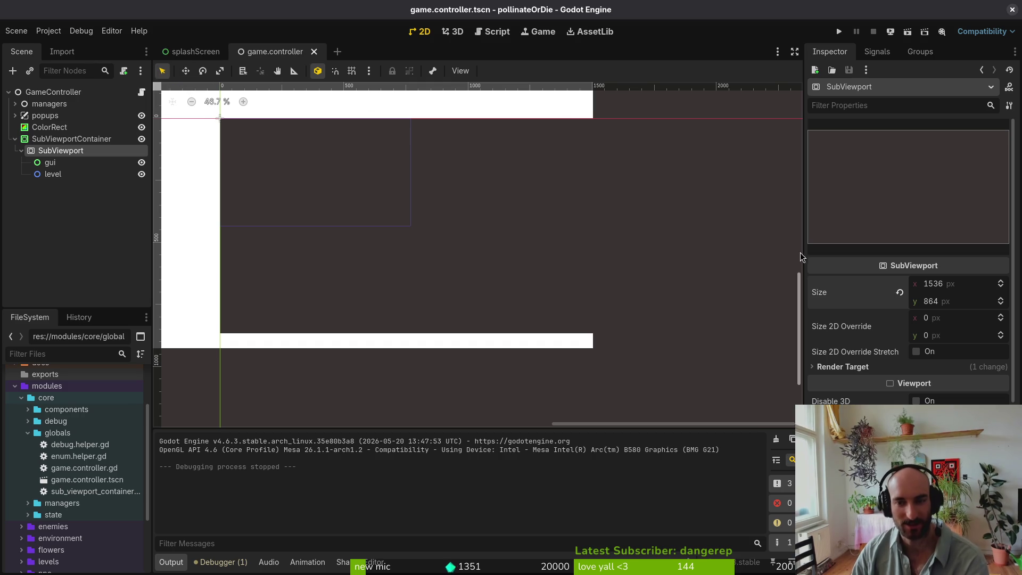
click(15, 139)
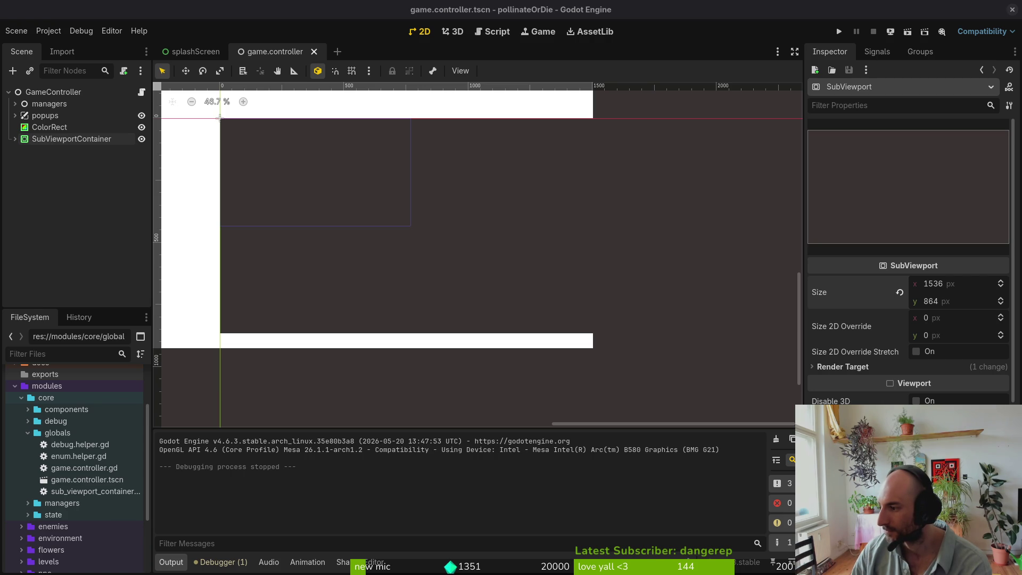
- Add a CanvasLayer under GameController and move the ColorRect into it
click(139, 234)
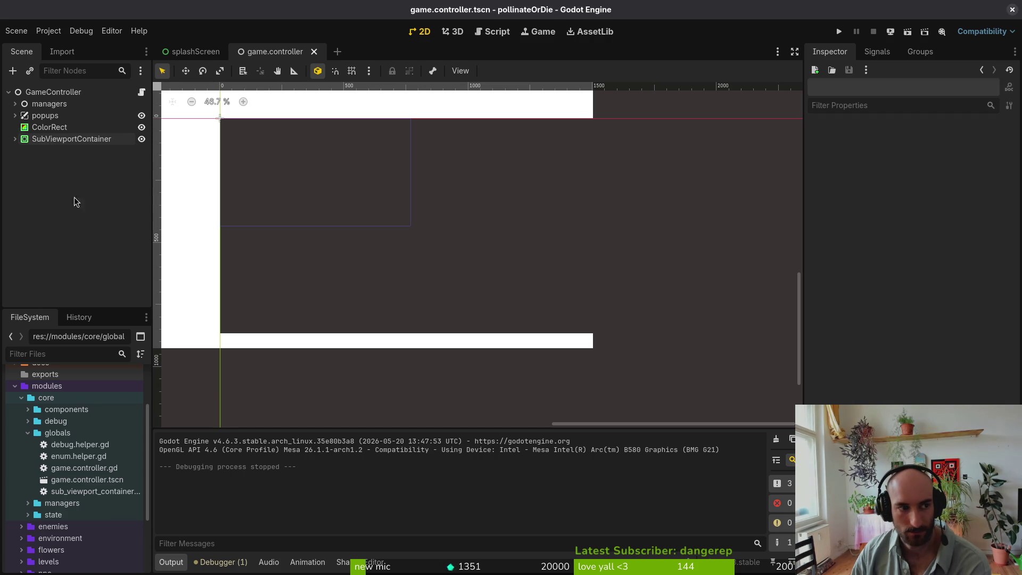
click(49, 127)
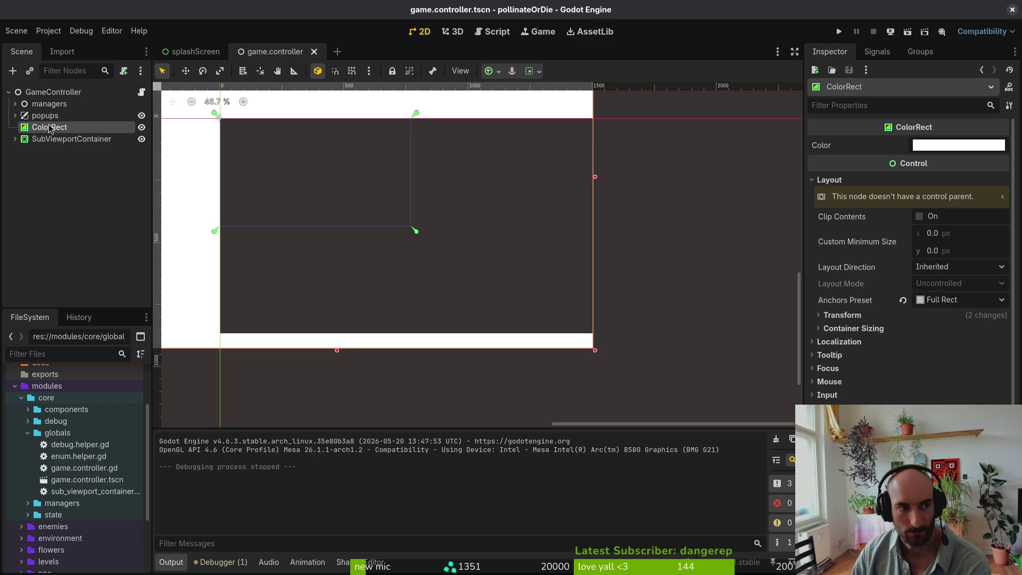
click(55, 91)
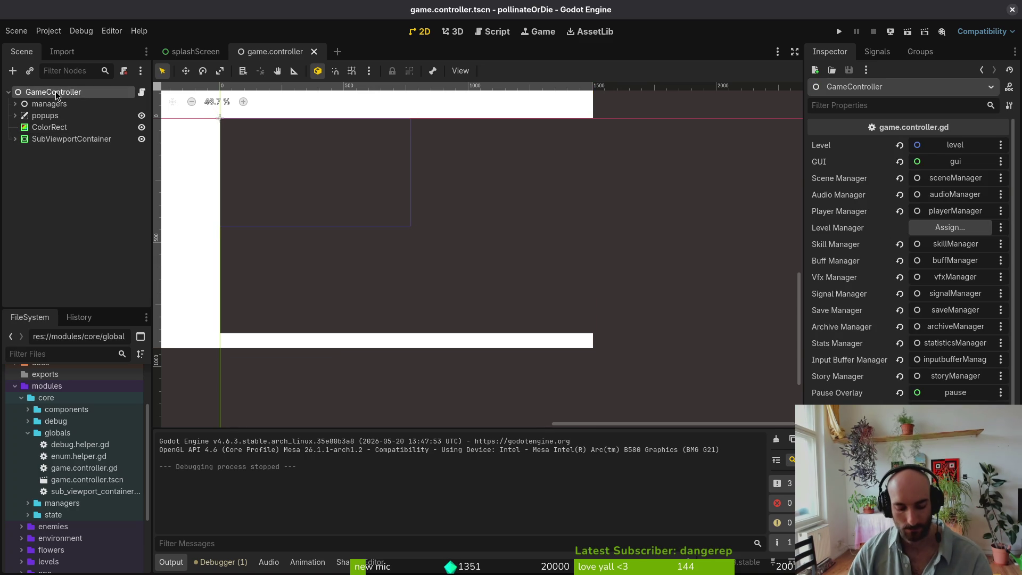
key(ctrl+a)
text(canvasl)
key(Return)
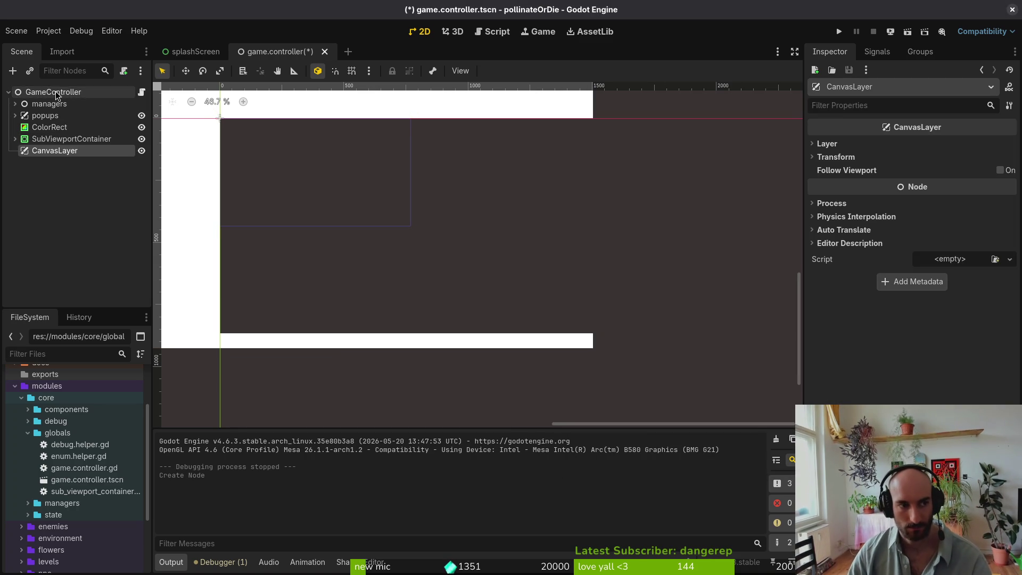
mouse_move(23, 132)
mouse_down()
mouse_move(54, 132)
mouse_move(67, 146)
mouse_move(59, 152)
mouse_move(51, 130)
mouse_move(42, 134)
mouse_move(65, 160)
mouse_up()
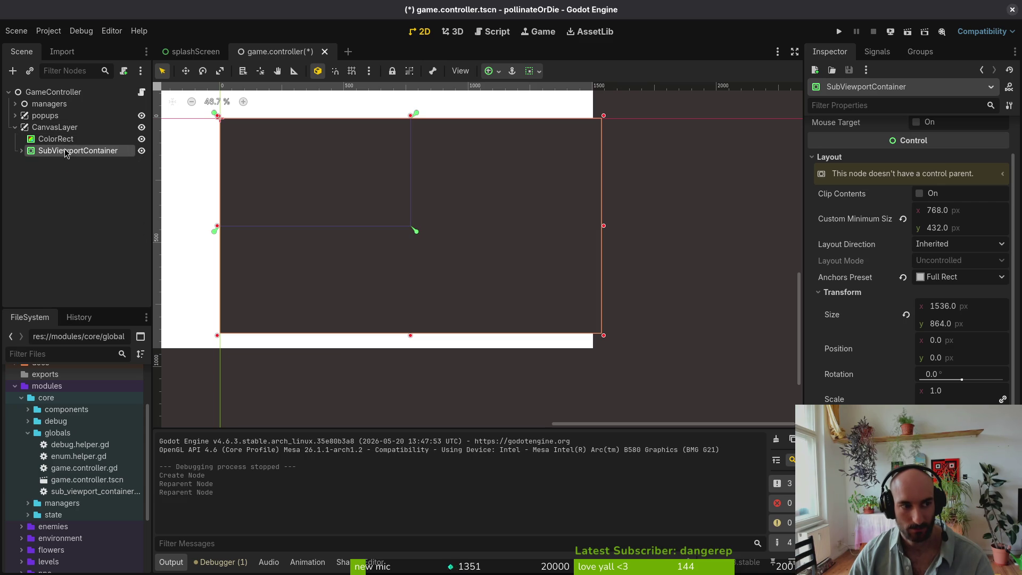
click(74, 145)
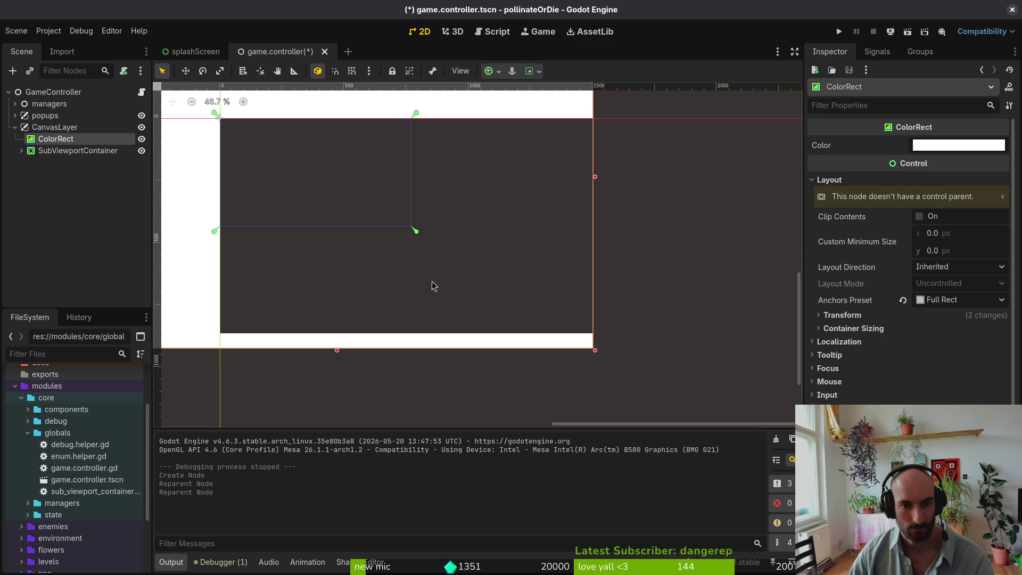
- Adjust the ColorRect on the canvas and cycle its anchor preset back to Full Rect
scroll(500, 290, down, 2)
drag(452, 201, 522, 218)
scroll(738, 322, down, 3)
scroll(738, 321, right, 2)
drag(689, 317, 646, 287)
scroll(653, 330, down, 2)
click(966, 301)
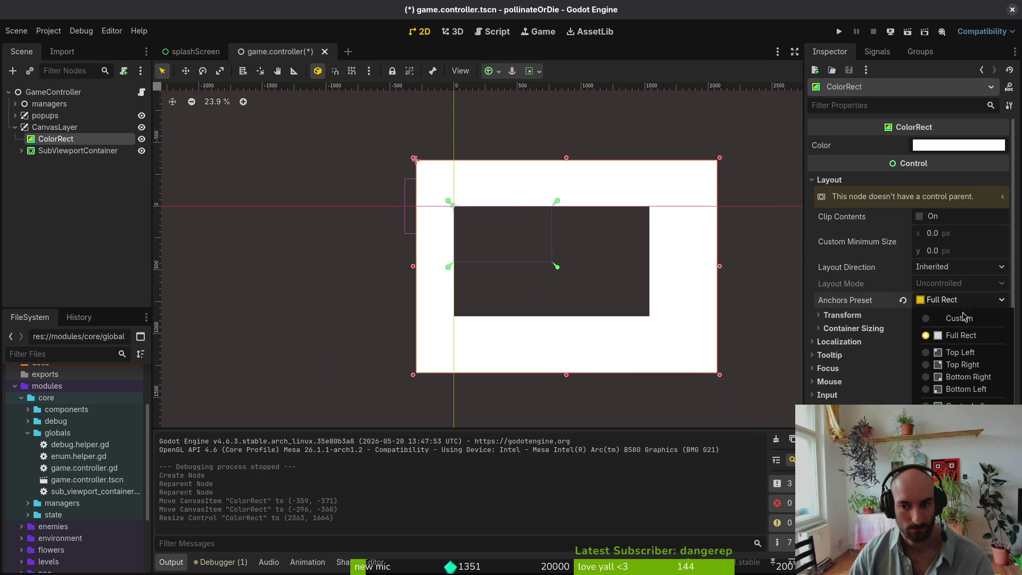
click(958, 336)
click(950, 301)
click(961, 439)
click(957, 302)
click(952, 335)
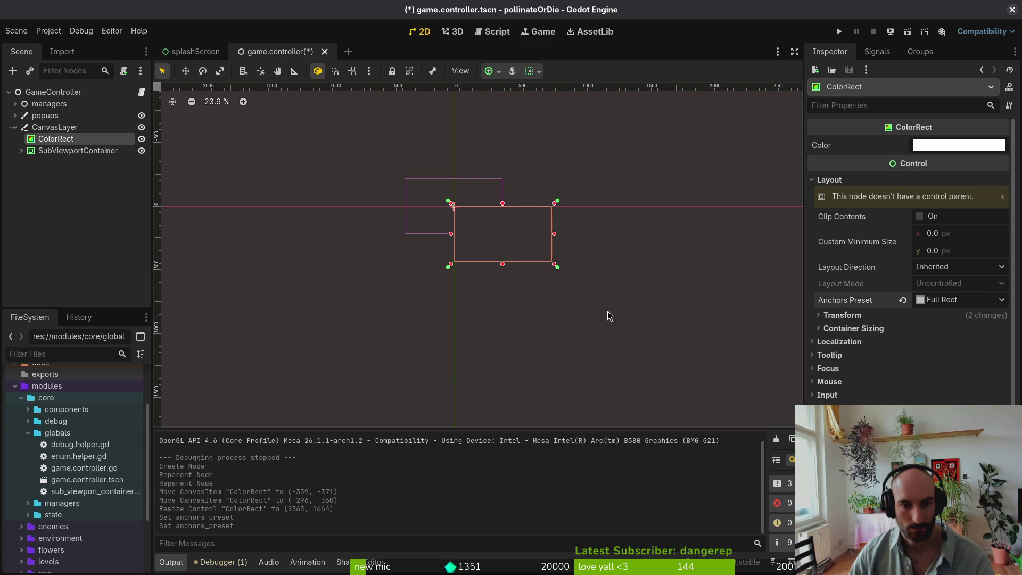
- Reapply the Full Rect anchors and offsets from the toolbar anchor grid and save
click(499, 72)
click(553, 169)
click(553, 169)
click(553, 169)
click(554, 168)
click(553, 169)
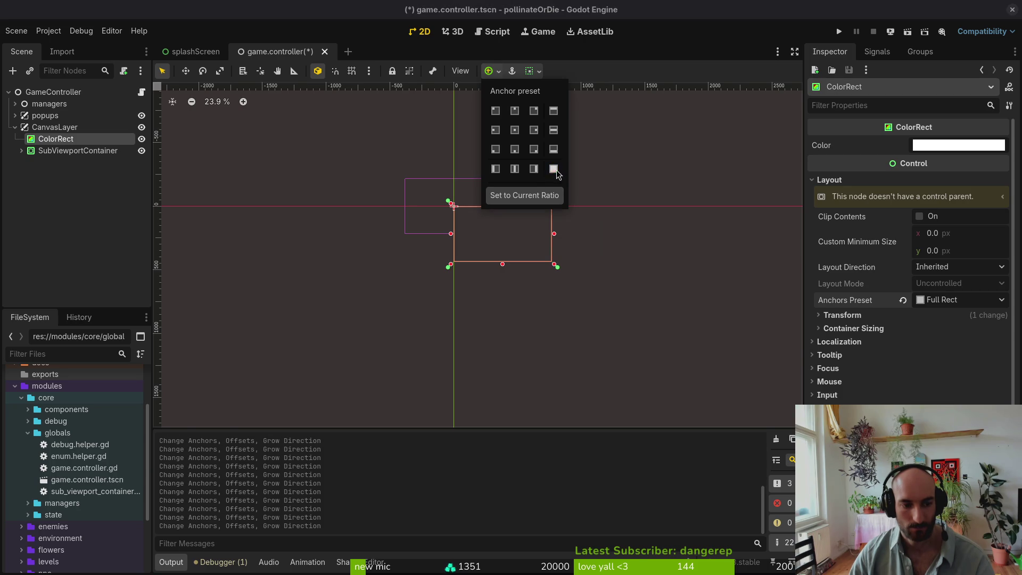
click(644, 160)
key(ctrl+s)
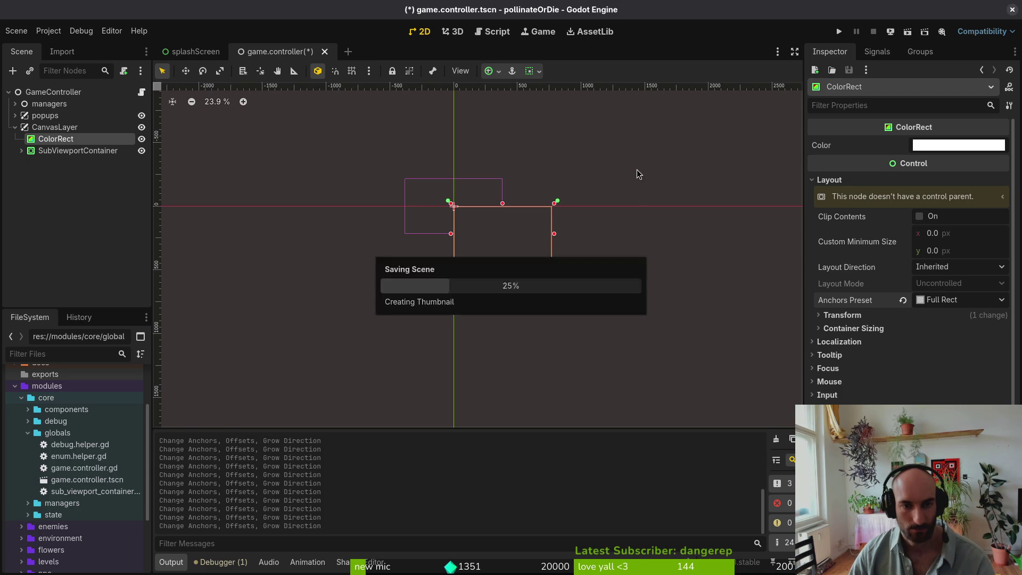
- Expand SubViewportContainer to show its SubViewport with gui and level children
scroll(518, 169, down, 2)
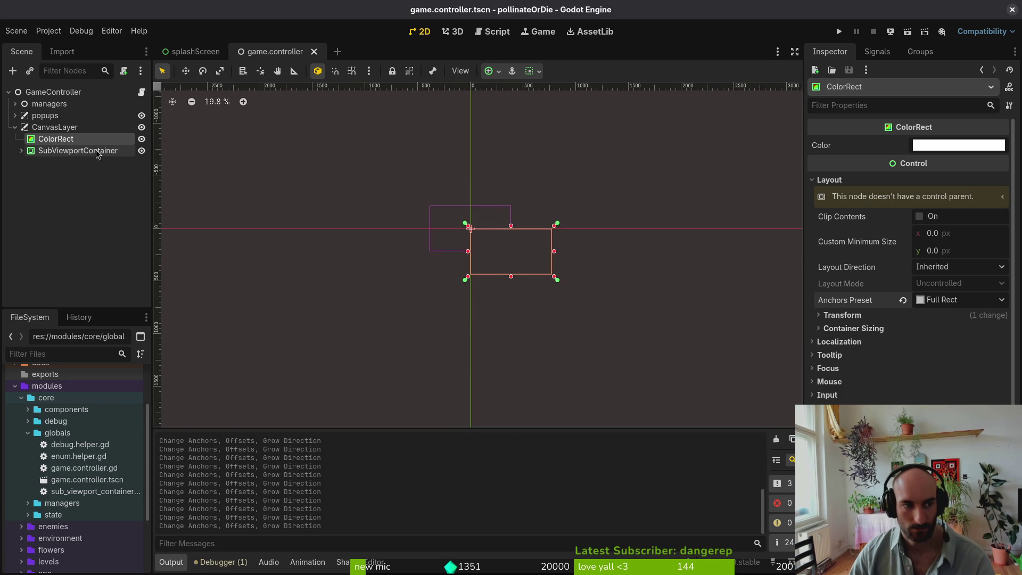
click(21, 151)
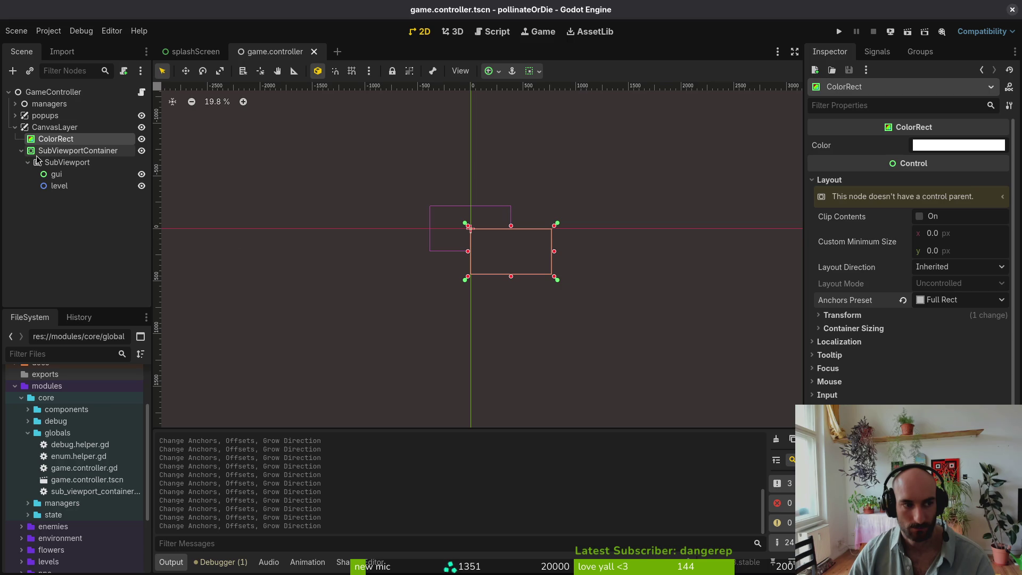
scroll(494, 252, up, 3)
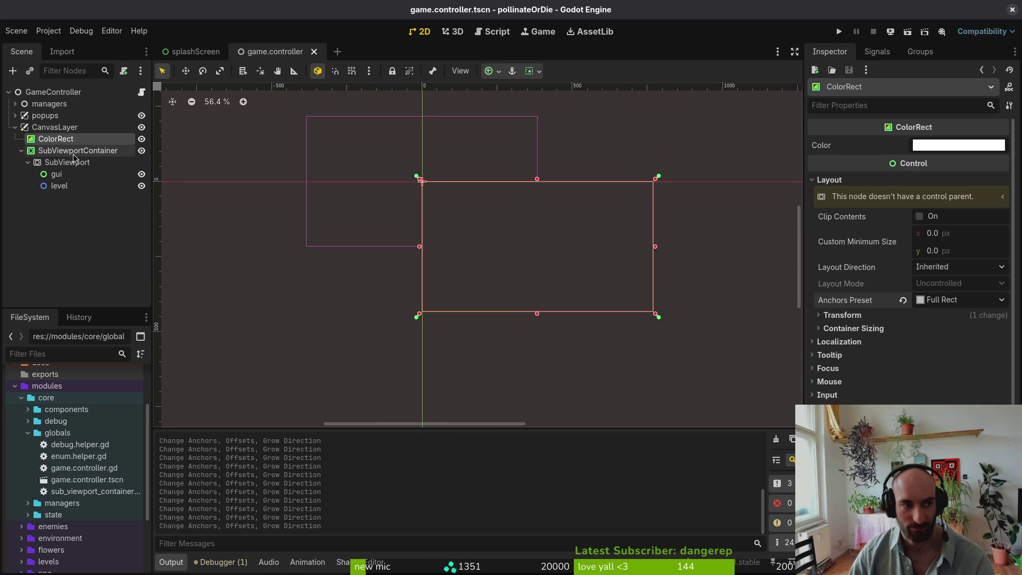
- Check the CanvasLayer's layer settings, then select SubViewportContainer and save
click(56, 130)
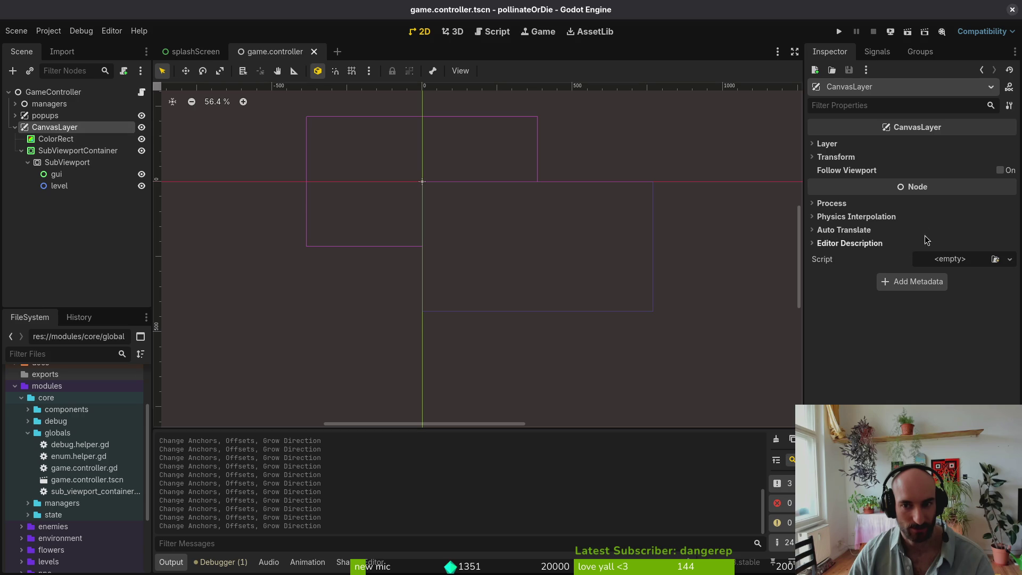
click(861, 144)
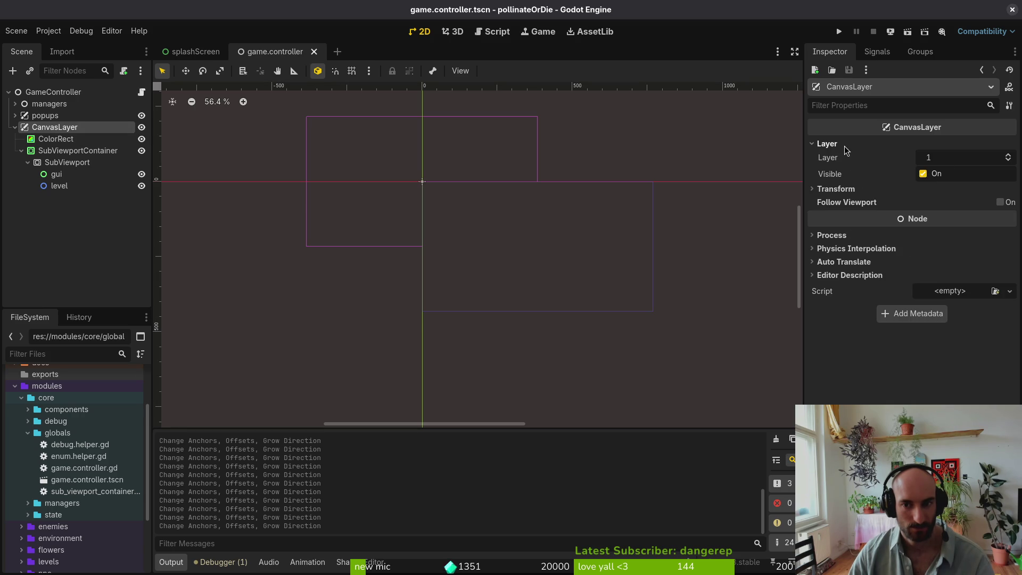
click(846, 145)
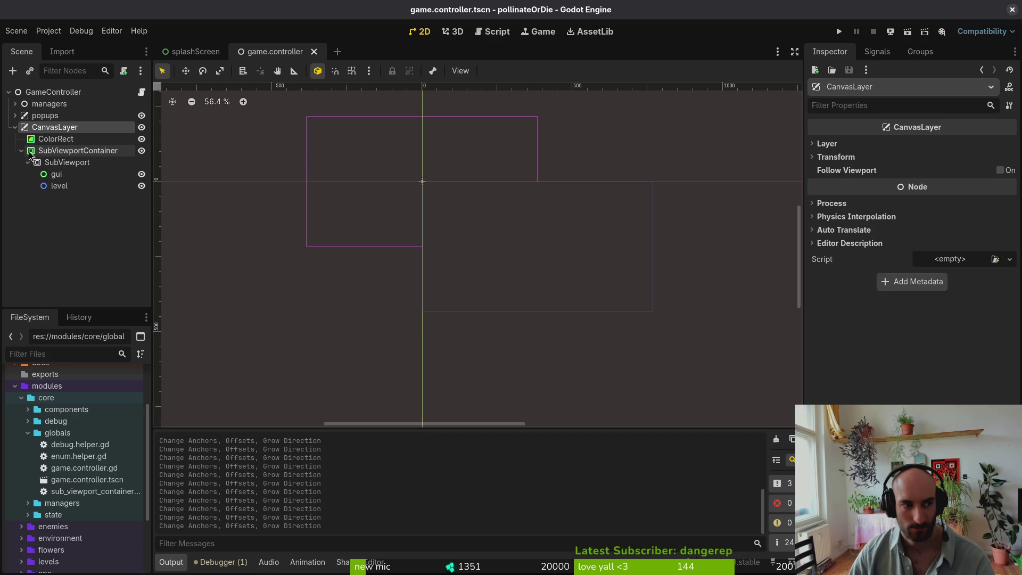
click(48, 152)
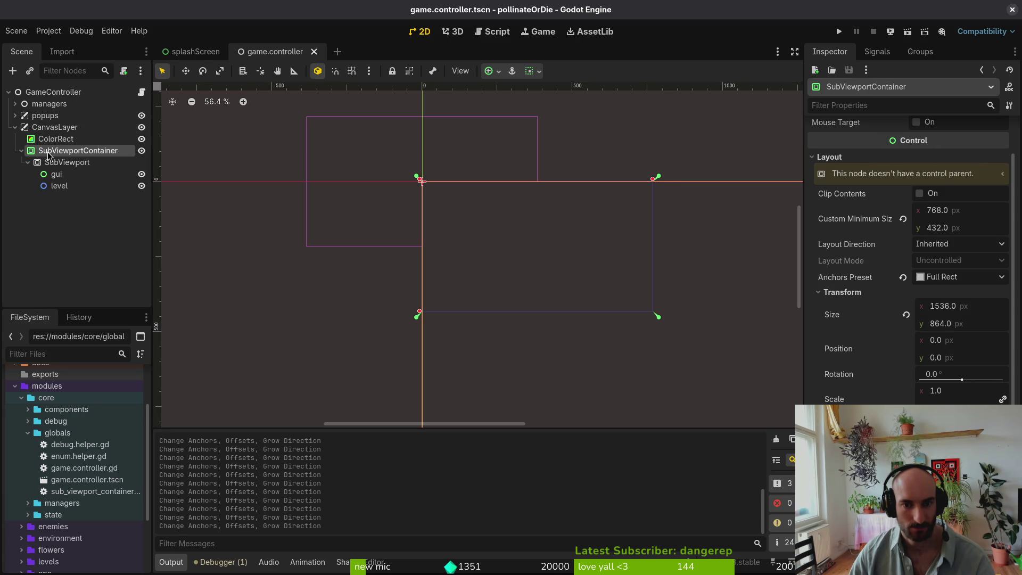
key(ctrl+s)
- Set the SubViewportContainer size to 1536×864
click(78, 150)
click(924, 319)
click(962, 307)
key(Tab)
key(Return)
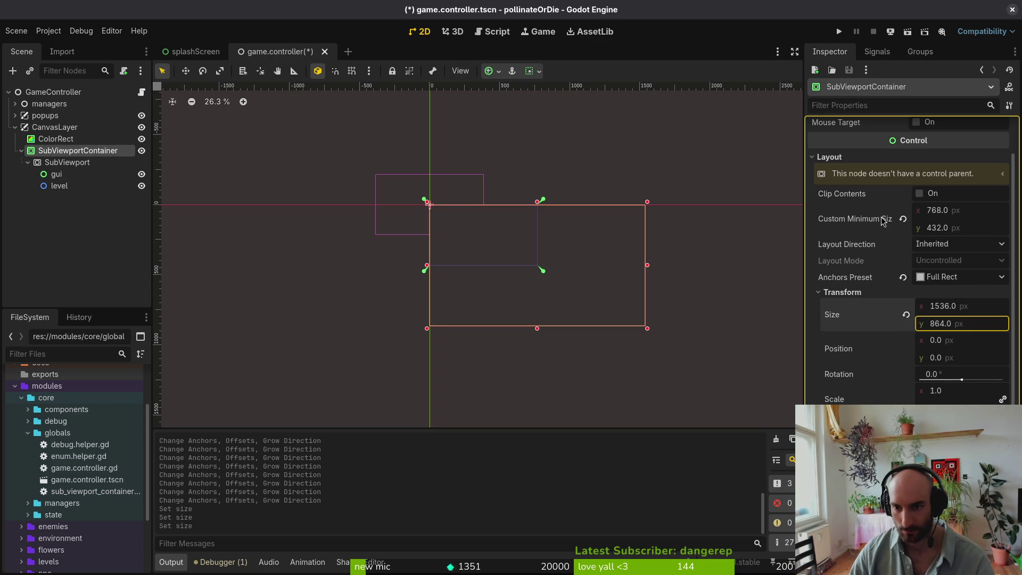
click(53, 127)
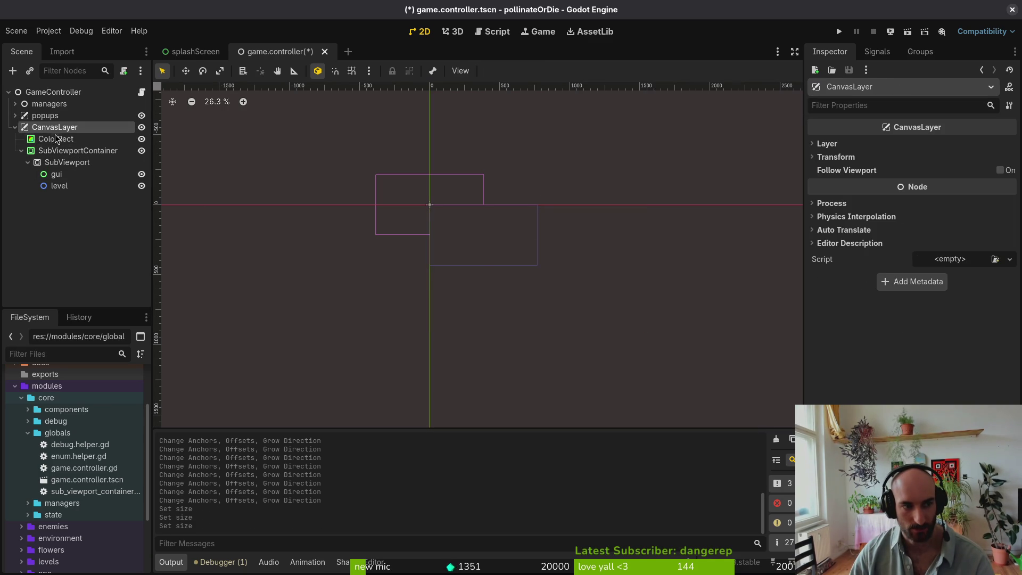
click(55, 138)
click(51, 151)
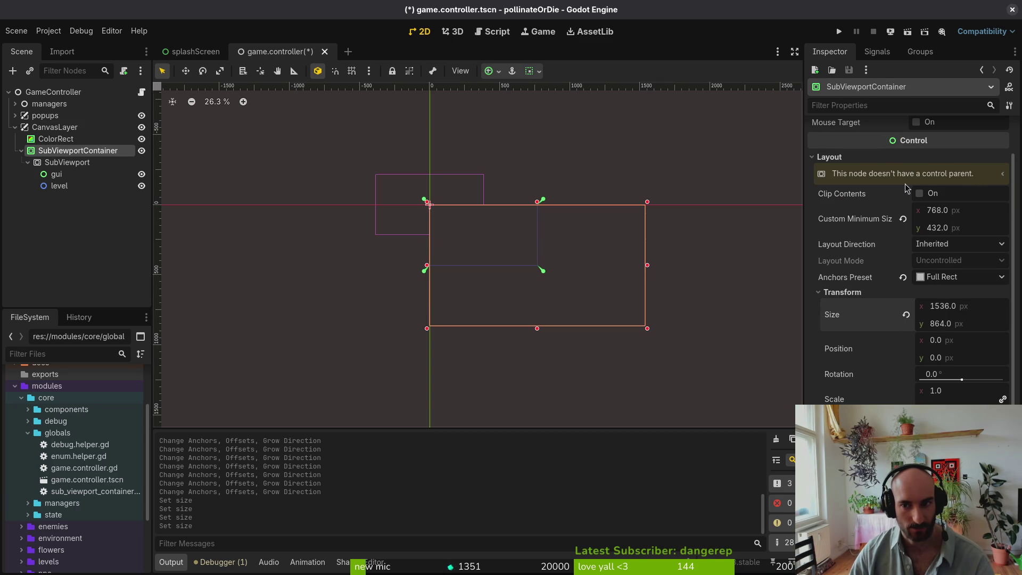
- Review its 768×432 minimum size, re-anchor it Top Left then Full Rect, and save
scroll(924, 226, up, 2)
click(958, 269)
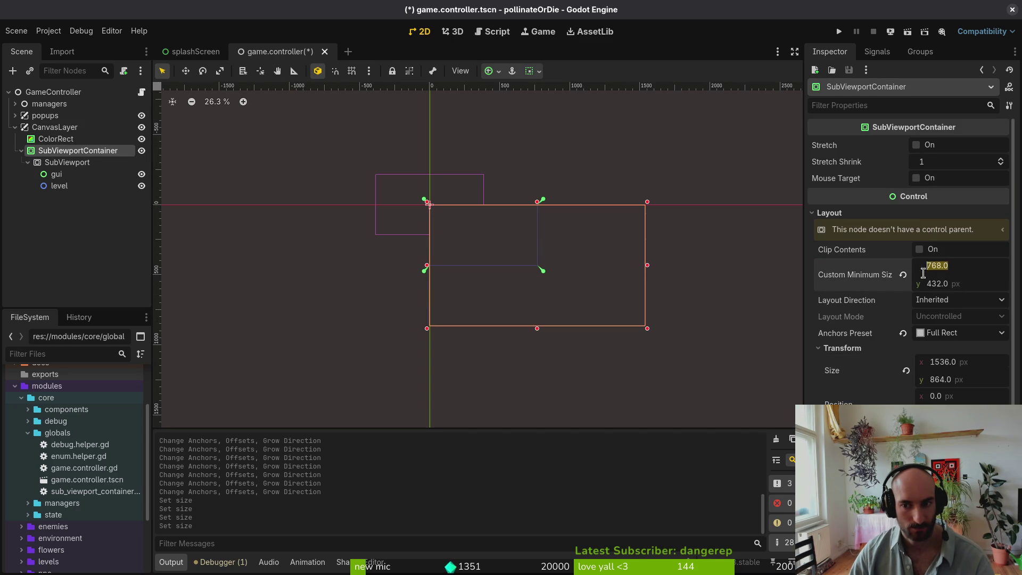
click(967, 367)
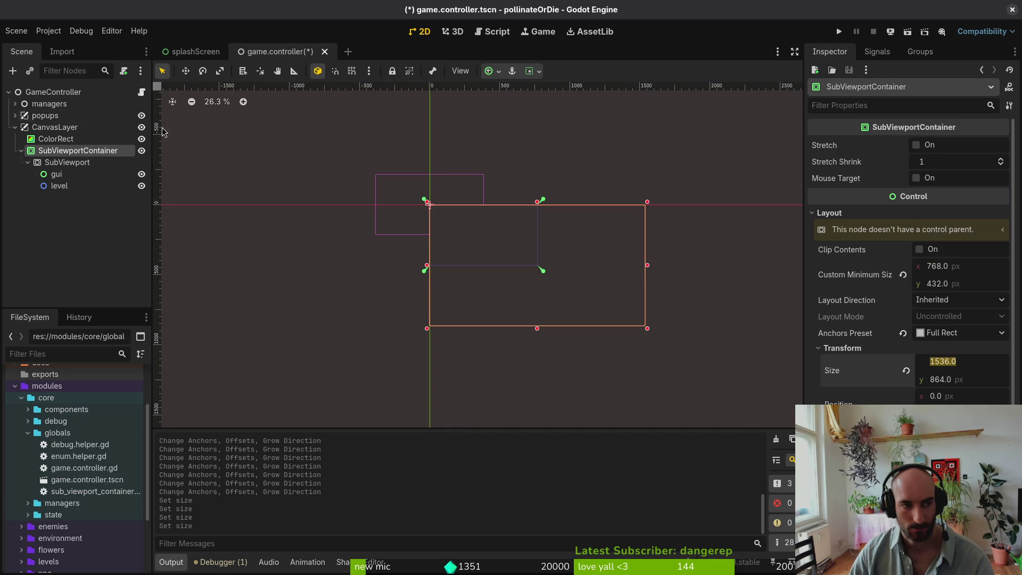
click(972, 350)
click(968, 335)
click(905, 336)
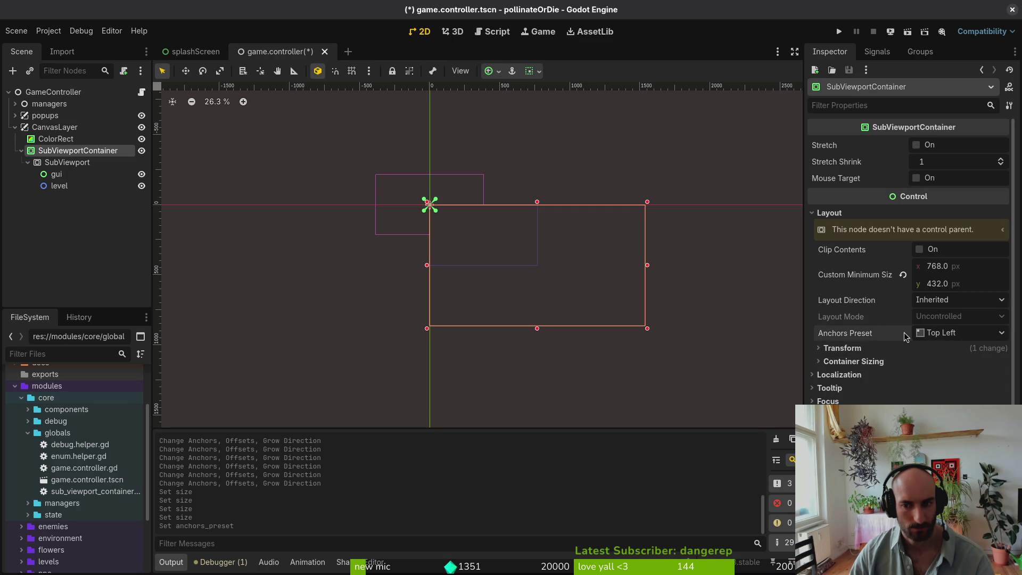
click(949, 333)
click(950, 363)
key(ctrl+s)
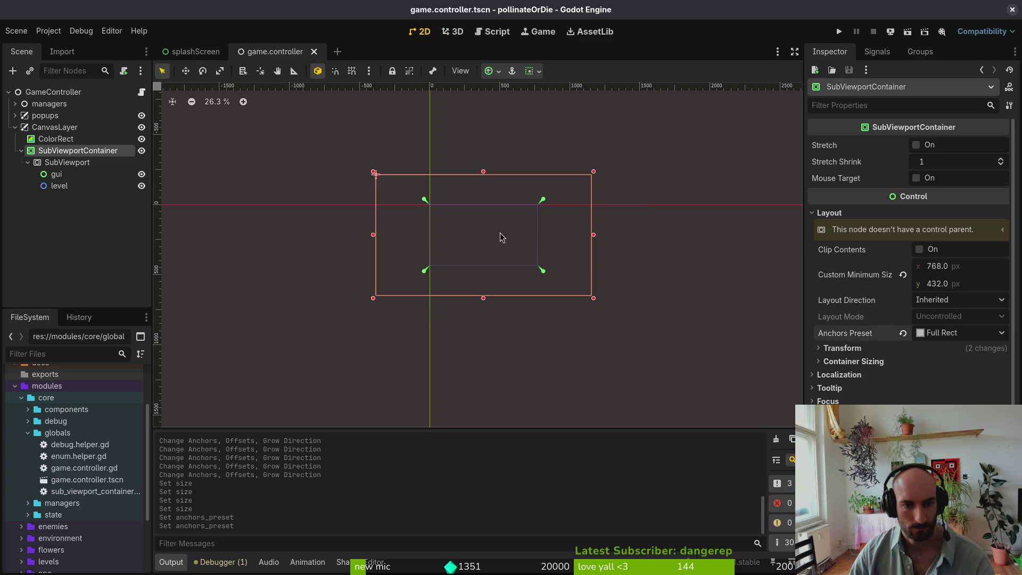
- Revert the container's size and position to default, then re-enter size 1536 by 432*2
click(868, 350)
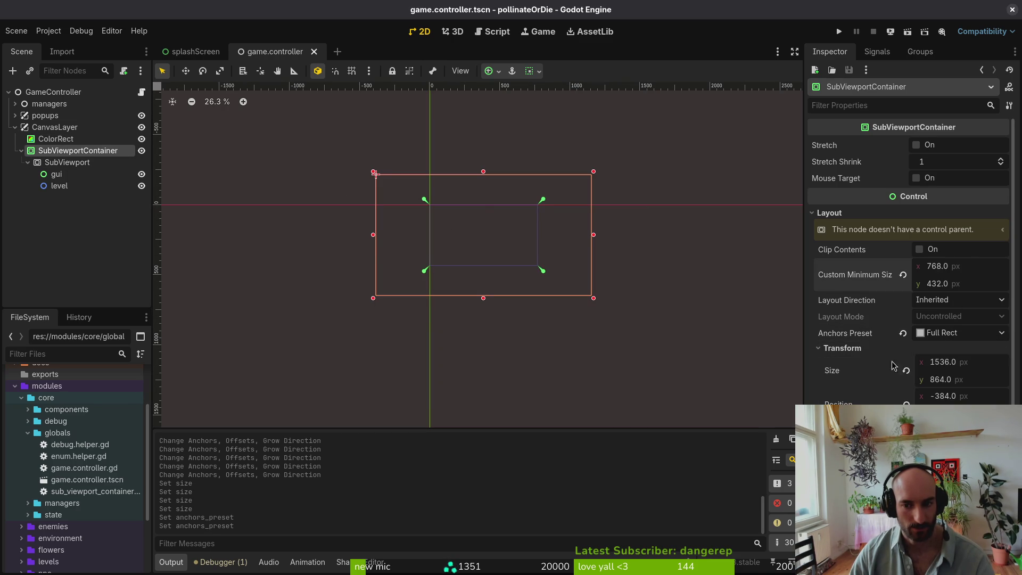
click(907, 373)
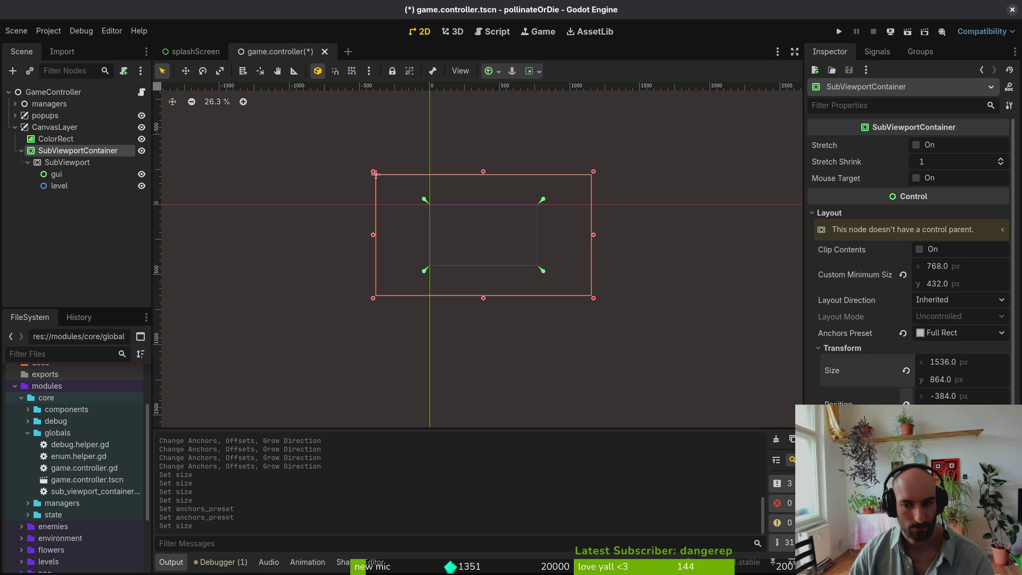
click(905, 399)
click(979, 367)
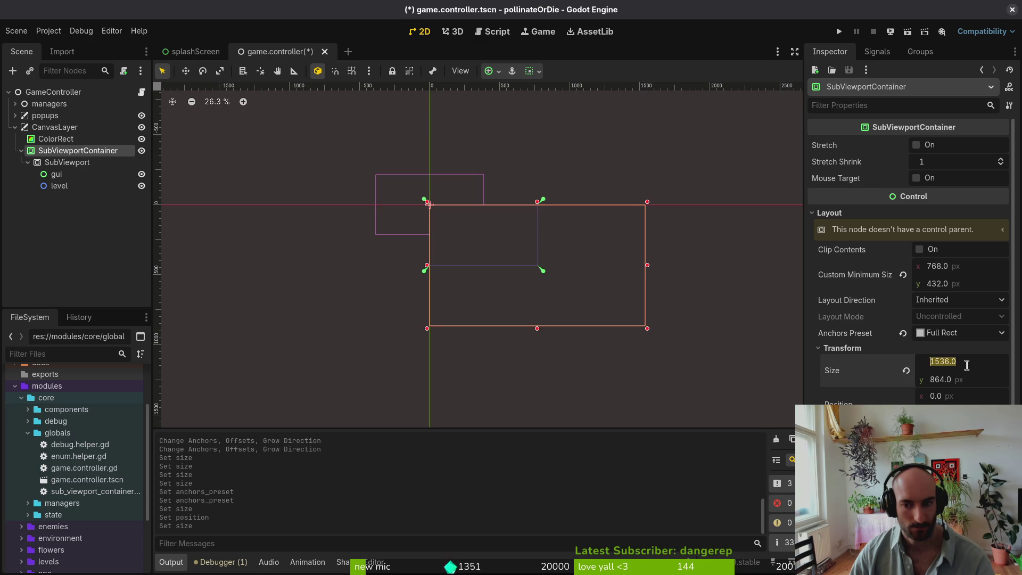
text(768)
key(Tab)
text(432*2)
key(Return)
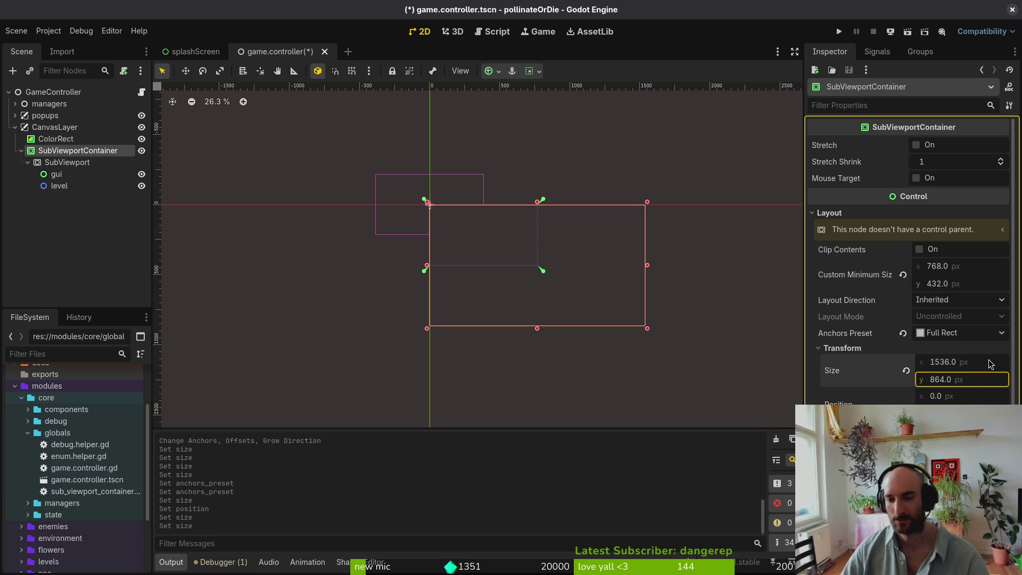
key(Escape)
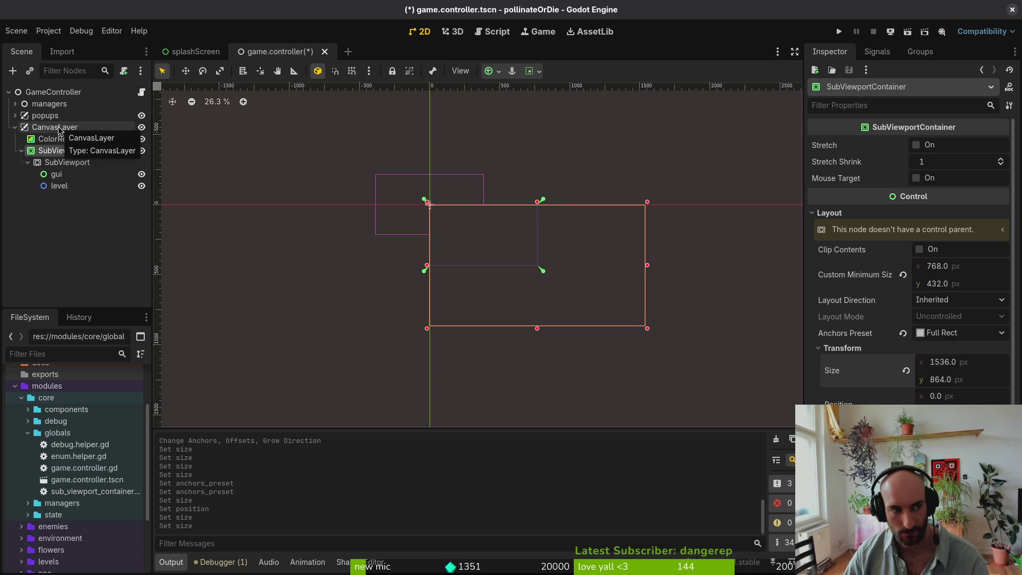
- Rearrange CanvasLayer around the popups node in the scene tree, keeping popups above it
click(15, 116)
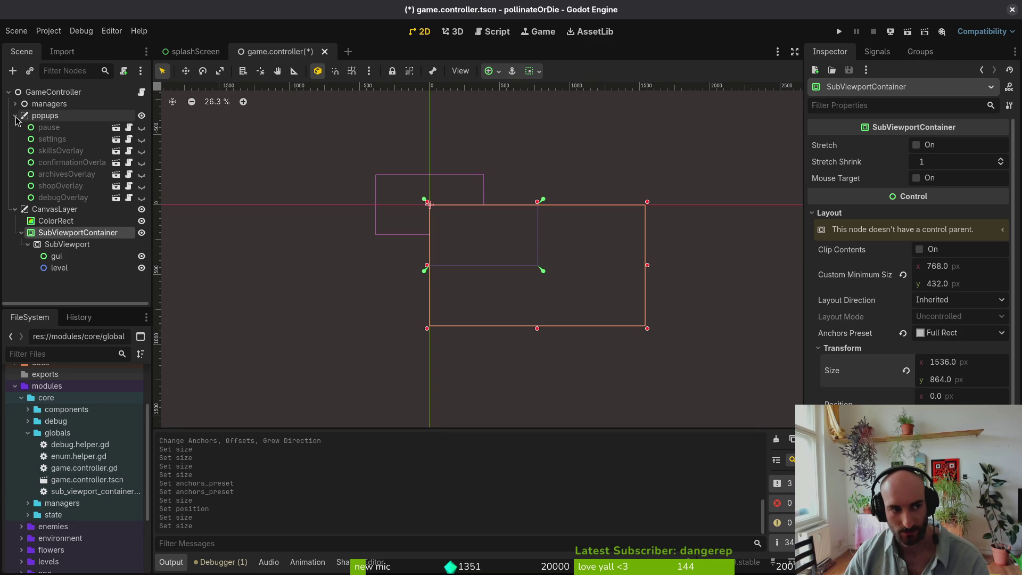
click(15, 116)
drag(54, 127, 72, 122)
mouse_move(56, 213)
mouse_down()
mouse_move(69, 114)
mouse_move(133, 114)
mouse_up()
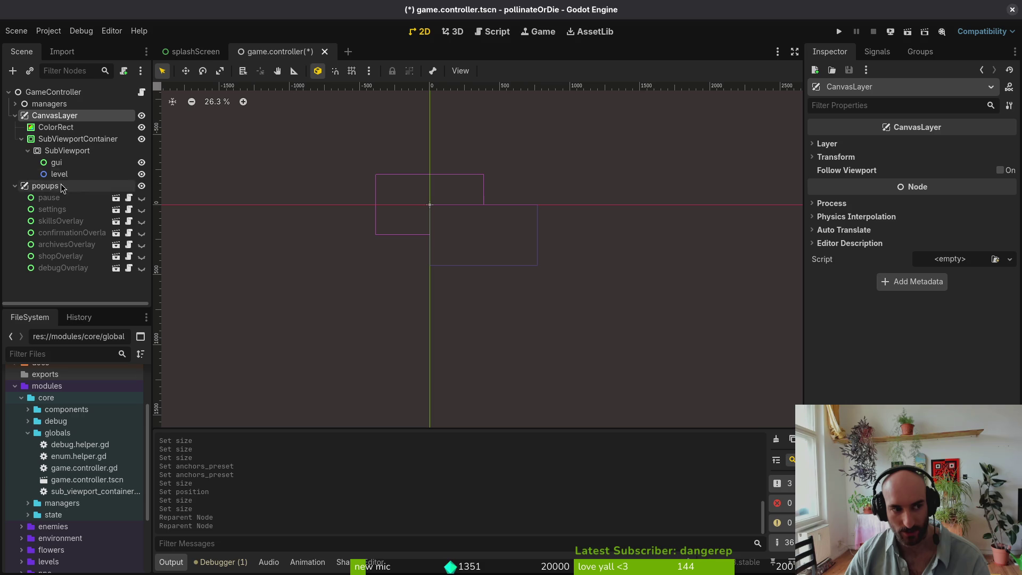
click(15, 115)
mouse_move(37, 115)
mouse_down()
mouse_move(43, 228)
mouse_move(52, 111)
mouse_up()
click(15, 115)
click(15, 115)
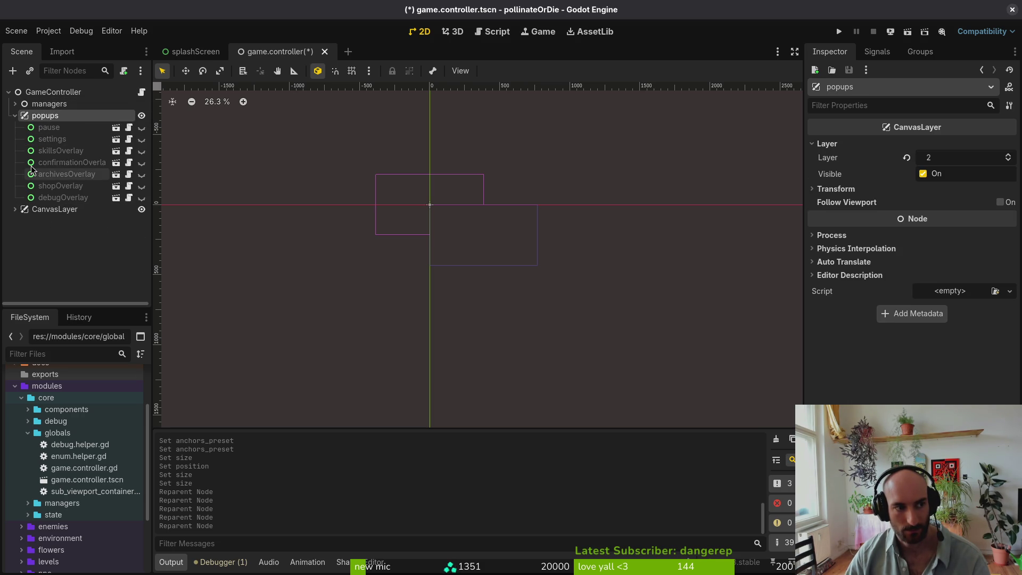
click(15, 115)
- In Project Settings, set Display > Window stretch mode to viewport
click(48, 31)
click(62, 45)
scroll(630, 289, up, 1)
click(599, 240)
click(598, 286)
click(600, 288)
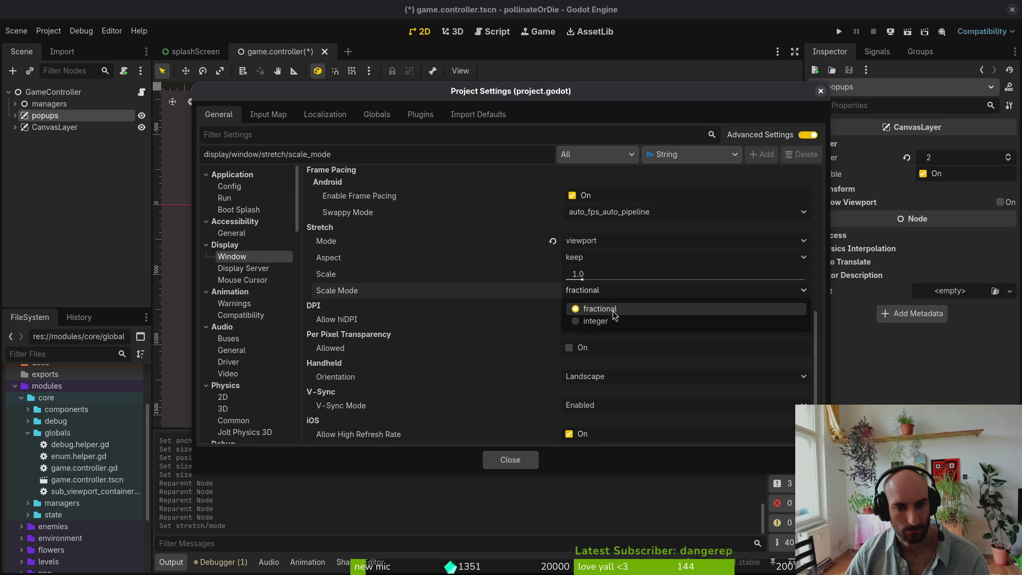
- Close Project Settings, save, and revert the SubViewportContainer's size
click(622, 308)
click(514, 460)
key(ctrl+s)
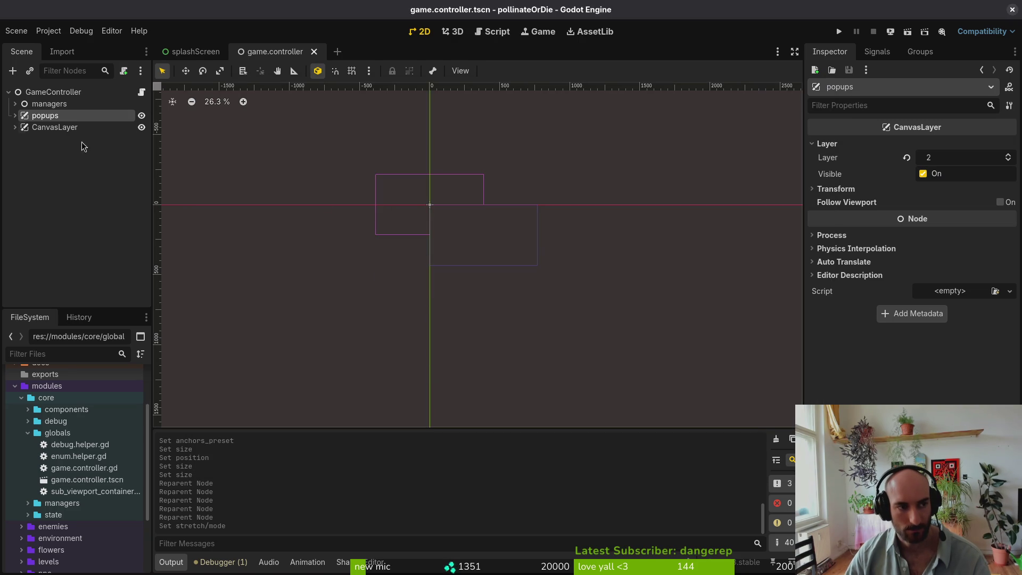
click(15, 127)
click(69, 151)
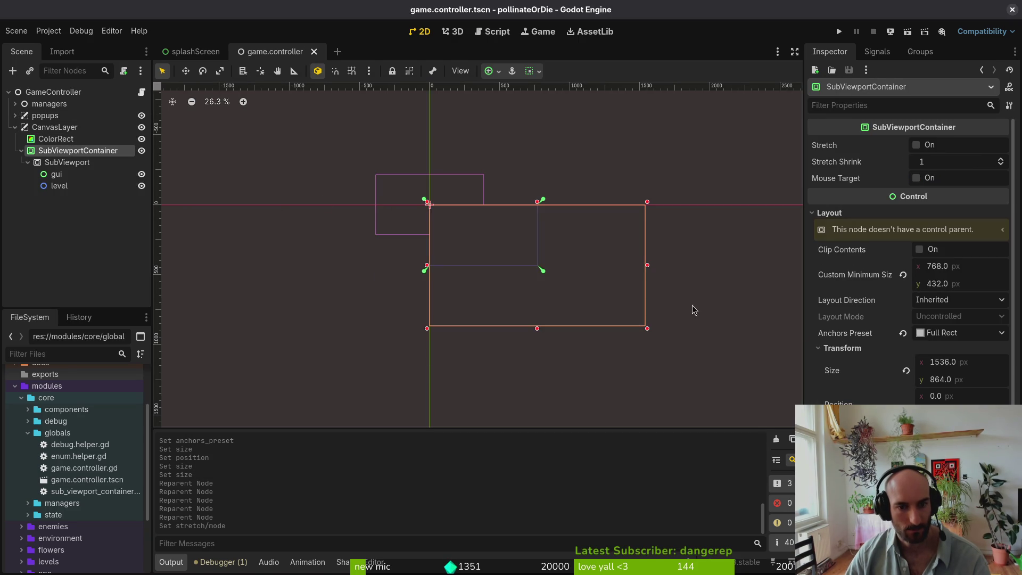
click(906, 371)
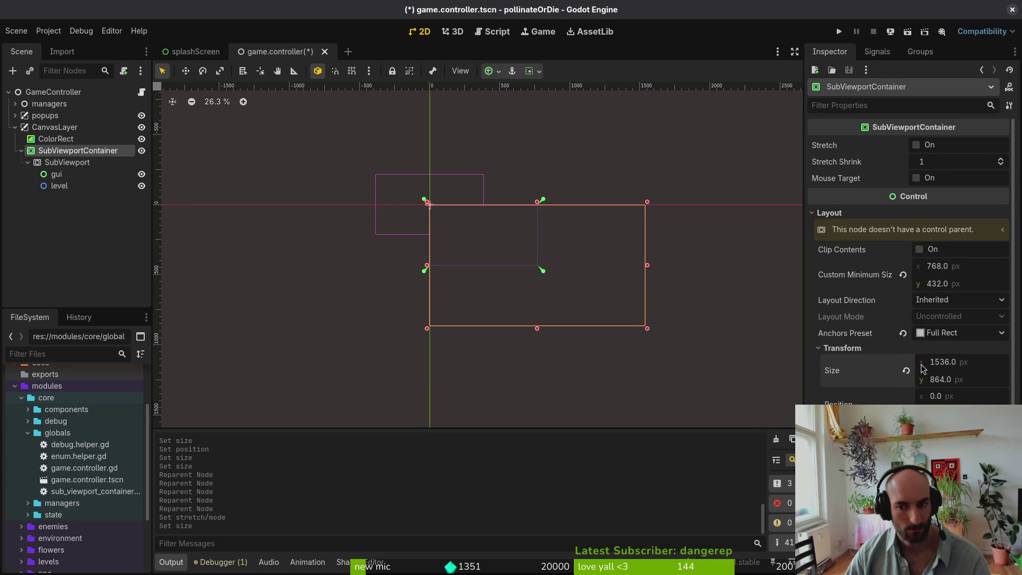
click(957, 362)
- Revert the container's size again and re-anchor it Top Left then Full Rect, placing it at x −384
click(36, 127)
click(48, 151)
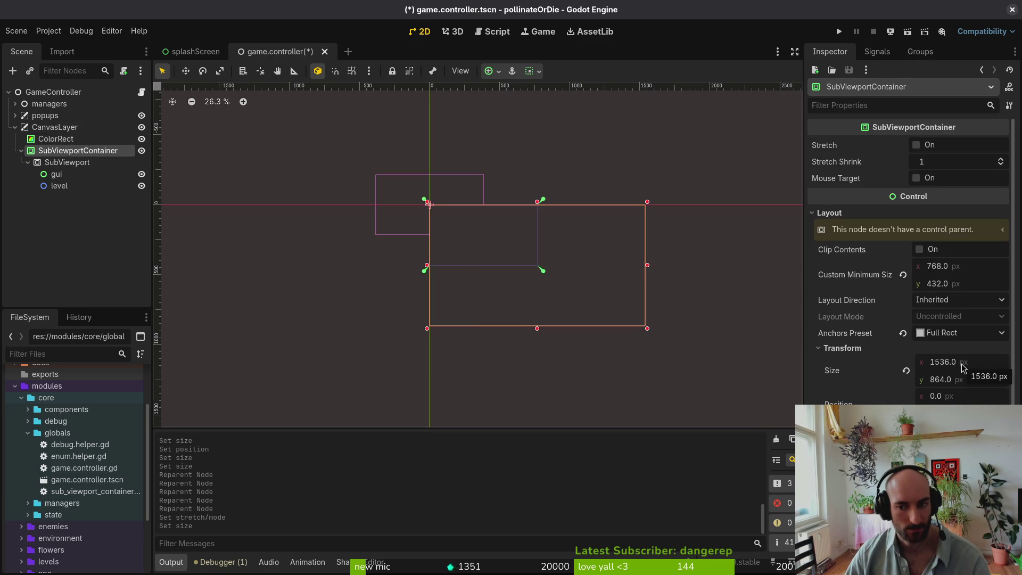
click(906, 371)
click(903, 333)
click(961, 333)
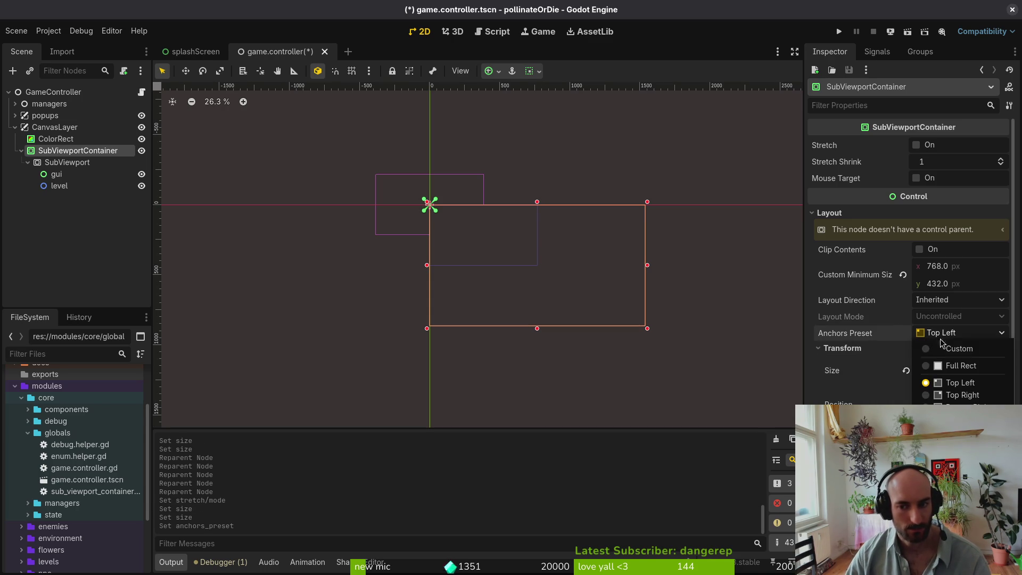
click(964, 367)
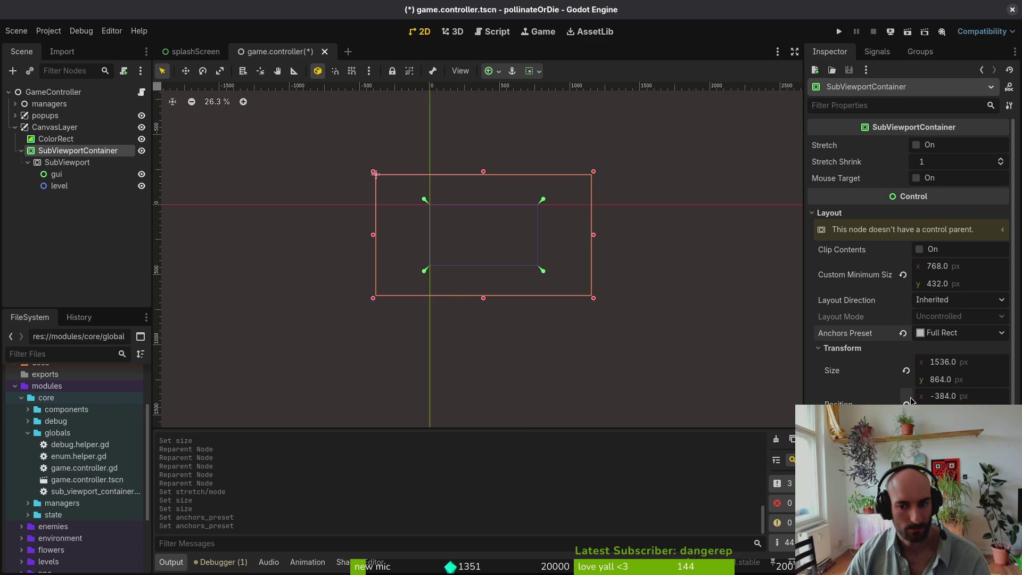
click(48, 31)
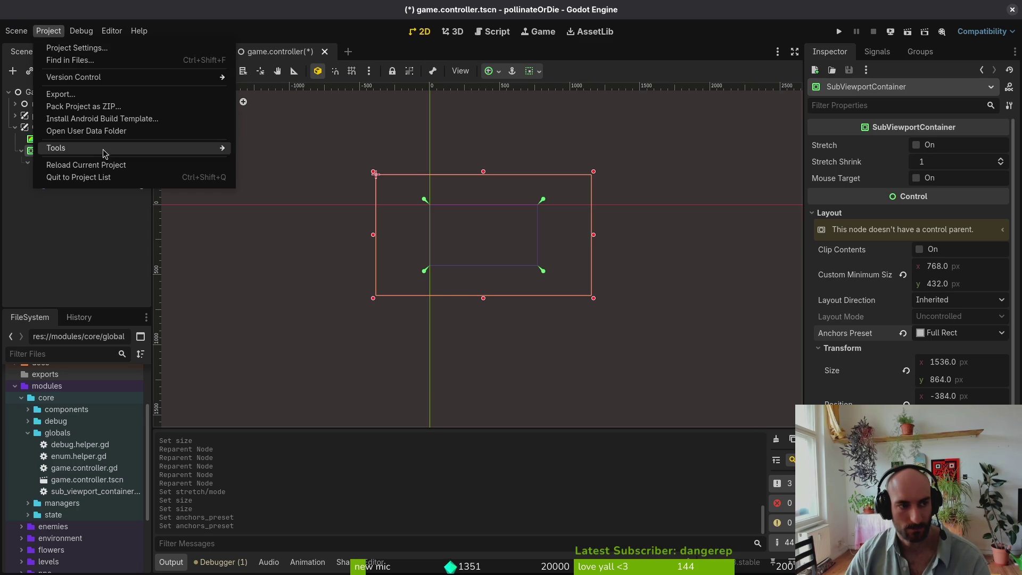
- Cancel reloading the project and save the scene
click(79, 169)
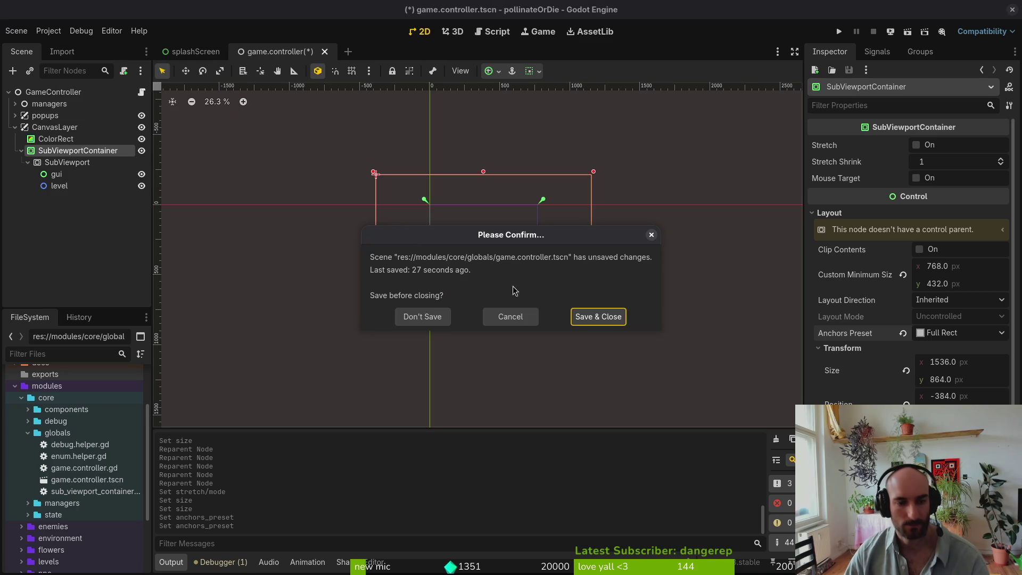
click(509, 316)
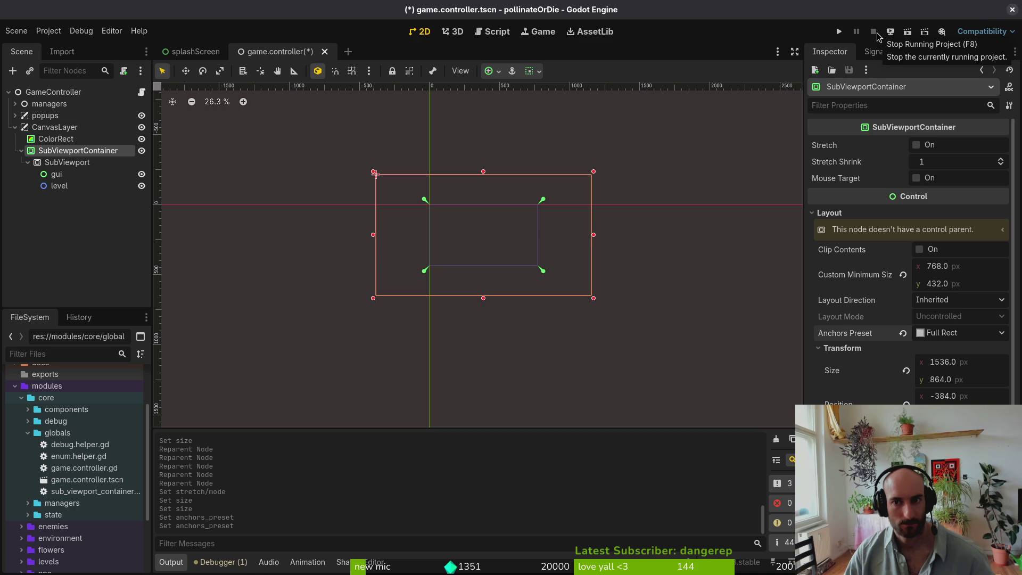
key(ctrl+s)
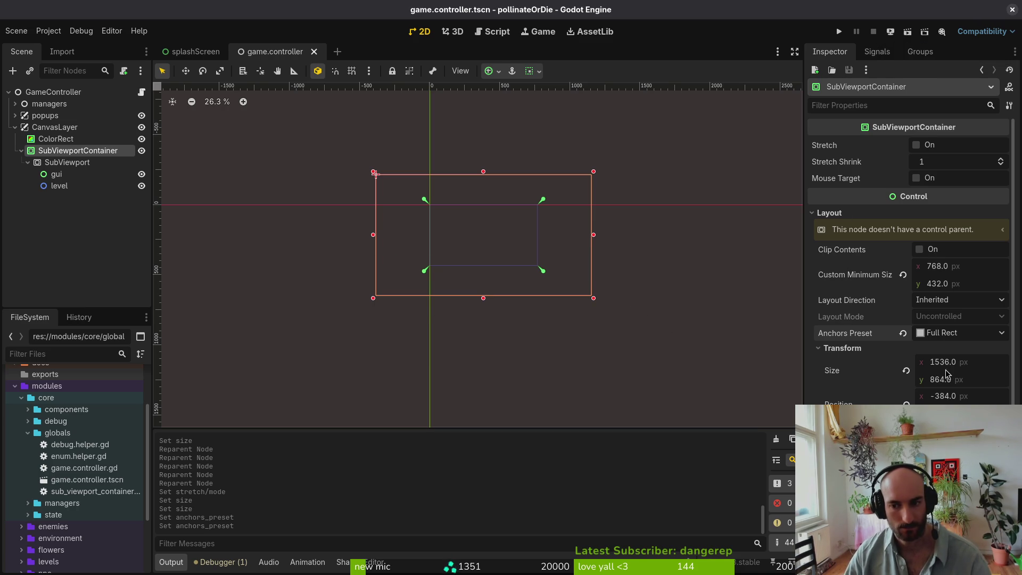
- Move the SubViewportContainer's corner to the origin and clear its custom minimum size to 0×0
click(905, 372)
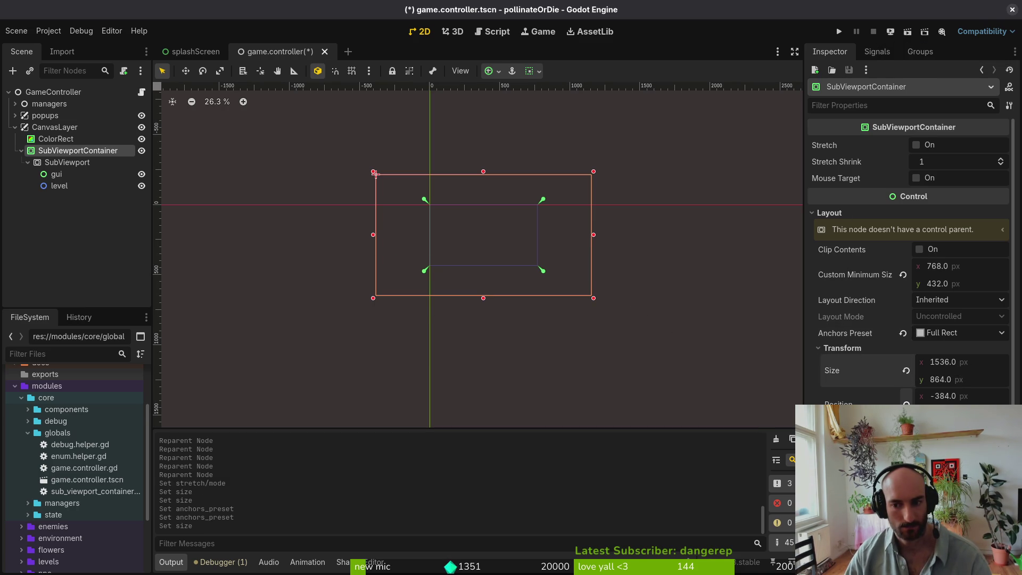
drag(375, 173, 428, 204)
click(906, 371)
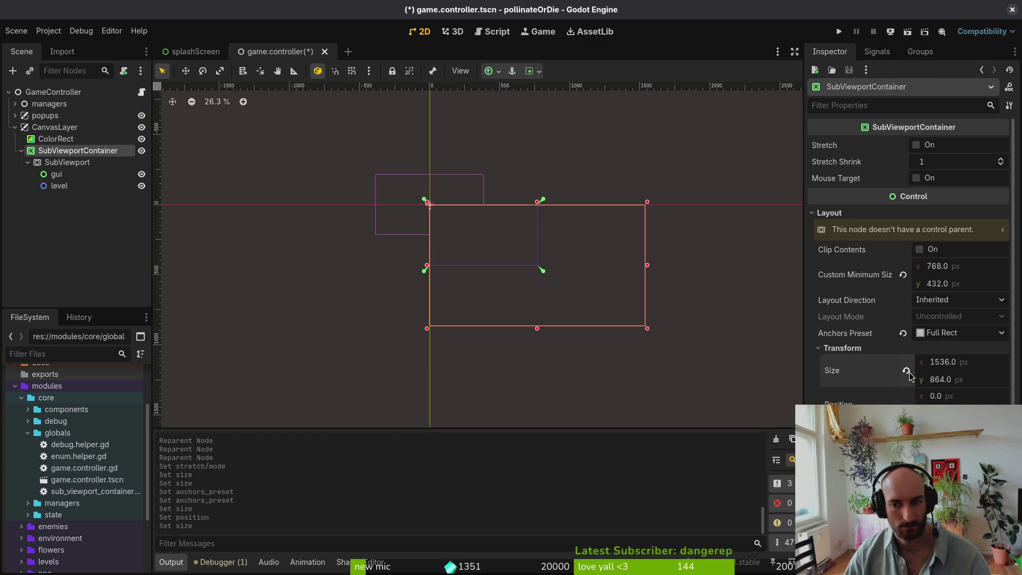
click(902, 275)
click(907, 371)
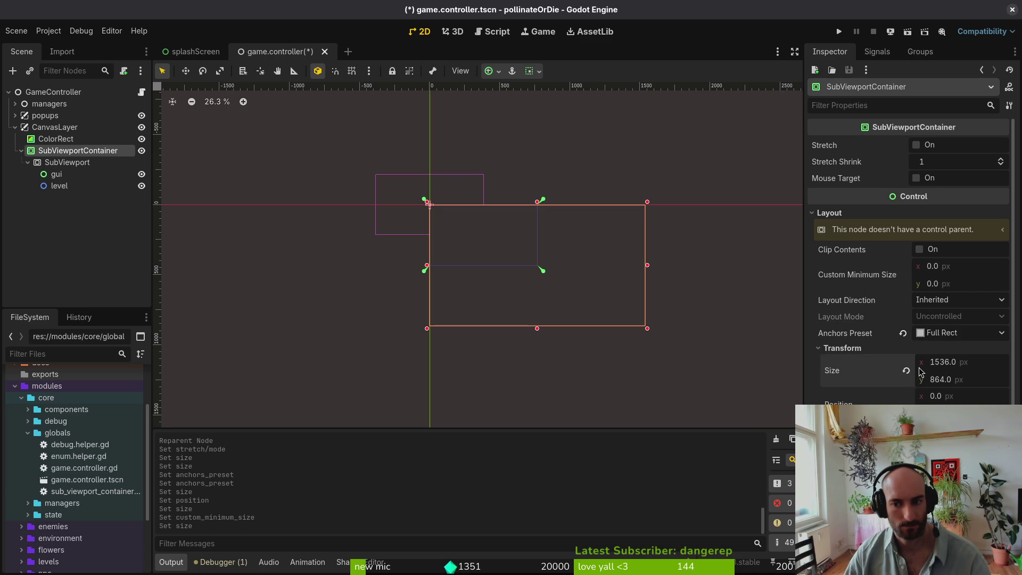
- Adjust the ColorRect's size slightly and save the scene
click(50, 140)
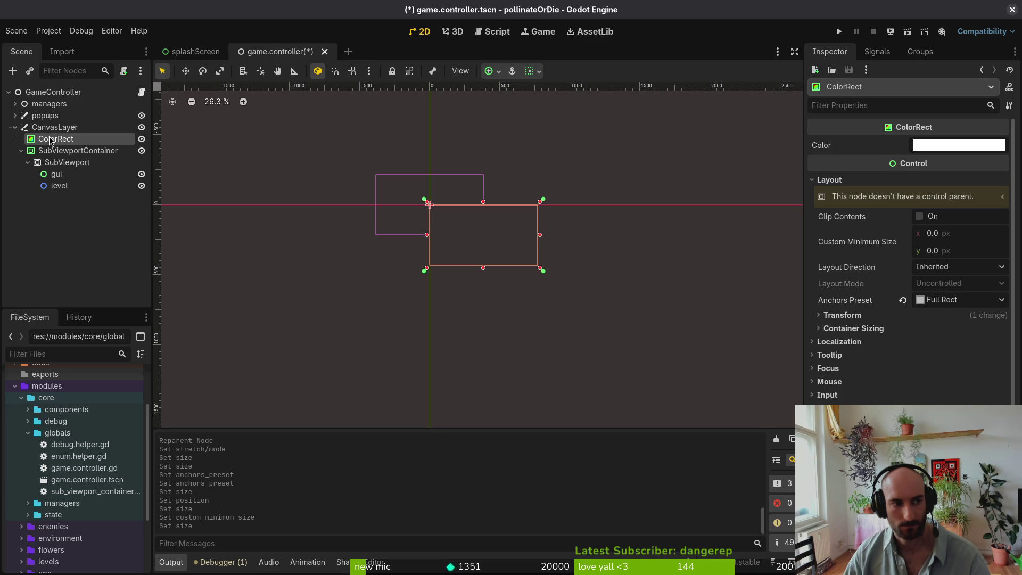
mouse_move(541, 269)
mouse_down()
mouse_move(568, 297)
mouse_move(597, 383)
mouse_move(508, 371)
mouse_move(706, 412)
mouse_move(710, 337)
mouse_move(765, 345)
mouse_move(702, 373)
mouse_move(581, 215)
mouse_move(577, 296)
mouse_move(539, 269)
mouse_up()
key(ctrl+s)
- Review the container's anchor presets without applying one, reselect the ColorRect, and run the game
click(532, 267)
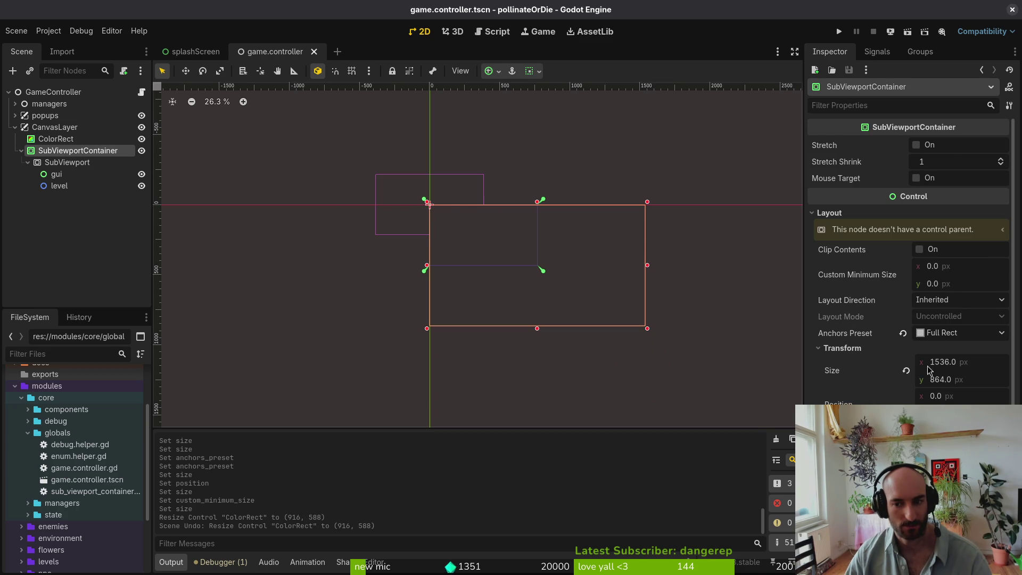
click(498, 71)
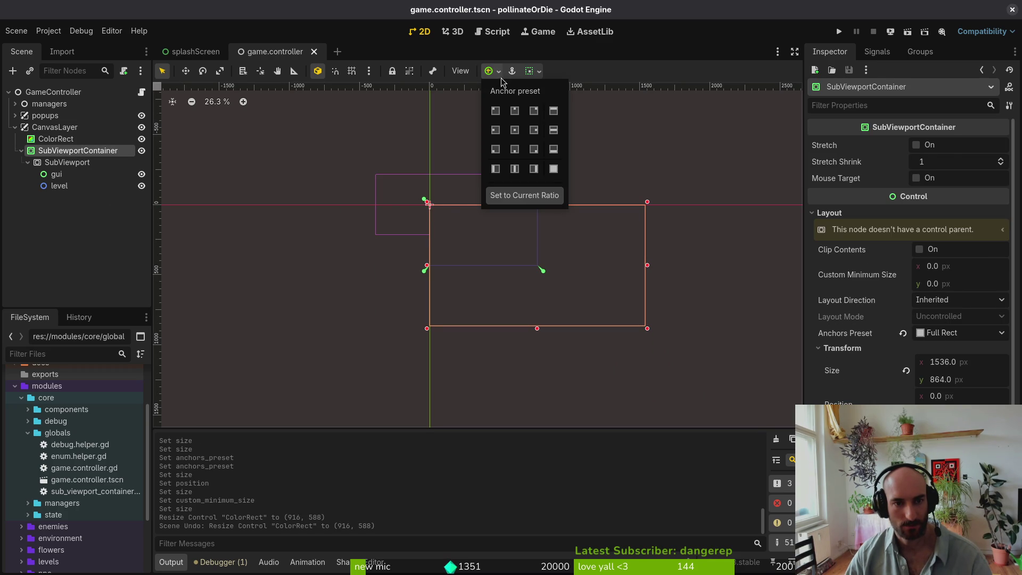
click(573, 65)
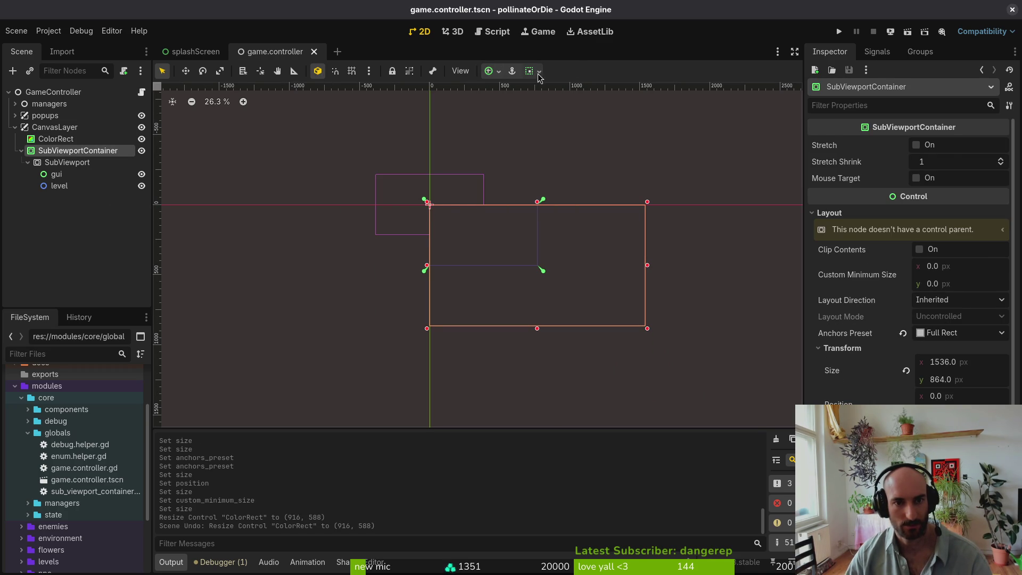
click(344, 282)
click(295, 183)
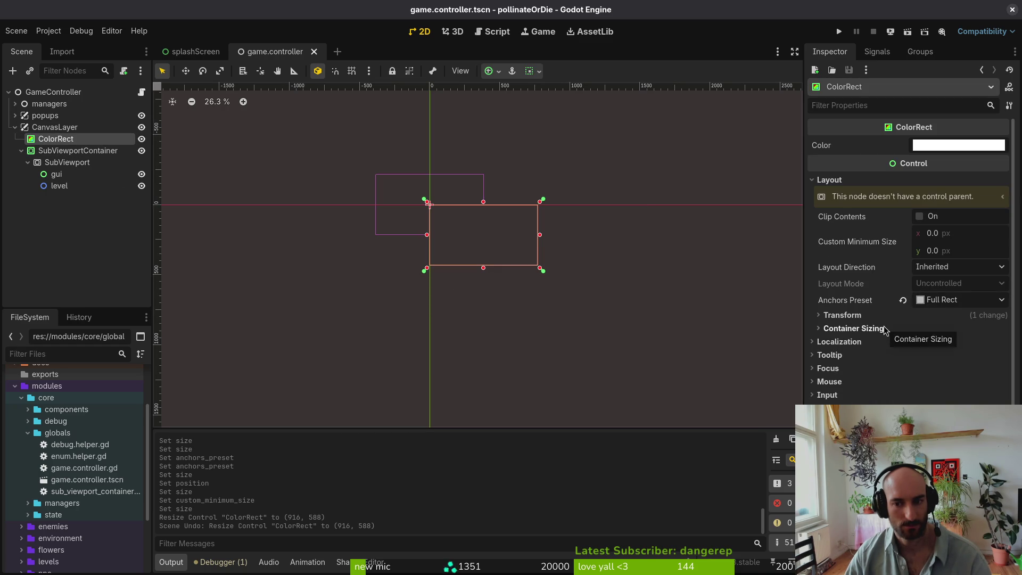
click(839, 33)
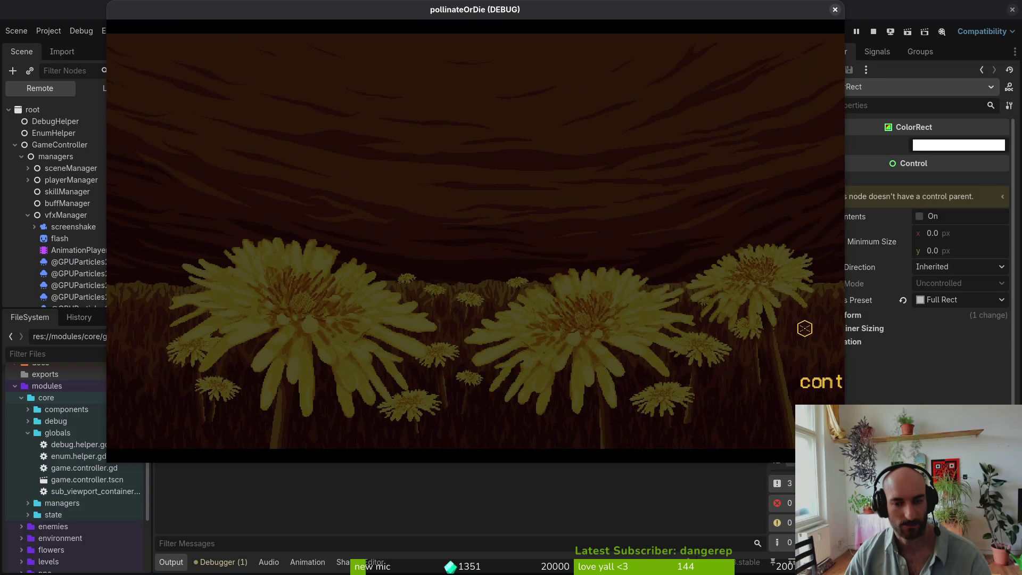
- Stop the running game and reset the SubViewportContainer's size to default
key(Escape)
click(78, 151)
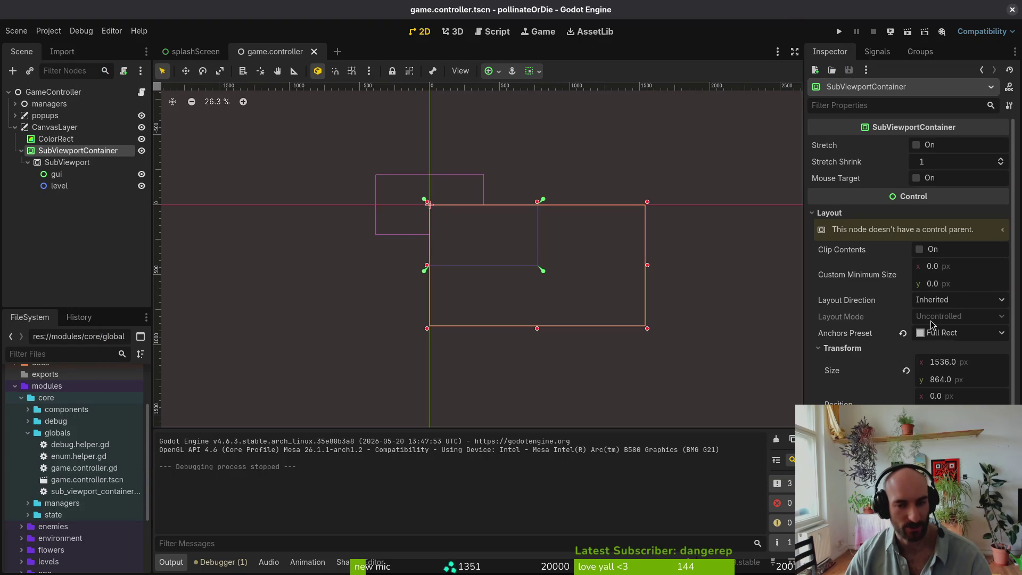
scroll(970, 379, down, 3)
scroll(961, 389, up, 3)
click(906, 371)
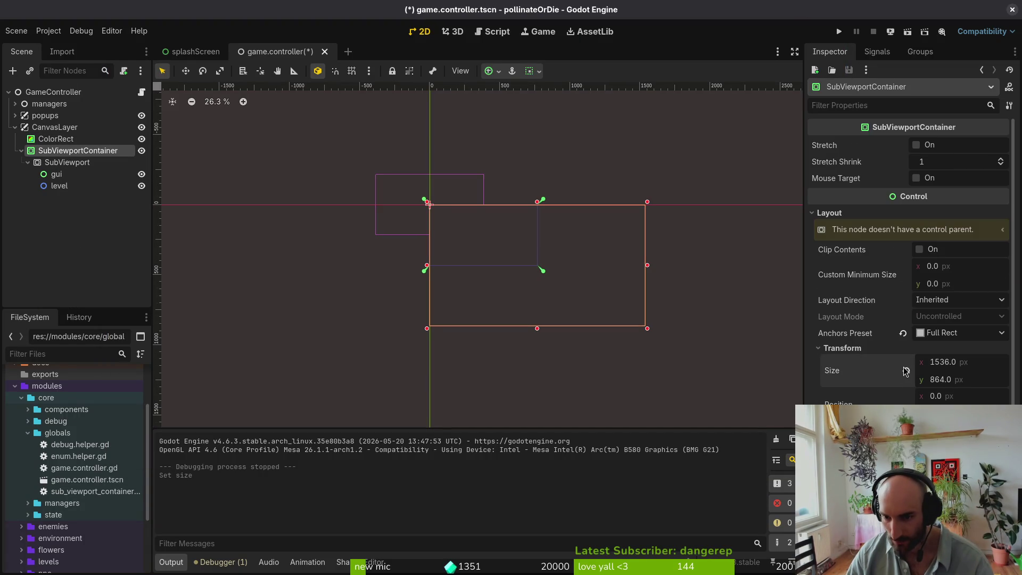
- Set the SubViewport's size to 768×432
click(53, 162)
click(900, 293)
click(967, 285)
text(768)
key(Tab)
text(432)
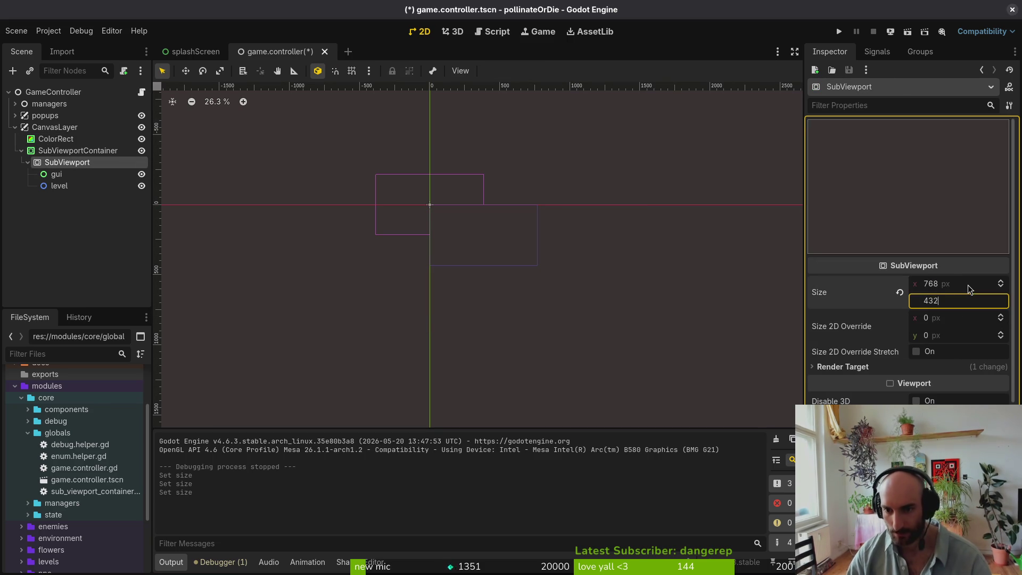
key(Return)
- Reset the SubViewportContainer to match 768×432, save, and run the game
click(56, 151)
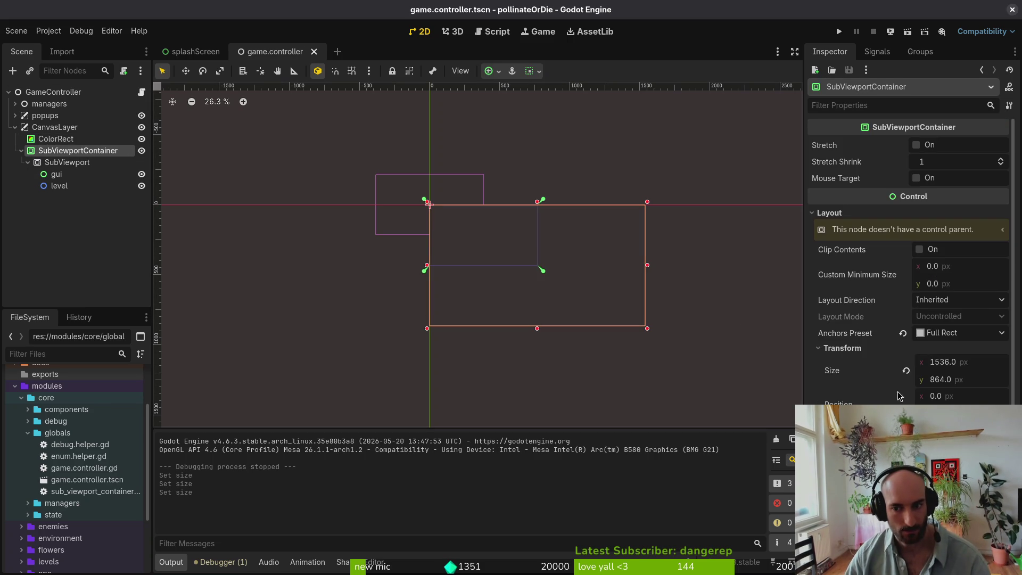
click(906, 370)
key(ctrl+s)
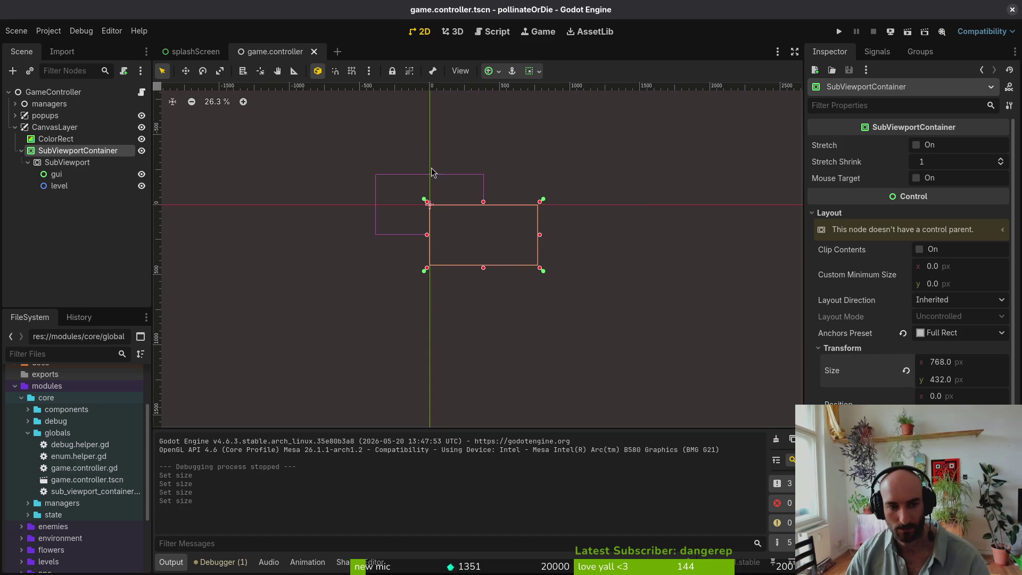
click(839, 32)
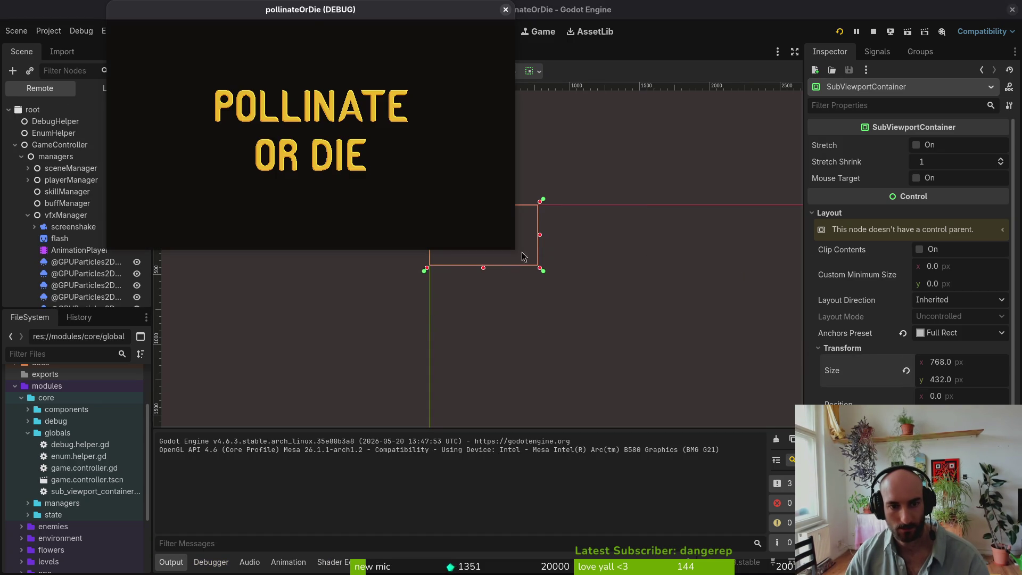
- Resize the game window wider and narrower to test scaling, then close it
mouse_move(809, 445)
mouse_down()
mouse_move(788, 479)
mouse_move(799, 495)
mouse_move(765, 450)
mouse_up()
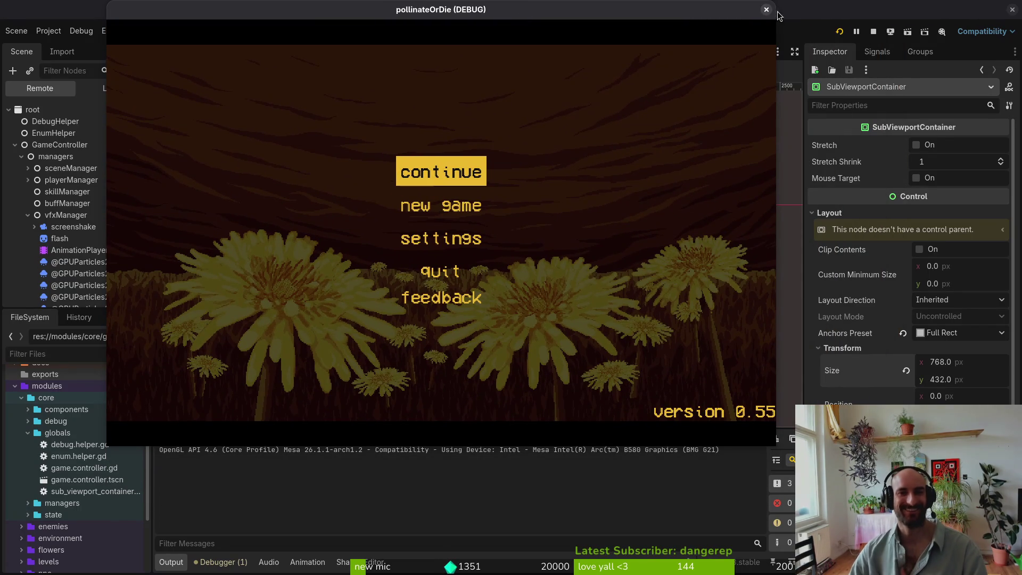
mouse_move(772, 447)
mouse_down()
mouse_move(904, 491)
mouse_move(671, 503)
mouse_move(798, 442)
mouse_up()
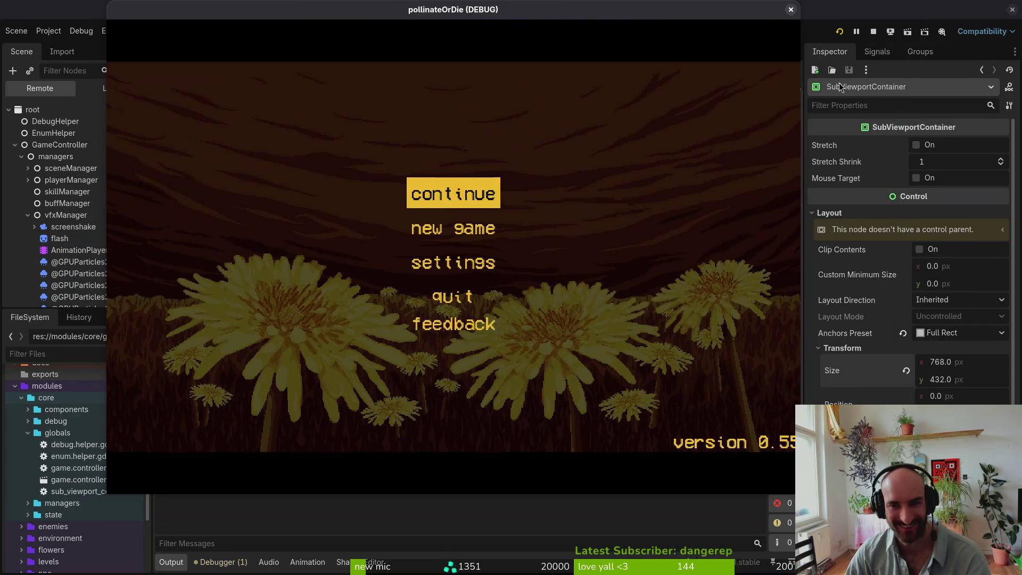
click(800, 9)
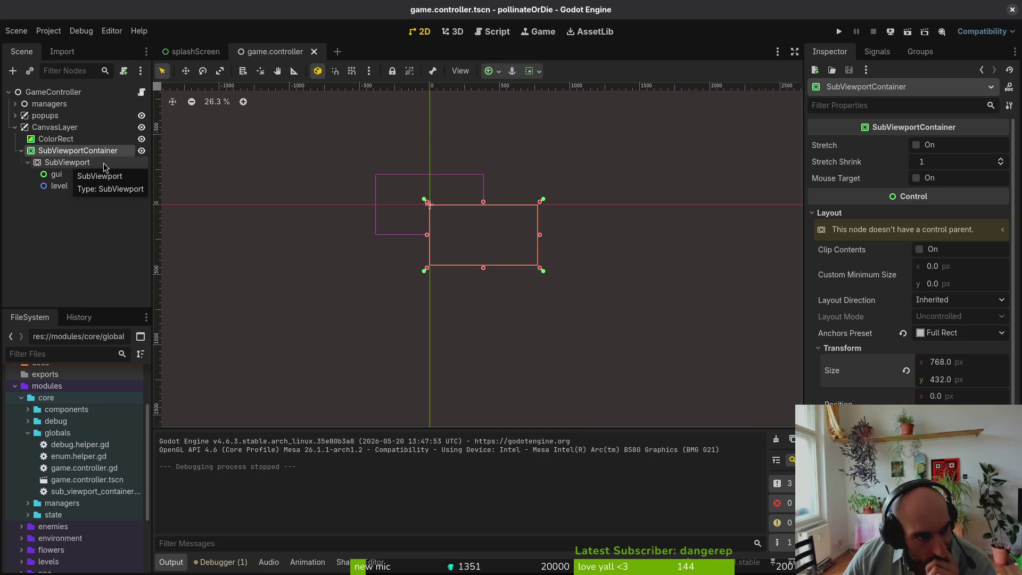
- Select the SubViewport and look through Project Settings without changing anything
click(104, 163)
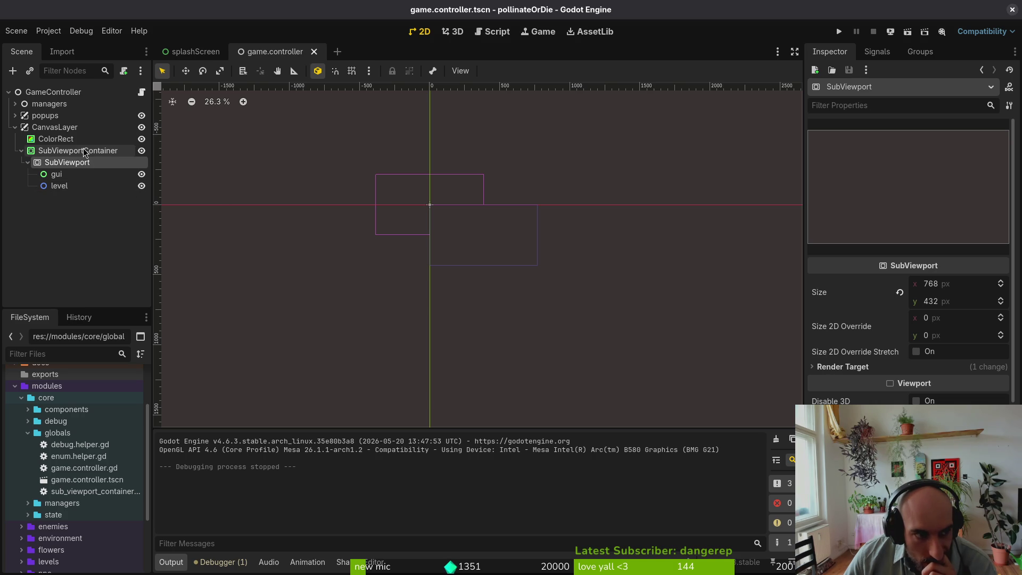
click(46, 32)
click(59, 47)
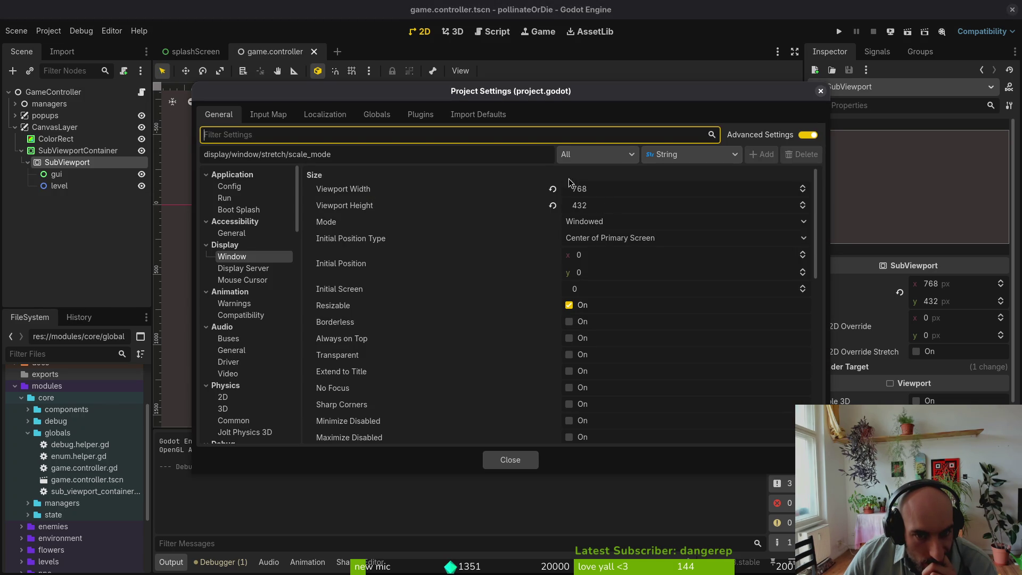
click(522, 464)
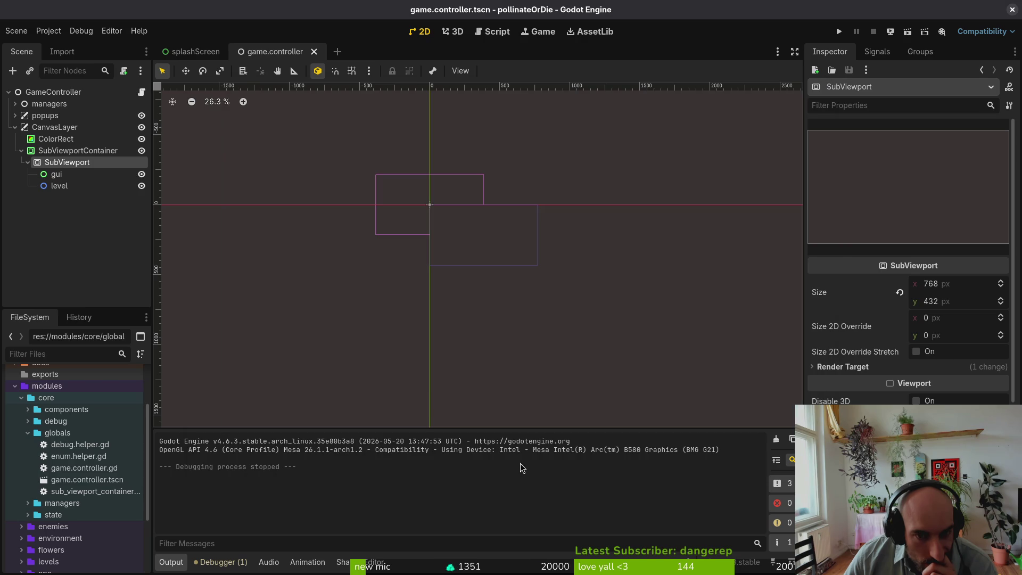
- Drag the white ColorRect's corners outward into a wide backdrop, then save, run, and close the game
click(56, 138)
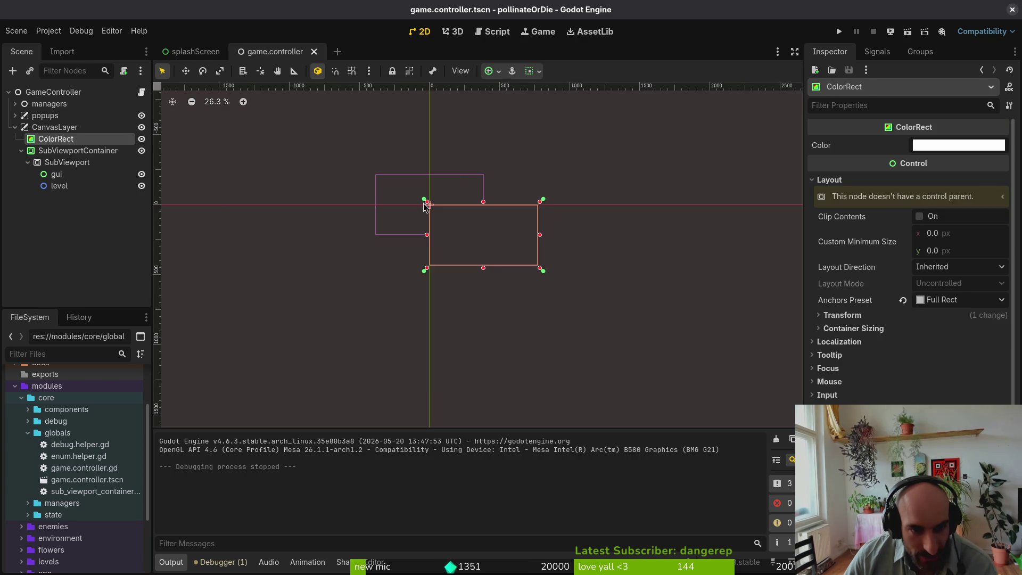
drag(426, 202, 317, 153)
mouse_move(540, 268)
mouse_down()
mouse_move(698, 384)
mouse_move(683, 354)
mouse_up()
key(F5)
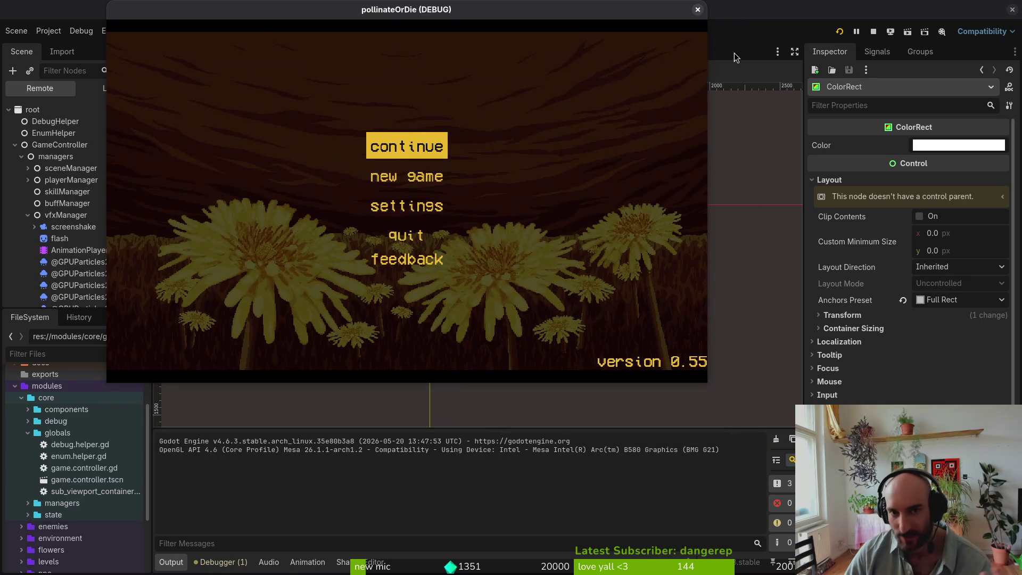
click(698, 15)
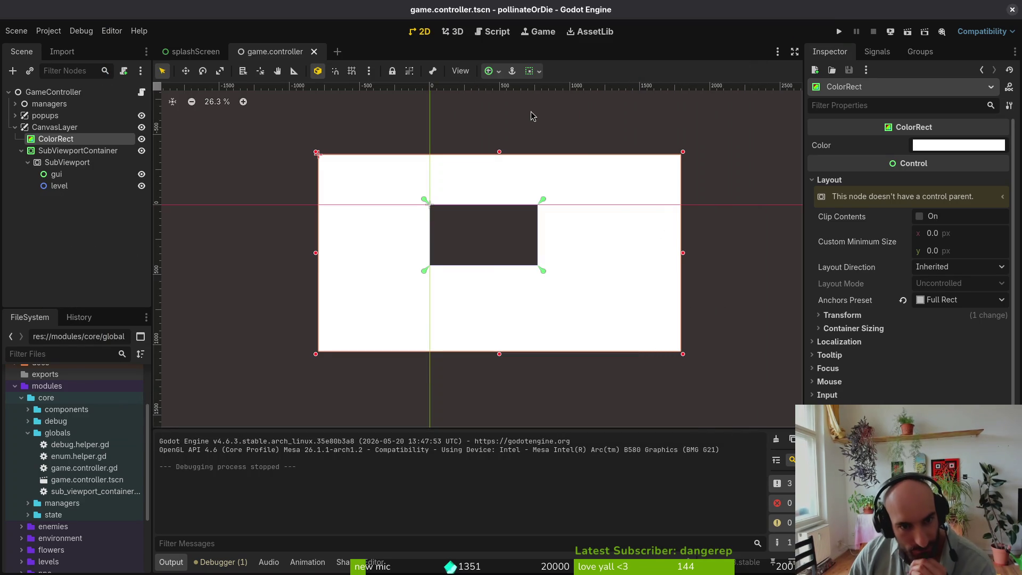
click(80, 151)
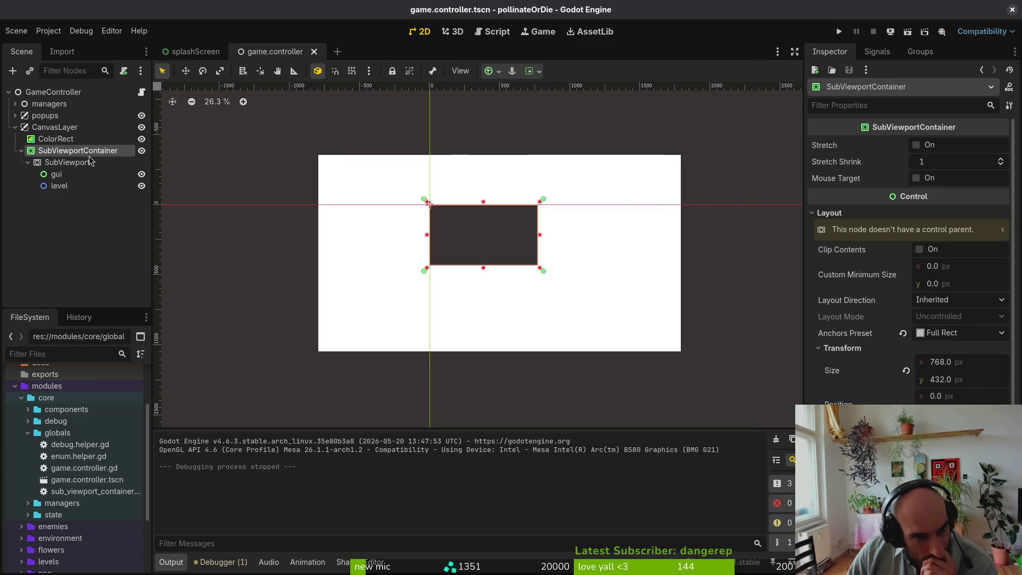
click(79, 163)
click(60, 153)
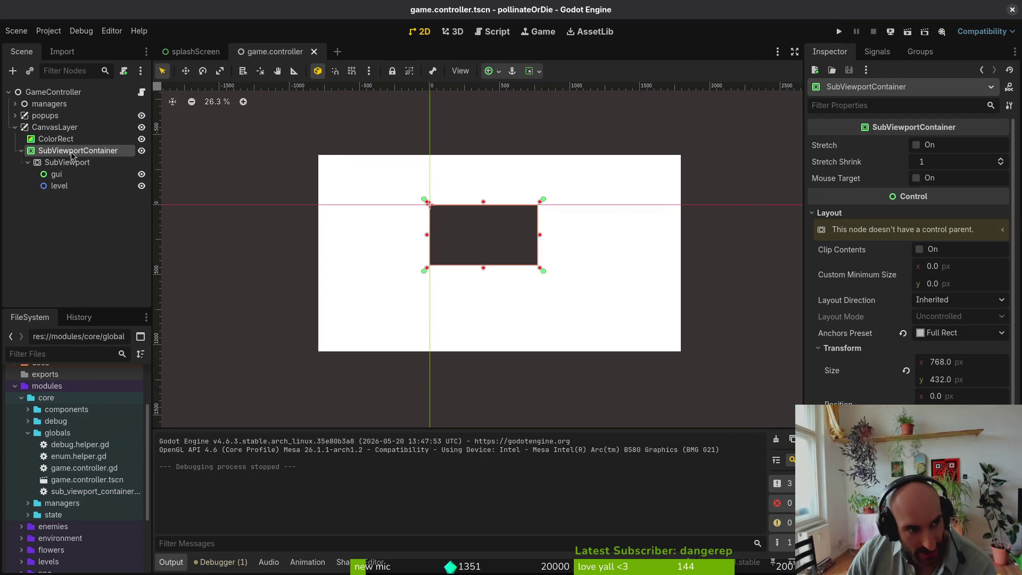
click(61, 163)
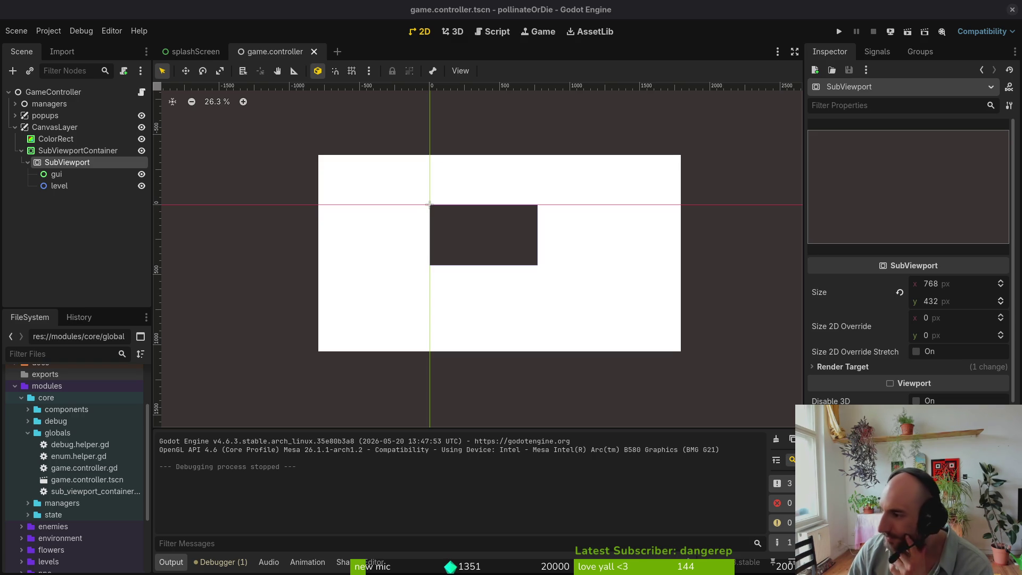
- Set the project's window stretch mode to disabled in Project Settings
click(48, 31)
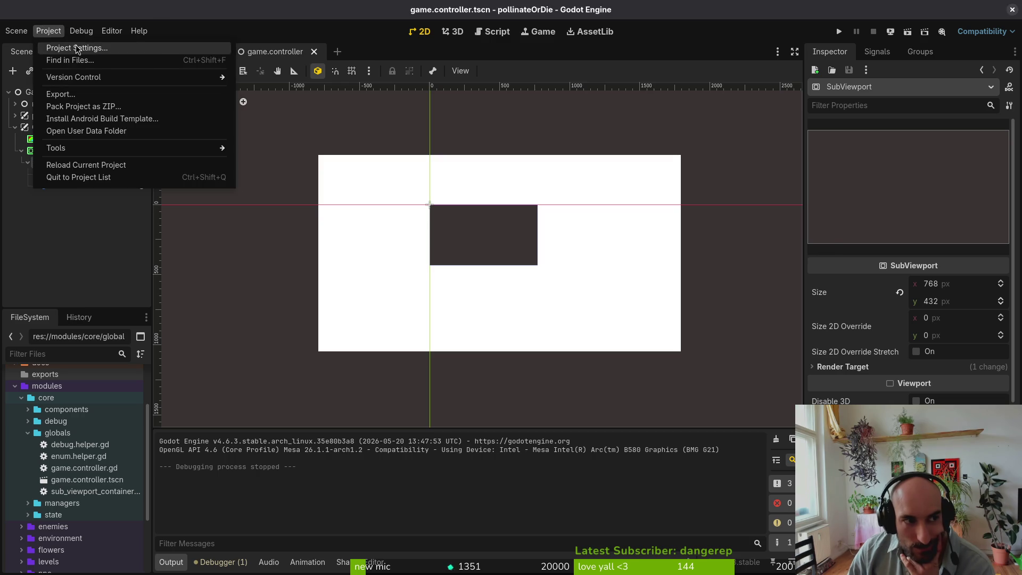
click(66, 44)
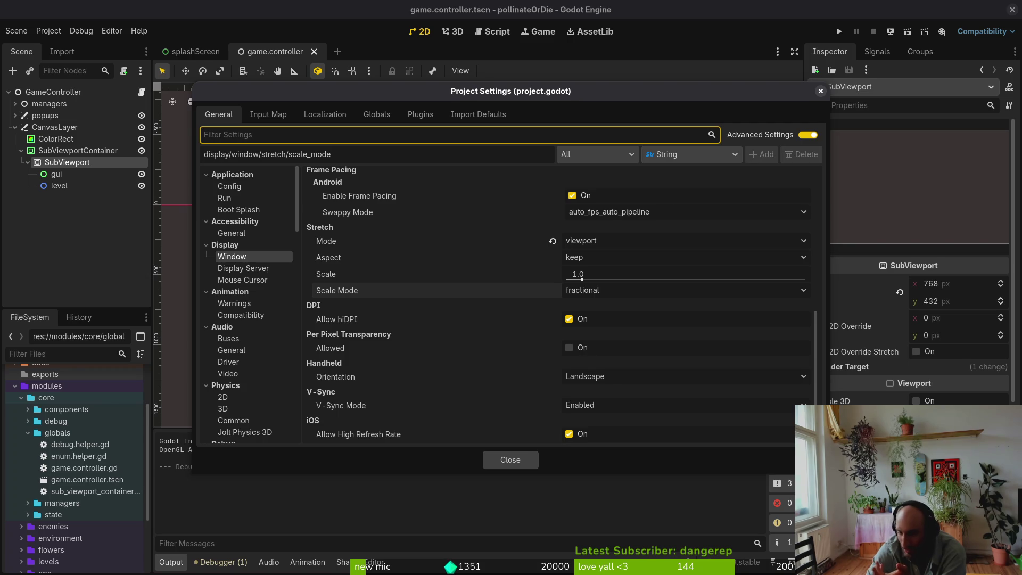
click(597, 248)
click(598, 250)
click(598, 246)
click(598, 259)
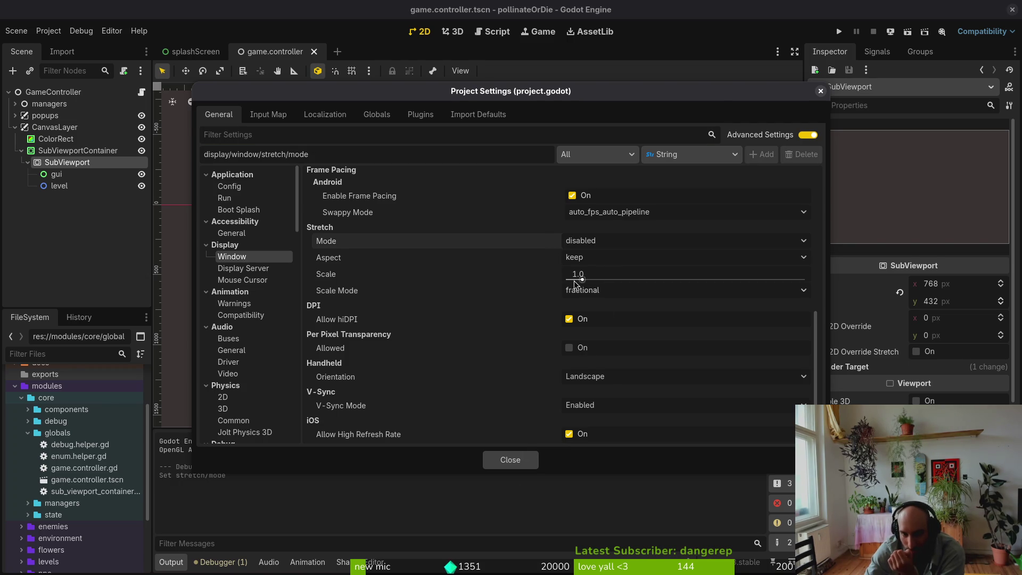
click(511, 461)
- Run the game, enlarge and reposition its window to check scaling, then close it
click(833, 32)
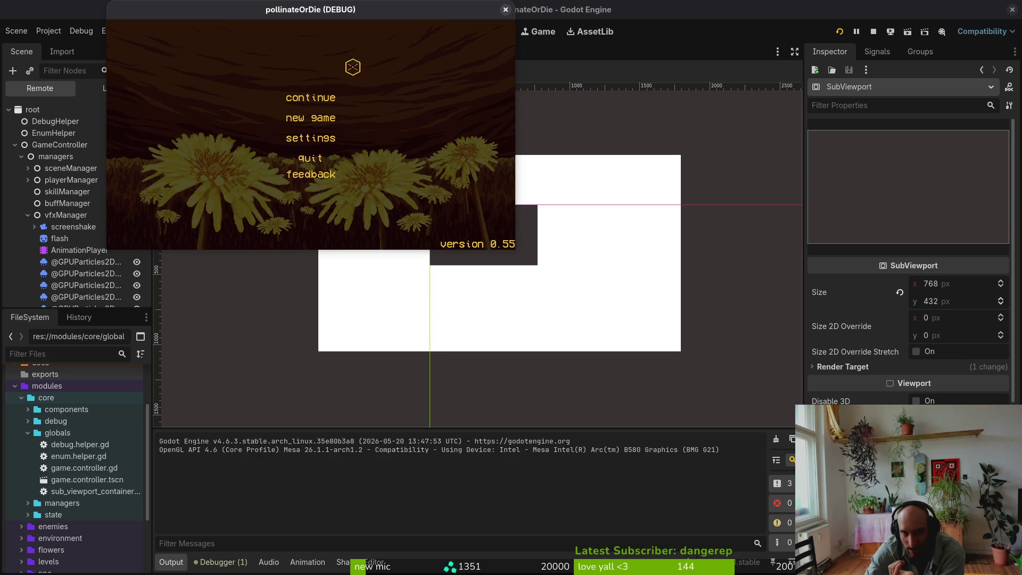
mouse_move(515, 248)
mouse_down()
mouse_move(730, 422)
mouse_move(694, 401)
mouse_move(968, 574)
mouse_move(945, 556)
mouse_up()
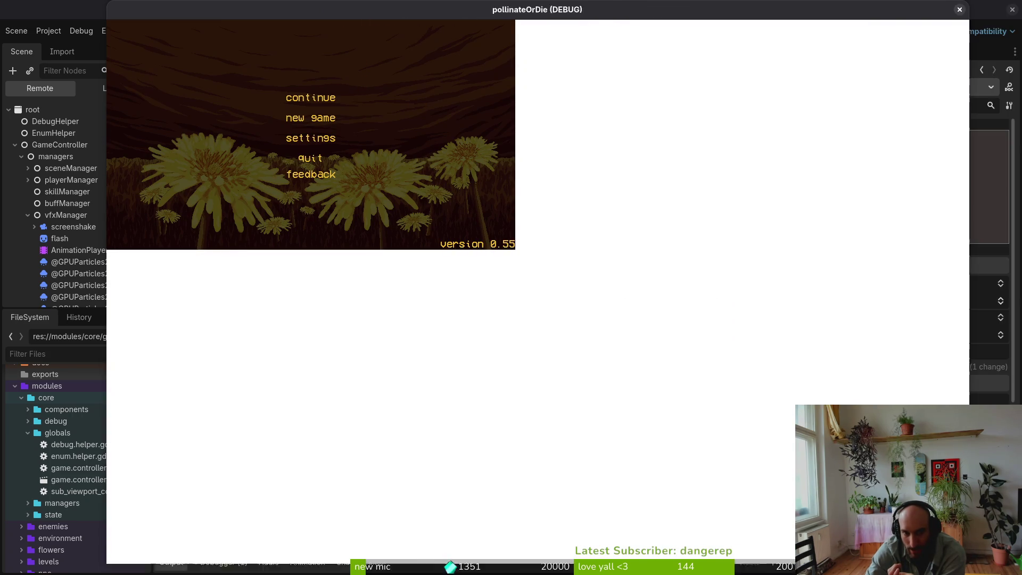
drag(557, 13, 530, 19)
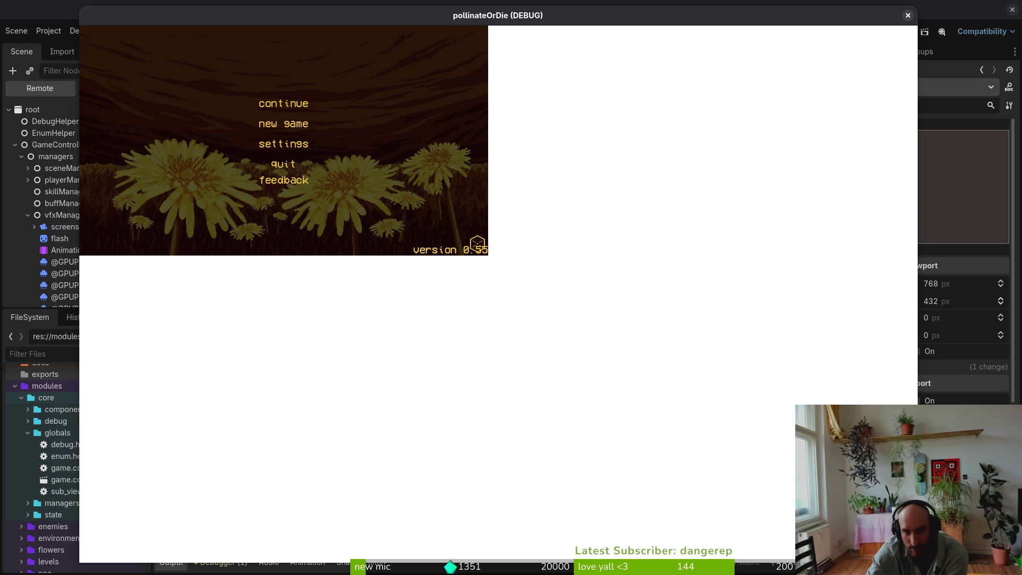
click(907, 15)
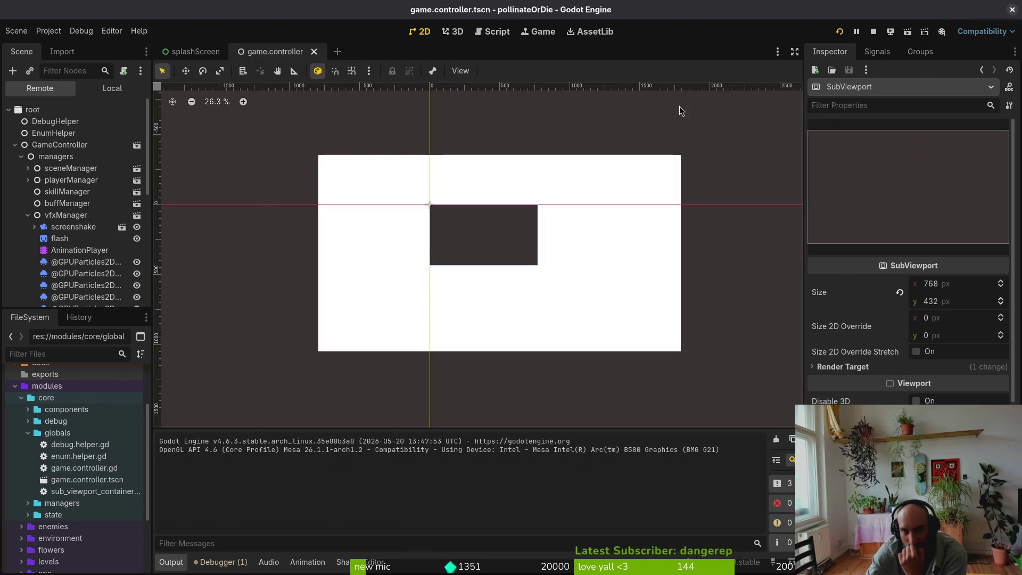
- In the Local scene tree, set the SubViewport's size to 1536×864
click(112, 88)
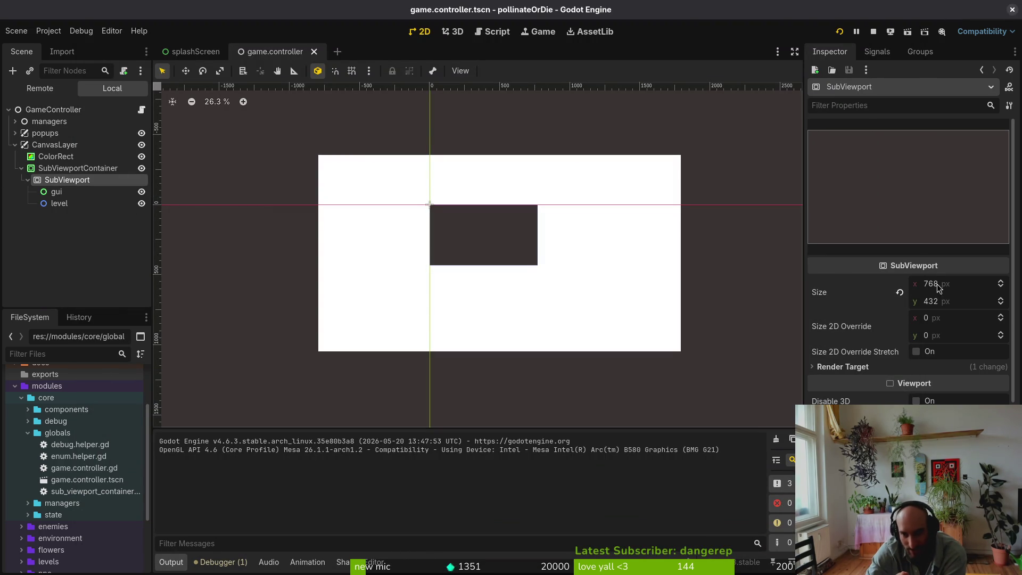
click(971, 285)
text(1)
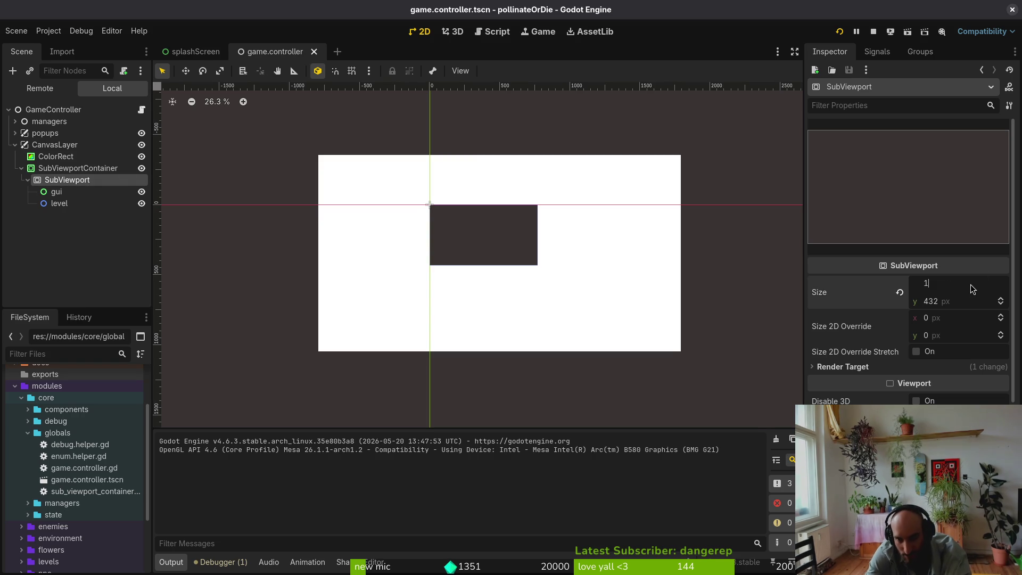
key(Return)
text(1)
key(Return)
key(ctrl+z)
key(ctrl+z)
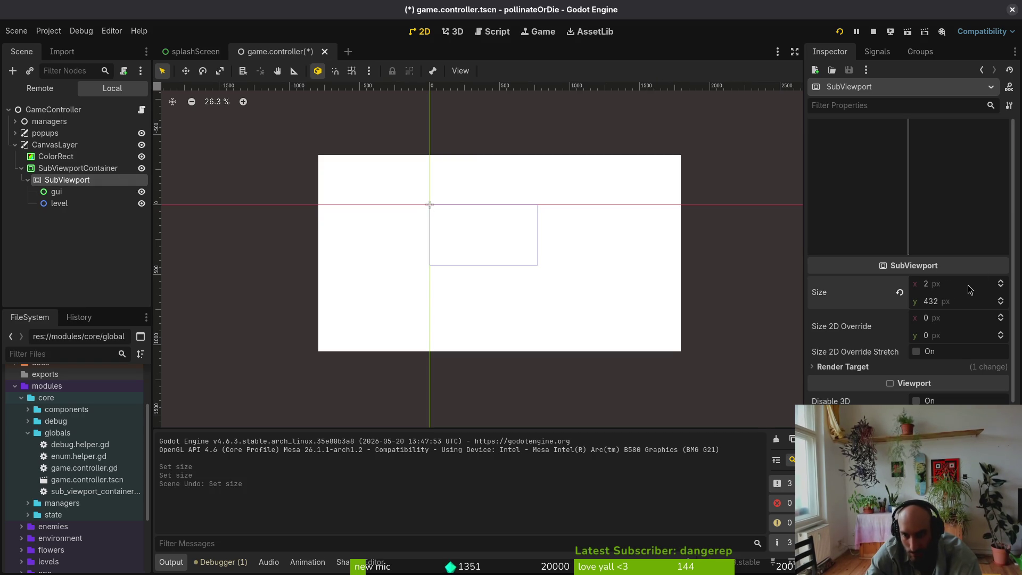
text(1536)
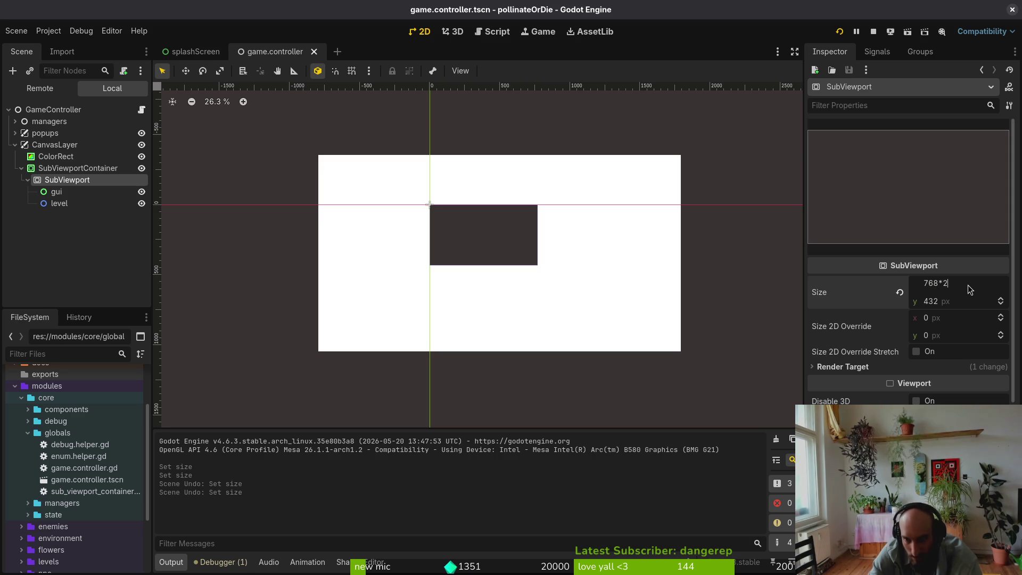
key(Tab)
text(864)
key(Return)
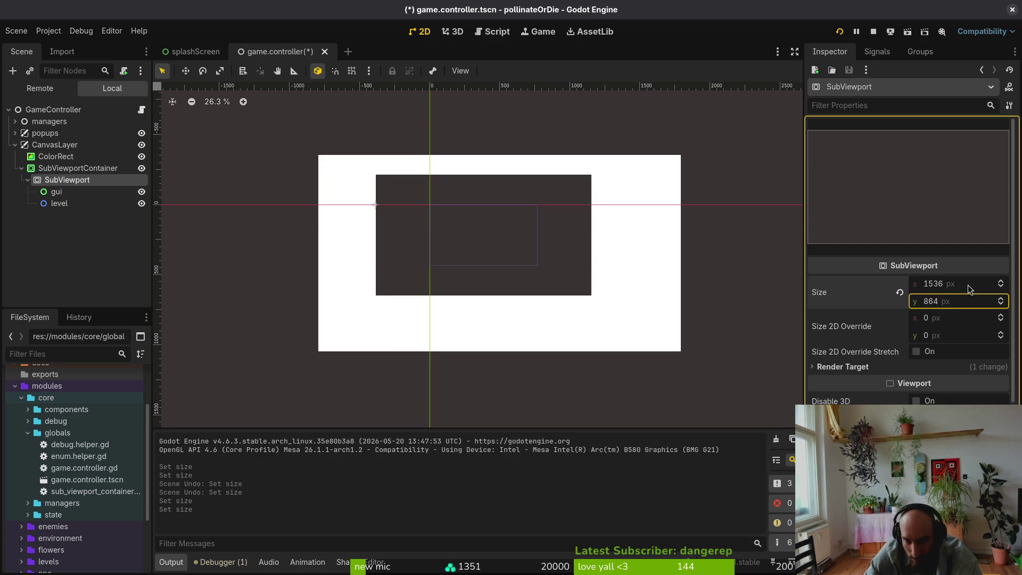
- Save and run the game, enlarging and moving its window to check the 1536×864 scaling
key(ctrl+s)
click(839, 32)
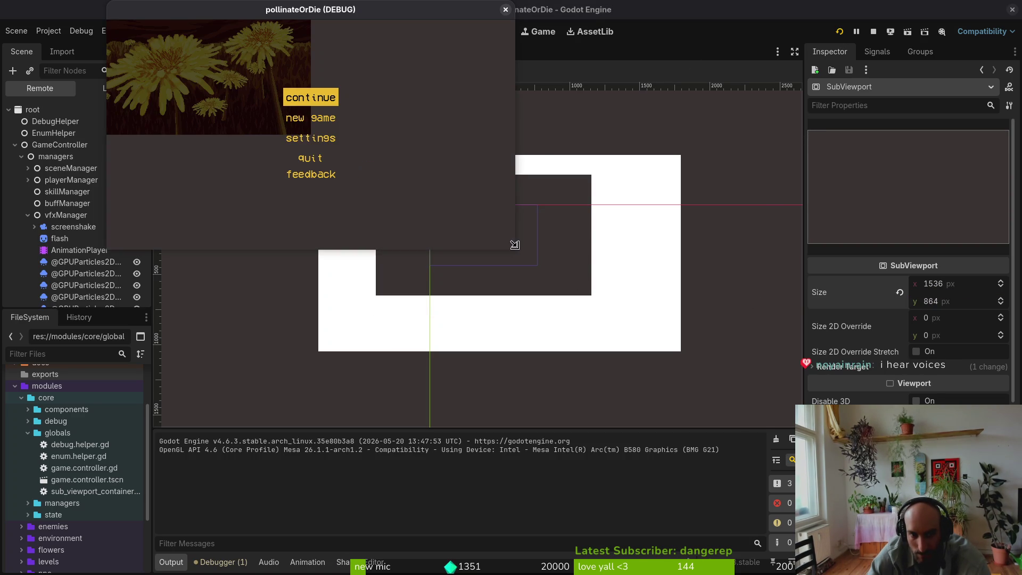
mouse_move(515, 247)
mouse_down()
mouse_move(893, 484)
mouse_move(633, 405)
mouse_move(682, 411)
mouse_move(987, 528)
mouse_move(944, 487)
mouse_move(1014, 555)
mouse_move(973, 546)
mouse_move(991, 542)
mouse_up()
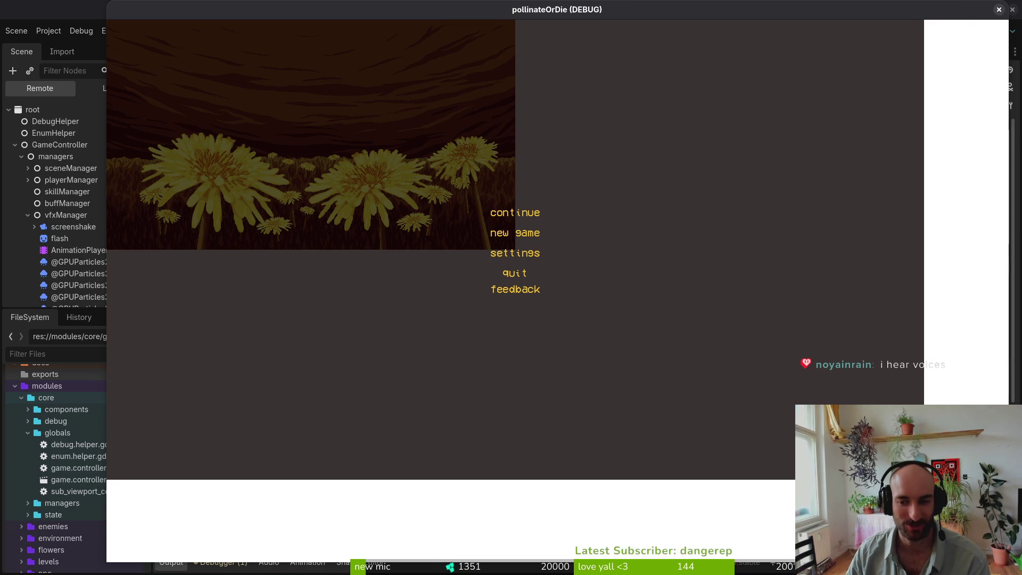
mouse_move(953, 8)
mouse_down()
mouse_move(790, 5)
mouse_move(819, 0)
mouse_up()
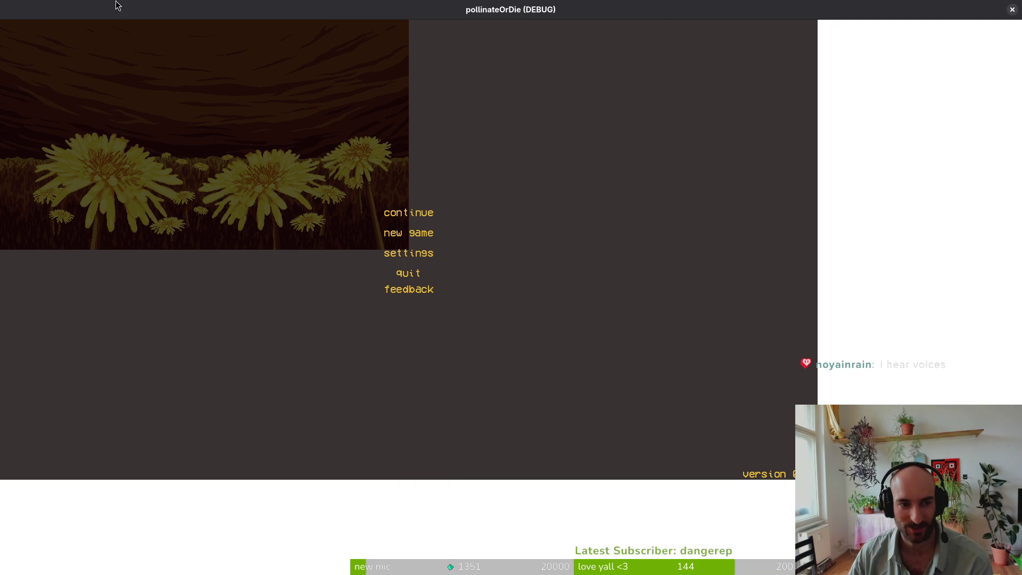
mouse_move(748, 11)
mouse_down()
mouse_move(988, 217)
mouse_move(927, 449)
mouse_move(669, 223)
mouse_move(690, 122)
mouse_move(763, 455)
mouse_up()
- Inspect the ColorRect, SubViewportContainer and SubViewport nodes, then close the running game
click(101, 87)
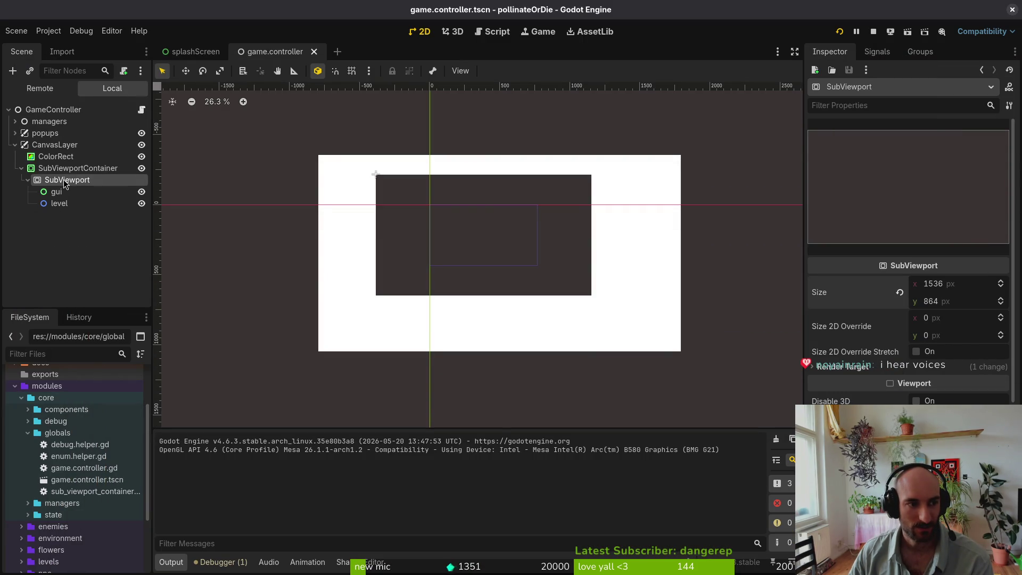
click(56, 156)
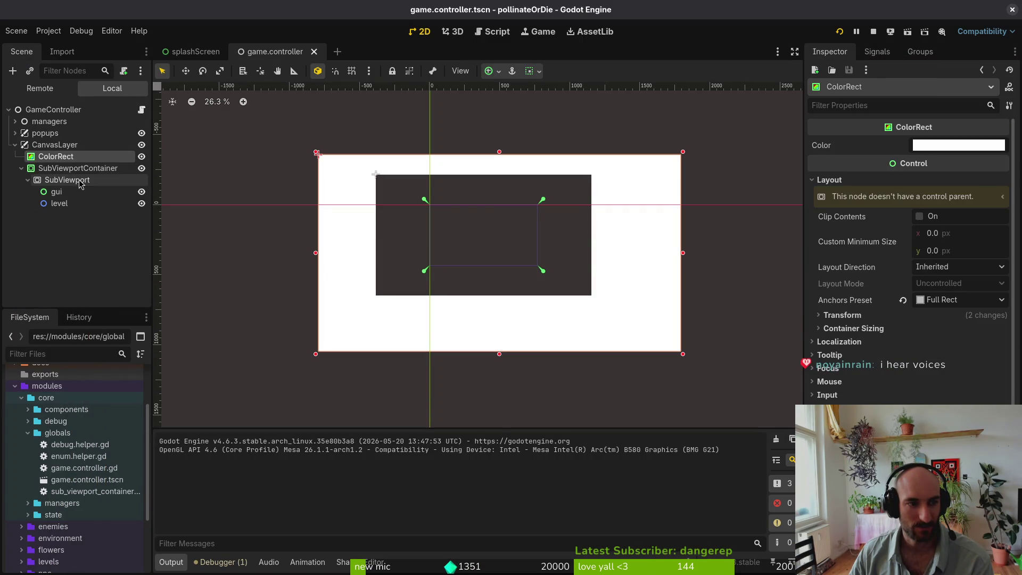
click(78, 181)
click(79, 168)
click(81, 181)
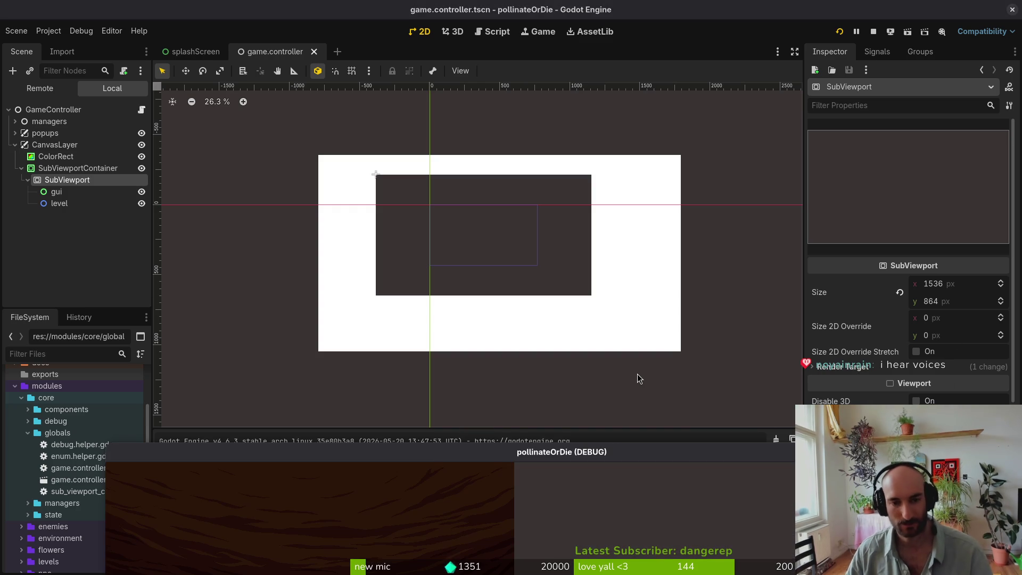
mouse_move(700, 452)
mouse_down()
mouse_move(629, 107)
mouse_move(661, 51)
mouse_move(686, 37)
mouse_move(690, 51)
mouse_up()
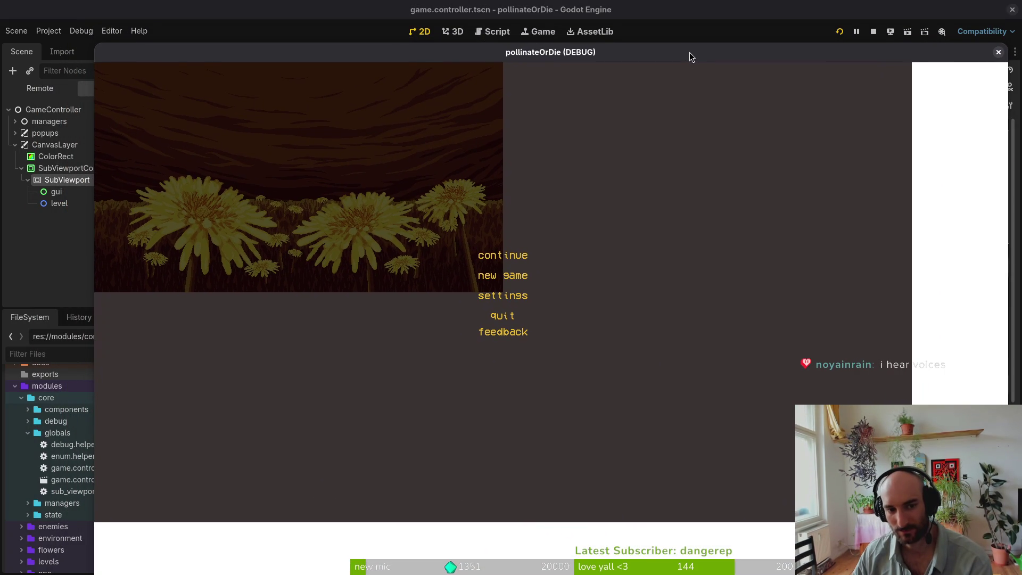
click(998, 52)
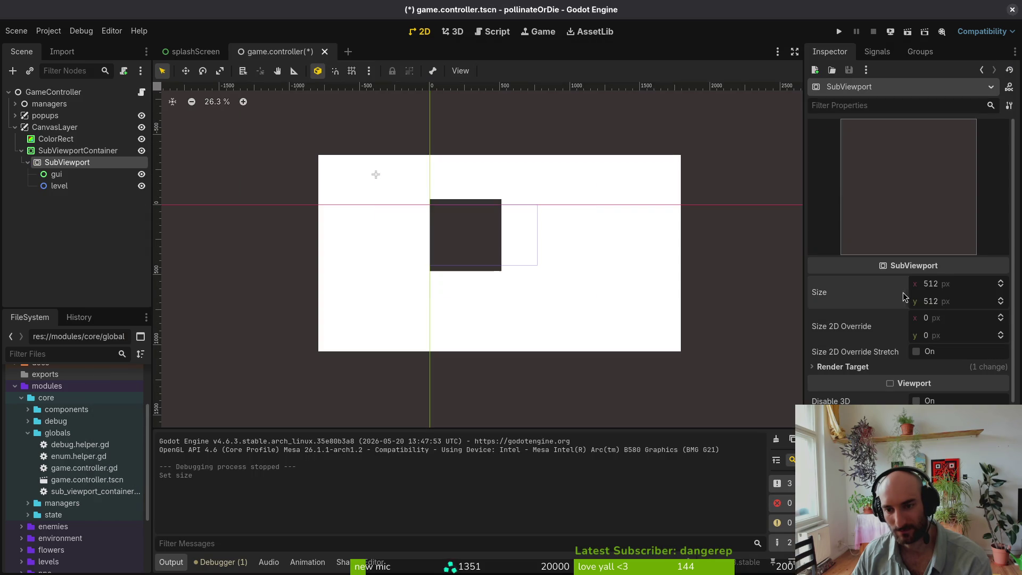
- Set the SubViewport back to 768×432 and shift the white ColorRect up and left
click(955, 286)
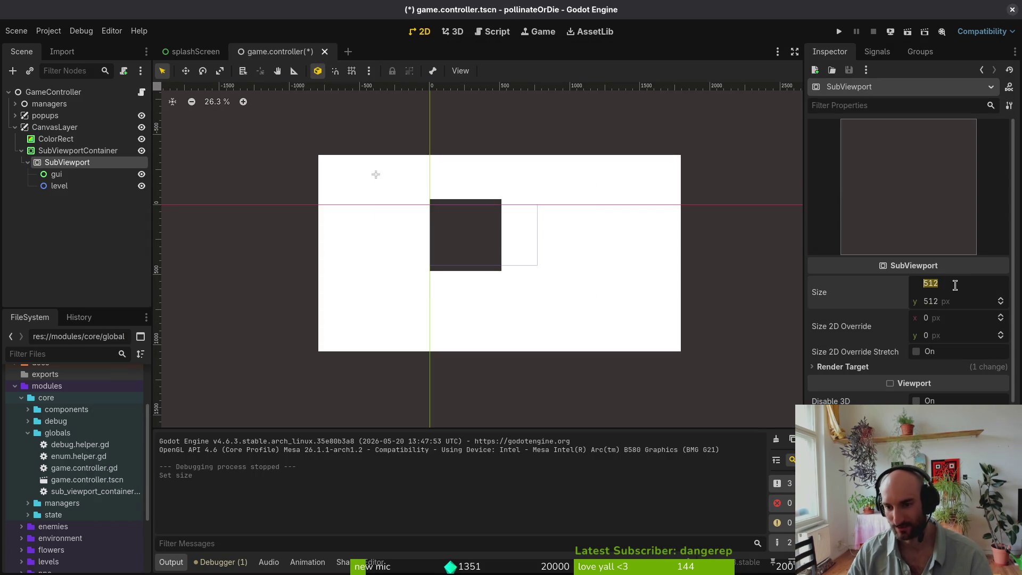
text(768)
key(Tab)
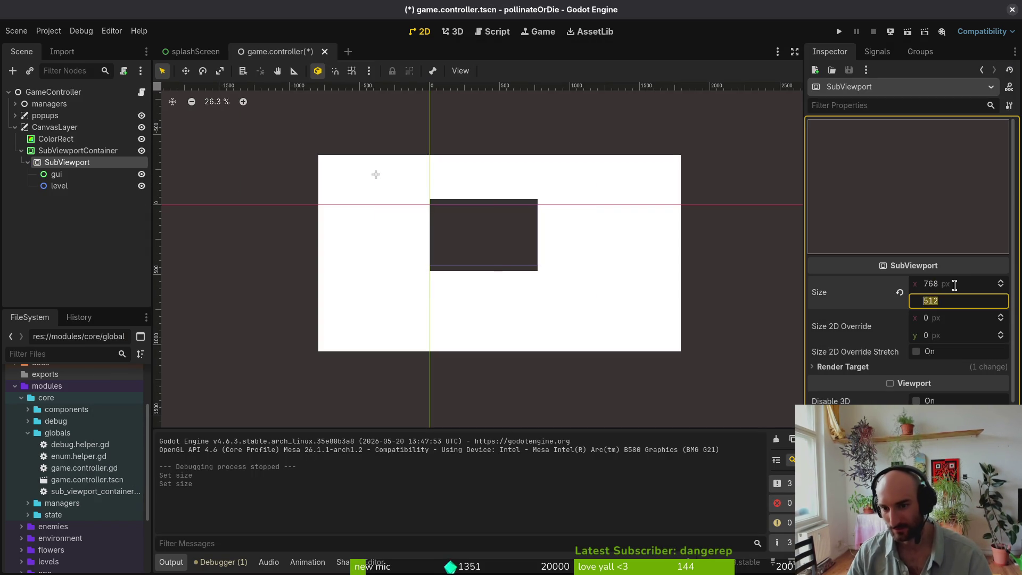
text(432)
key(Return)
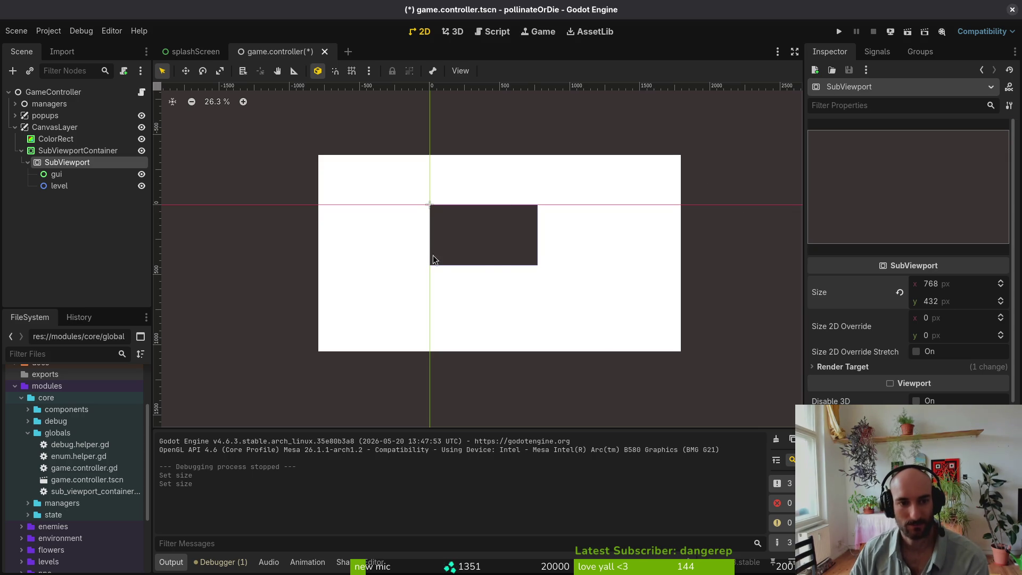
drag(649, 377, 639, 367)
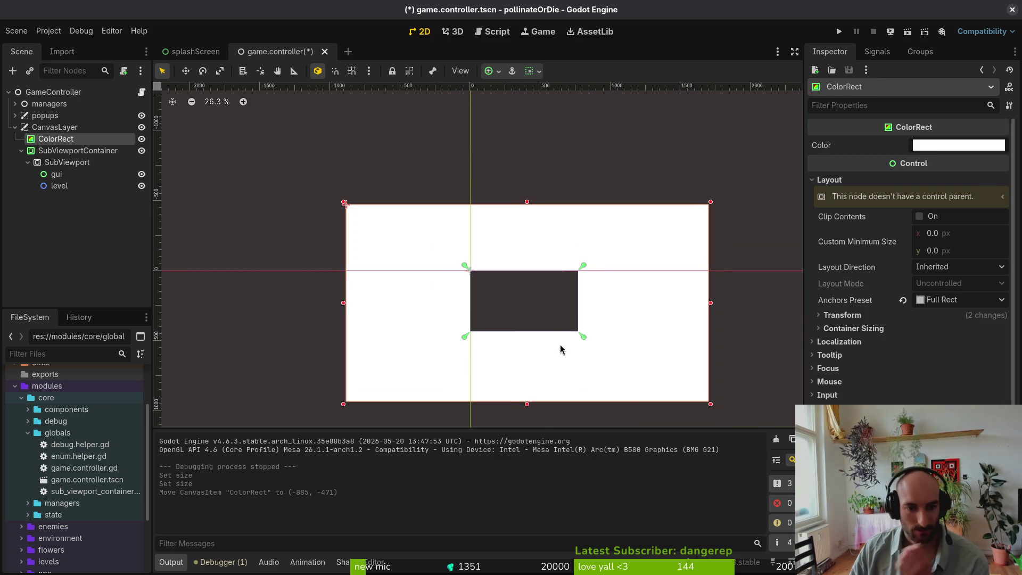
- Inspect the SubViewport's Canvas Items and Rendering sections, then select the SubViewportContainer
click(68, 164)
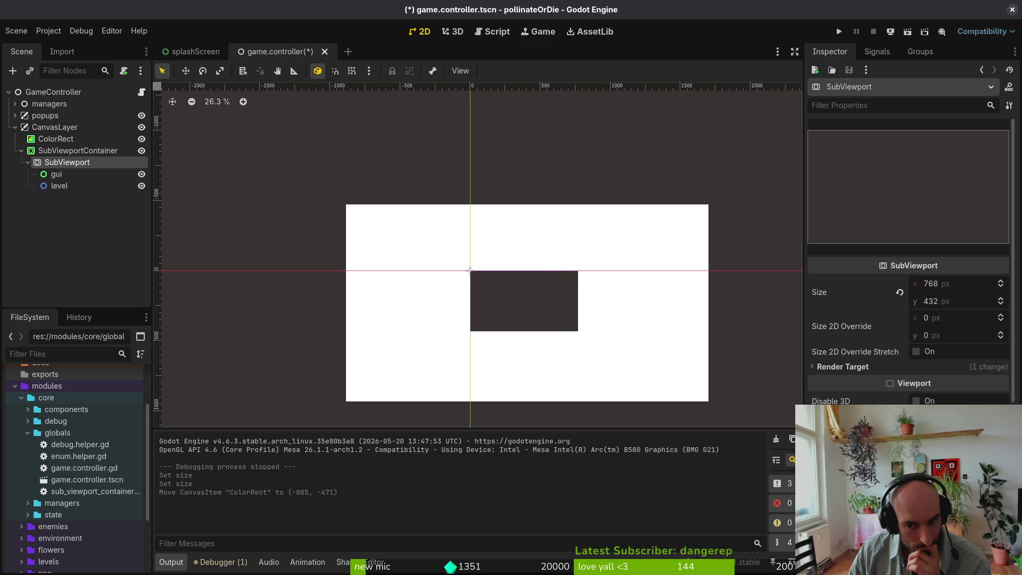
scroll(908, 293, down, 3)
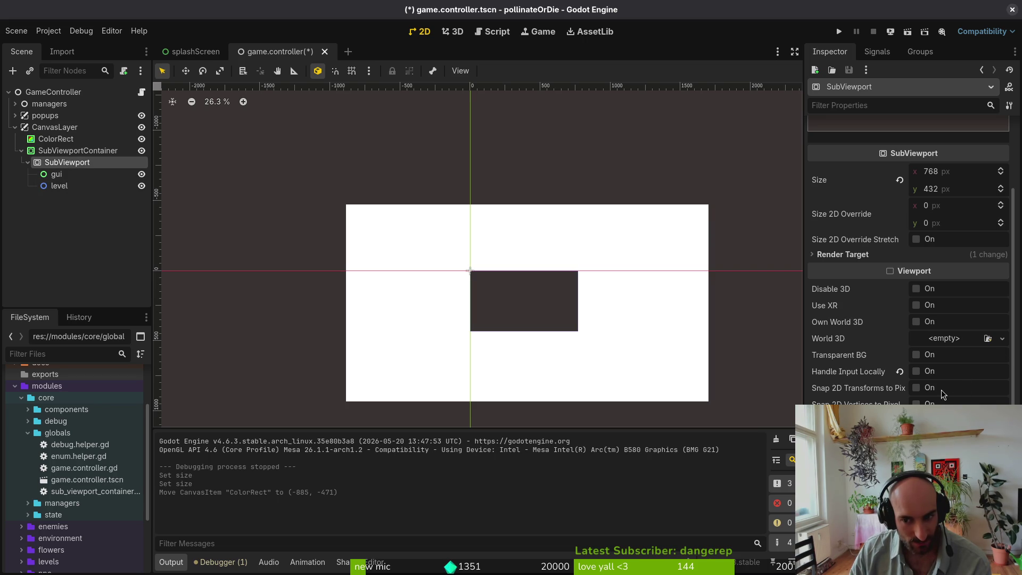
scroll(948, 387, down, 5)
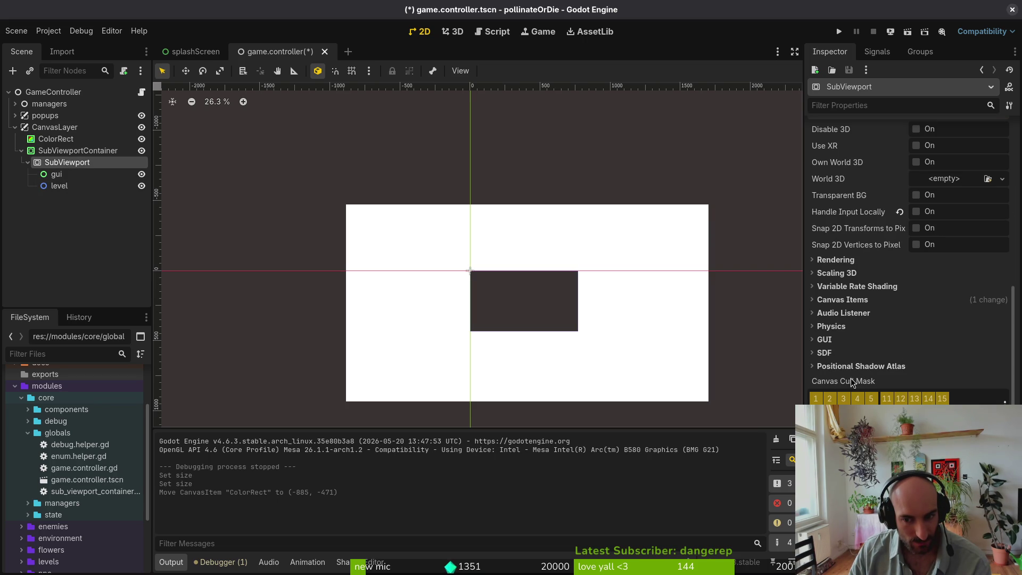
click(843, 302)
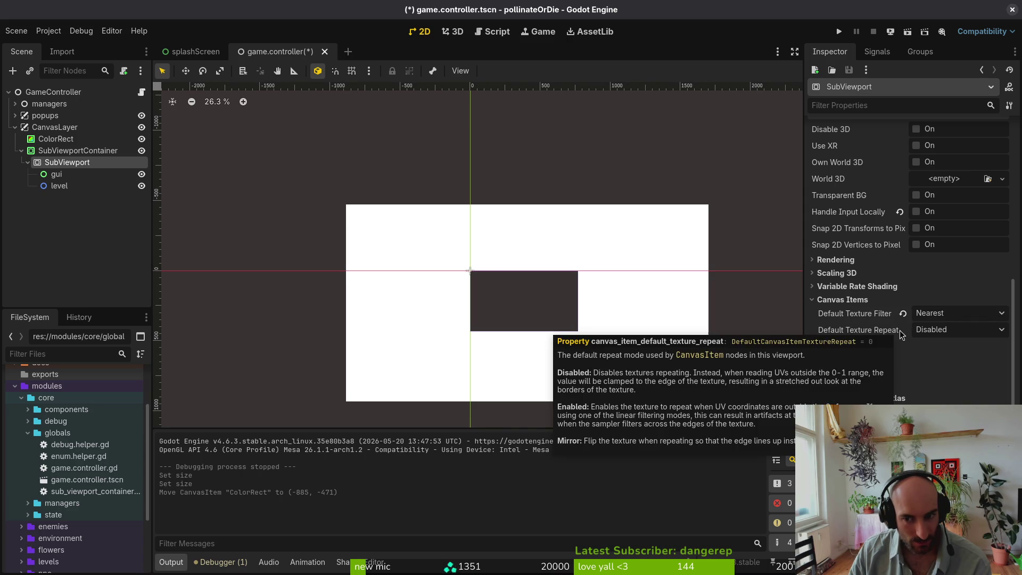
click(847, 300)
click(848, 261)
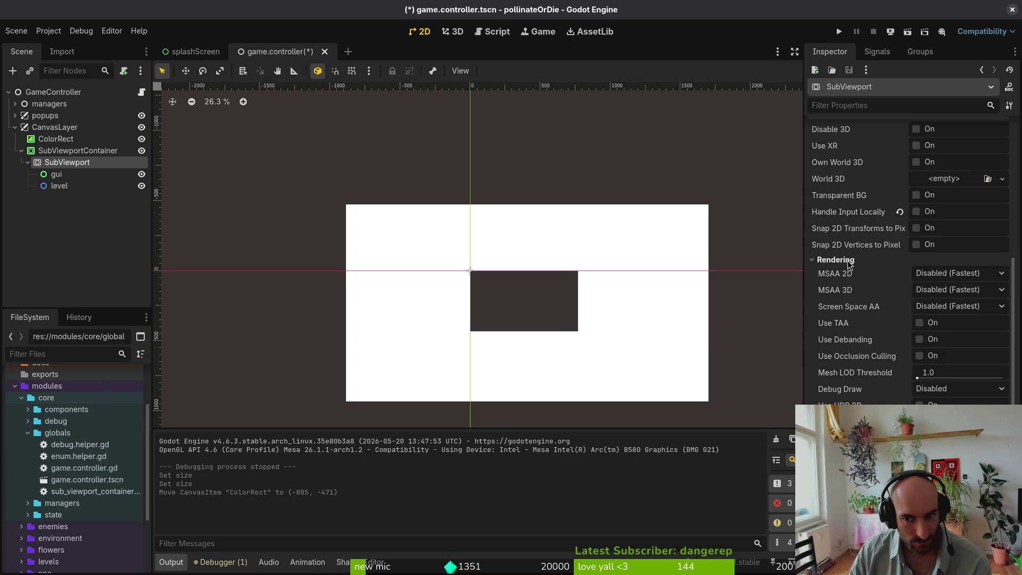
click(848, 263)
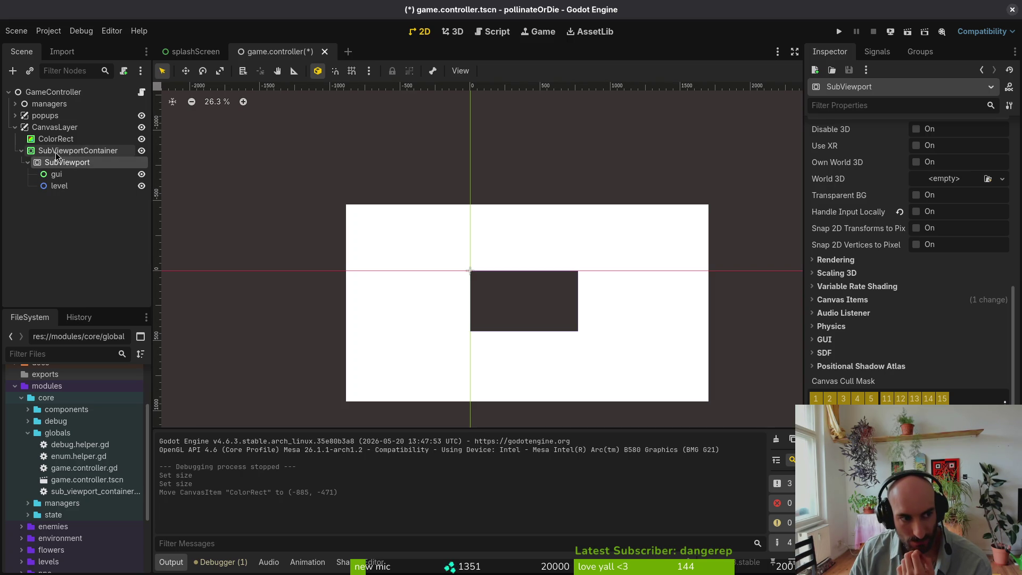
click(57, 154)
- Change the SubViewportContainer's type to TextureRect and save the scene
right_click(57, 154)
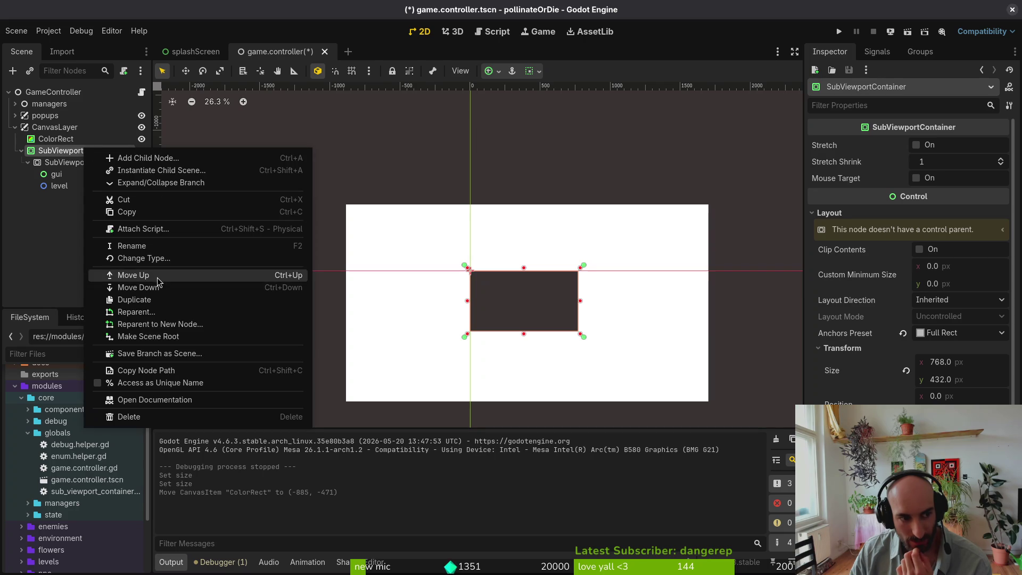
click(163, 259)
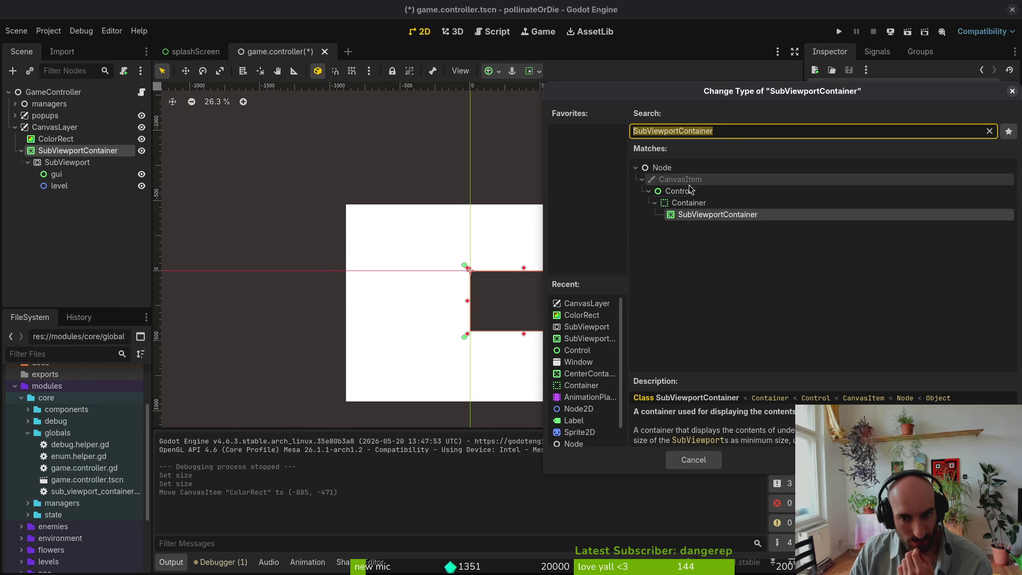
text(text)
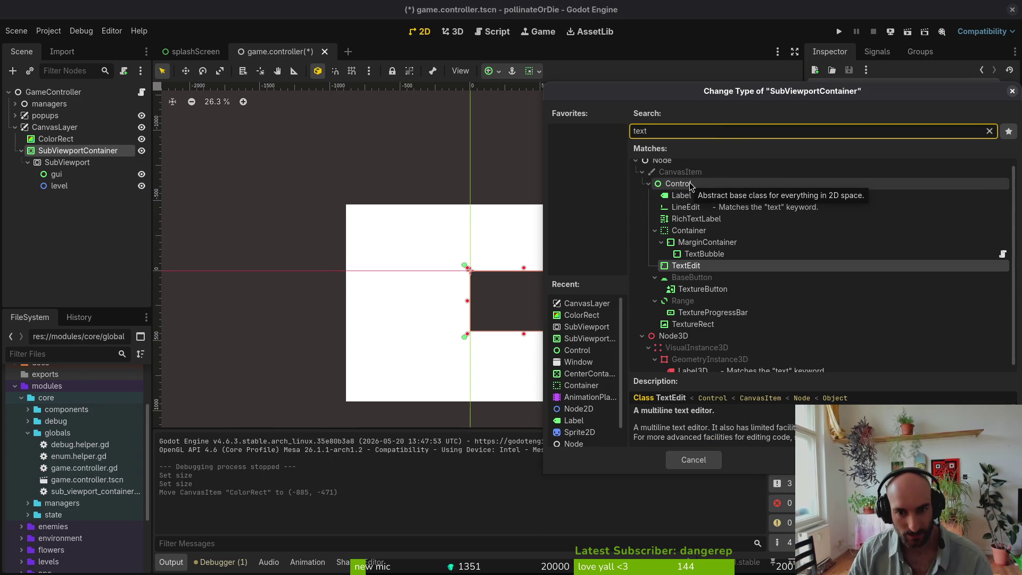
text(ure)
key(Return)
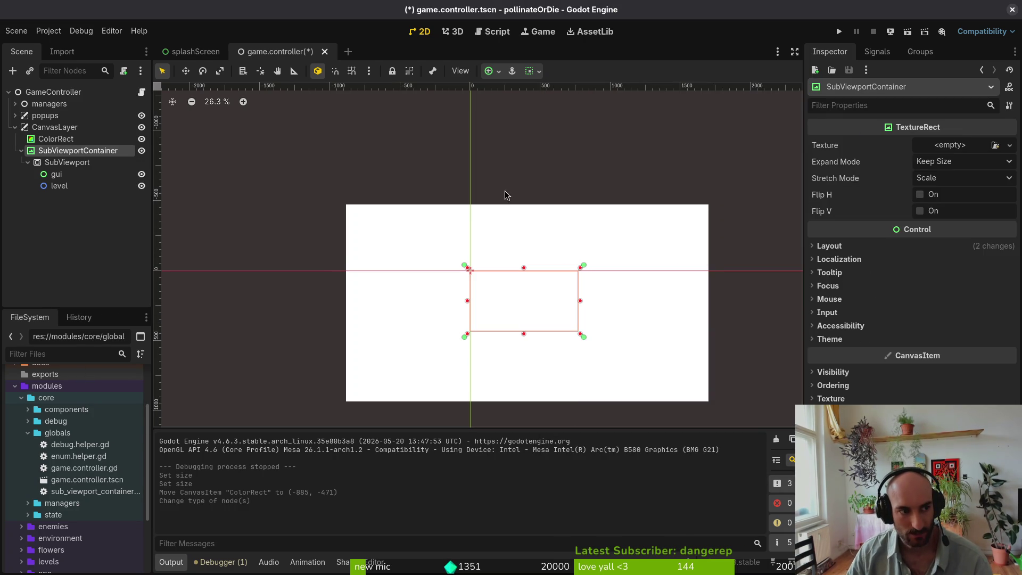
key(ctrl+s)
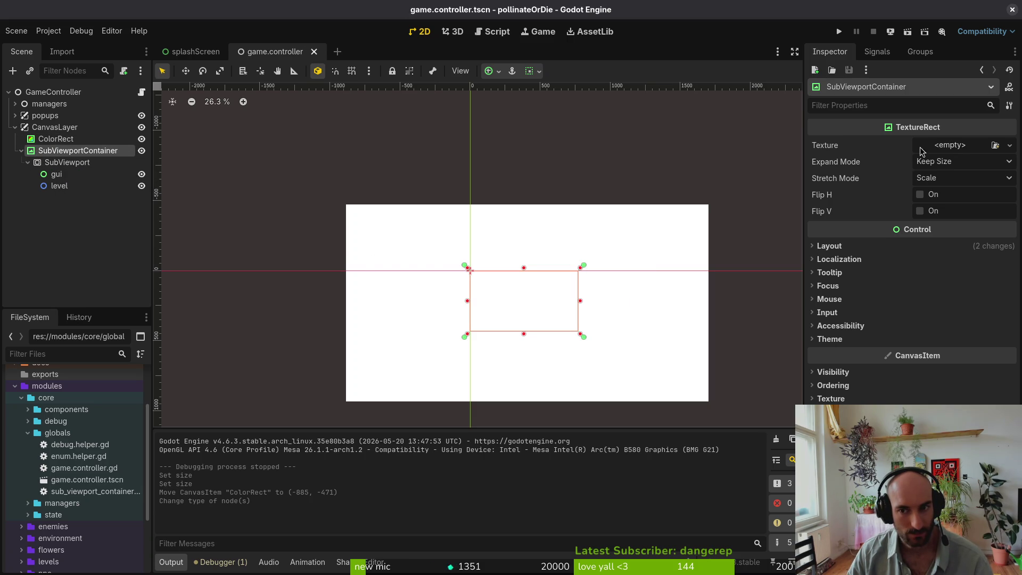
- Give the TextureRect a new ViewportTexture sourced from the SubViewport
click(952, 146)
click(953, 174)
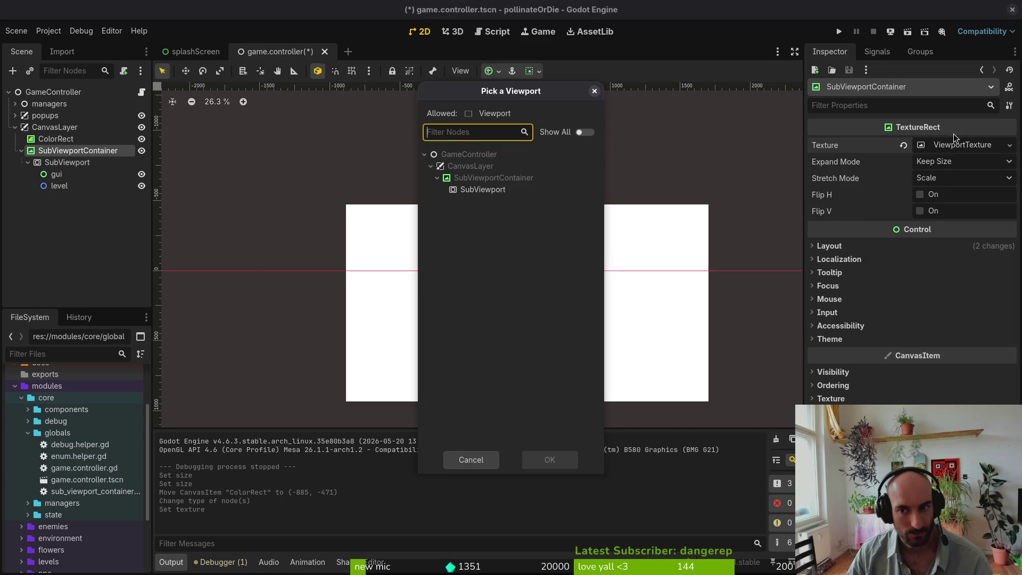
click(485, 192)
click(548, 459)
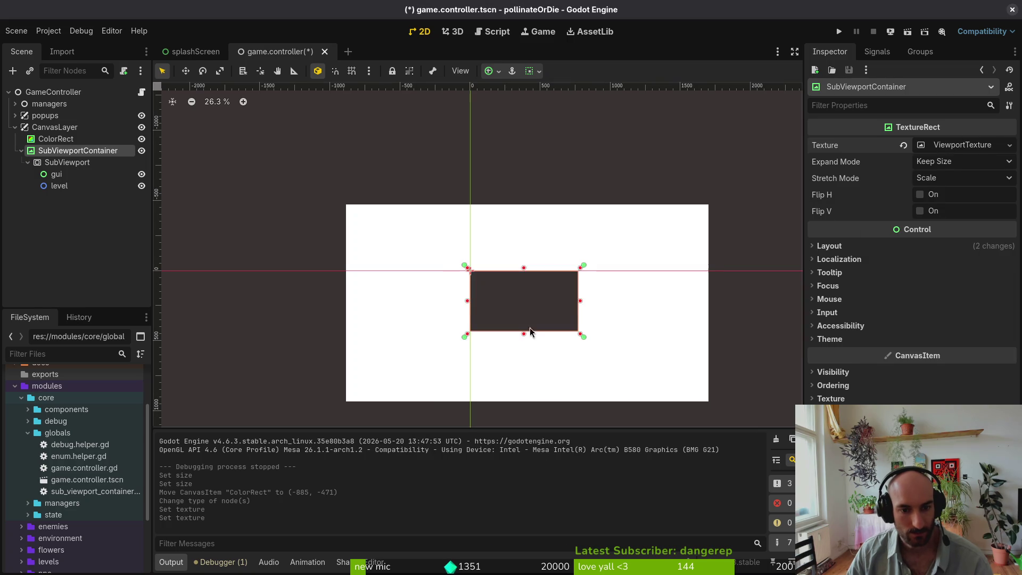
- Run the game, shrink its window to test scaling, and close it
click(839, 32)
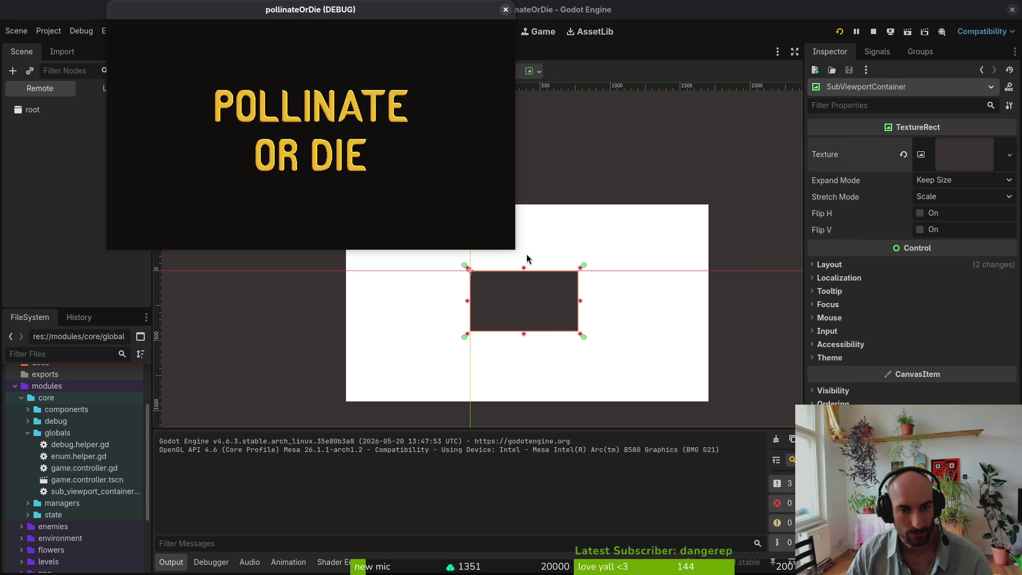
mouse_move(931, 492)
mouse_down()
mouse_move(937, 346)
mouse_move(839, 298)
mouse_move(883, 125)
mouse_move(552, 141)
mouse_move(342, 171)
mouse_move(598, 263)
mouse_move(801, 444)
mouse_move(431, 447)
mouse_move(700, 449)
mouse_move(838, 420)
mouse_move(908, 277)
mouse_move(905, 254)
mouse_up()
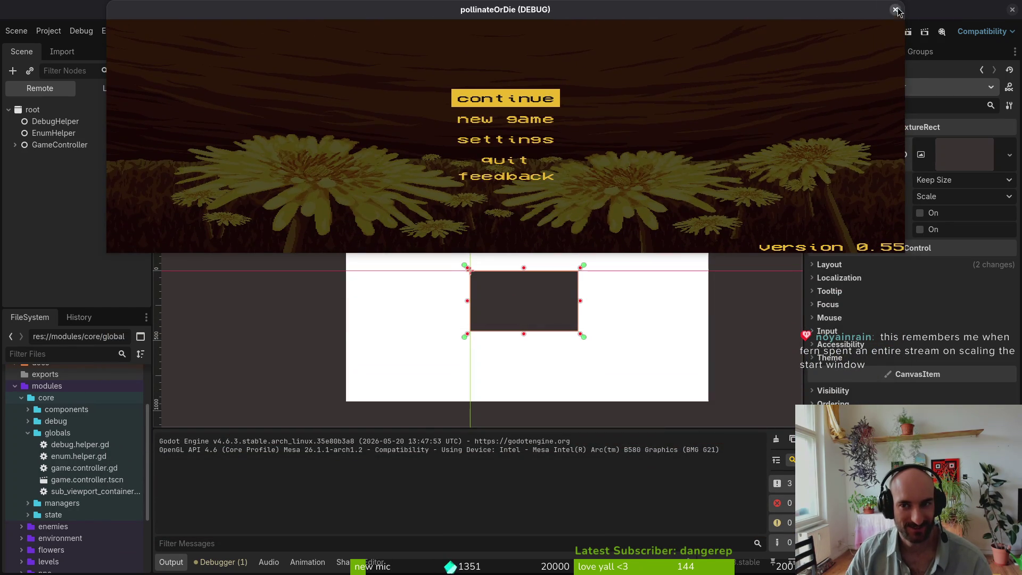
click(896, 10)
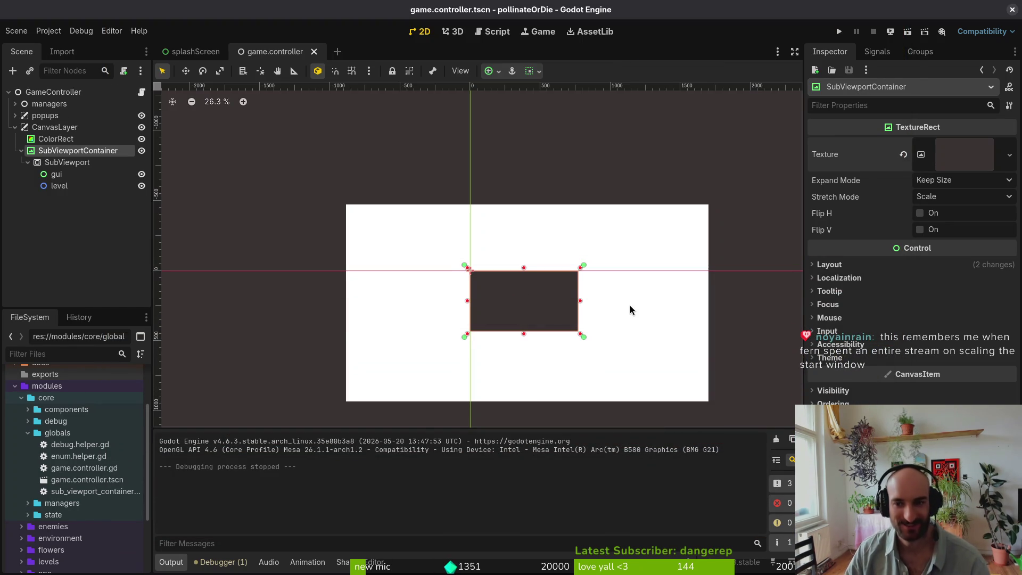
- Set the TextureRect's stretch mode to Keep
click(960, 183)
click(954, 202)
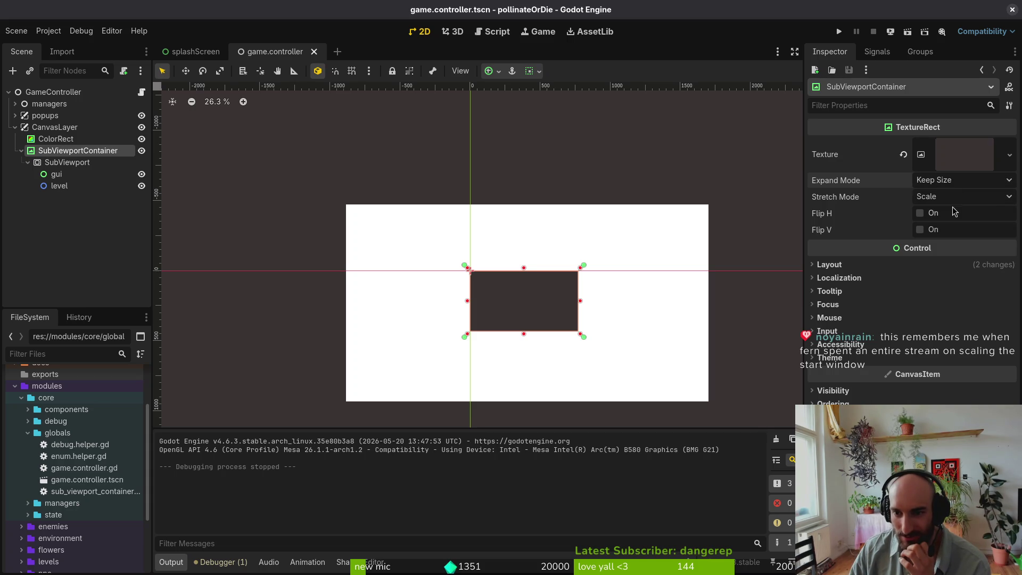
click(951, 196)
click(953, 241)
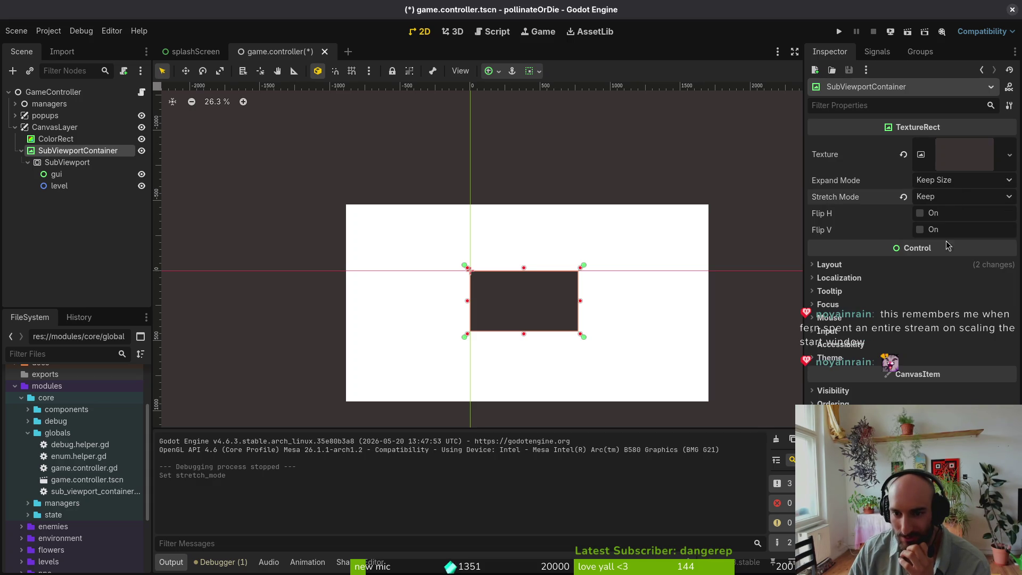
- Run the game, enlarge its window twice to test scaling, and close it
click(840, 33)
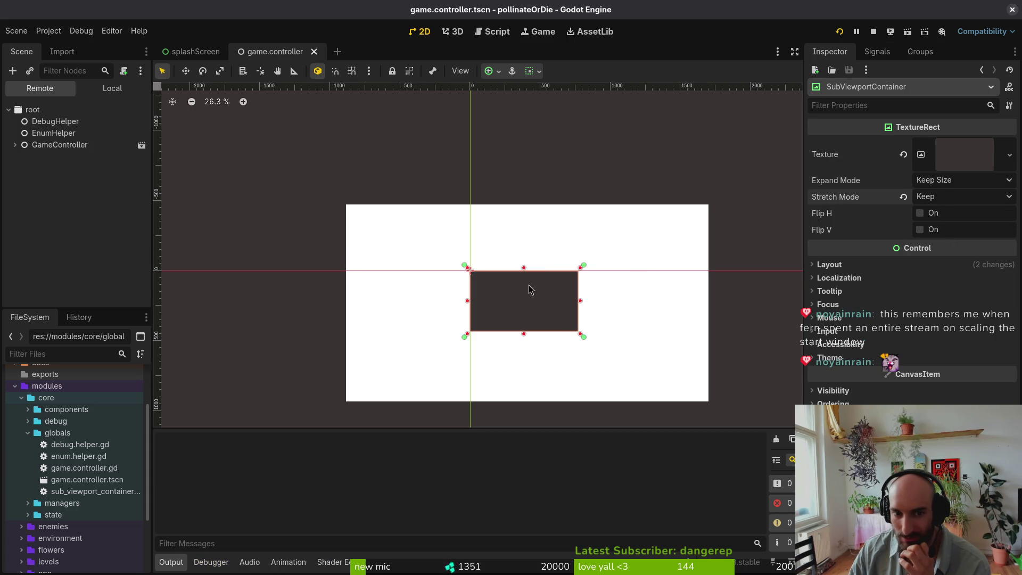
mouse_move(525, 263)
mouse_down()
mouse_move(593, 343)
mouse_move(814, 468)
mouse_move(525, 338)
mouse_move(819, 446)
mouse_up()
mouse_move(595, 368)
mouse_down()
mouse_move(793, 326)
mouse_move(608, 353)
mouse_move(777, 422)
mouse_move(884, 528)
mouse_move(816, 448)
mouse_move(593, 323)
mouse_move(873, 541)
mouse_move(648, 347)
mouse_up()
click(638, 10)
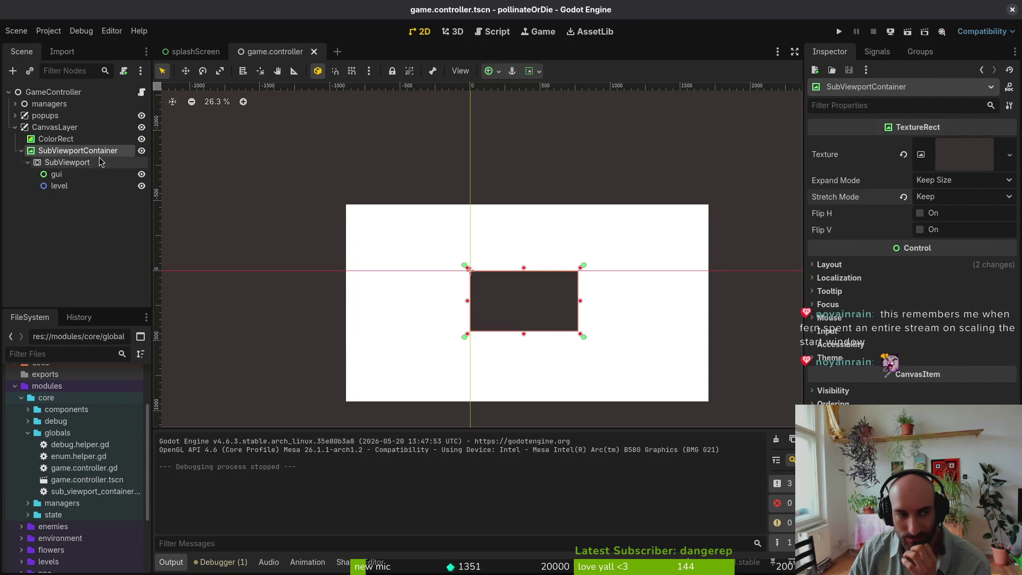
- Check the container's layout properties and the SubViewport and SubViewportContainer nodes
click(829, 264)
click(830, 264)
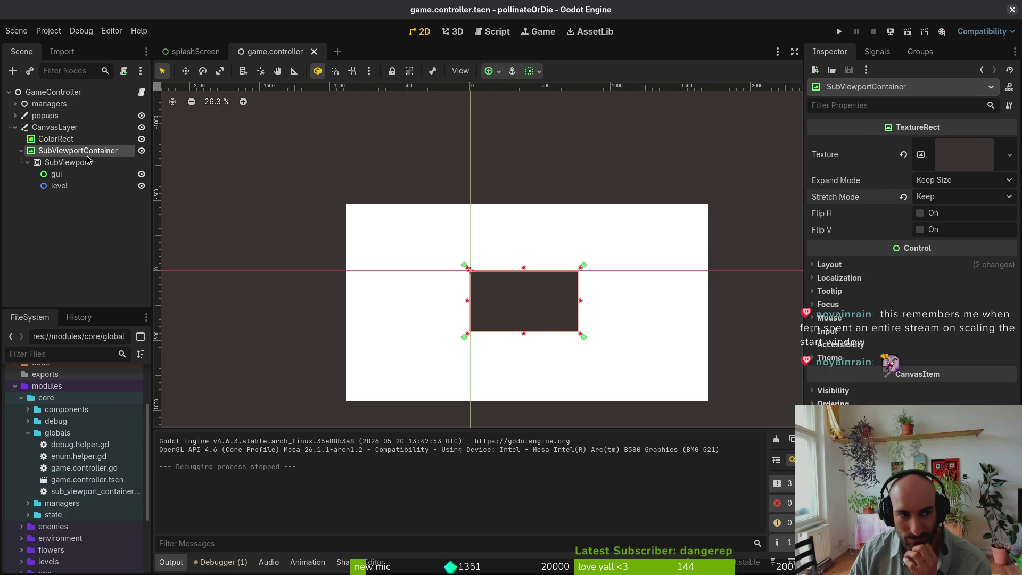
click(54, 165)
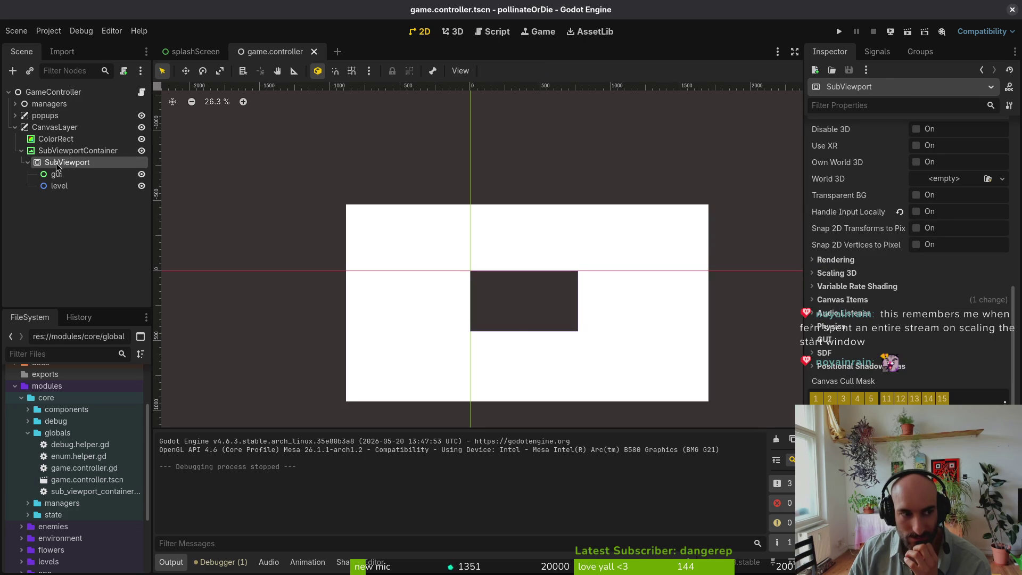
click(72, 153)
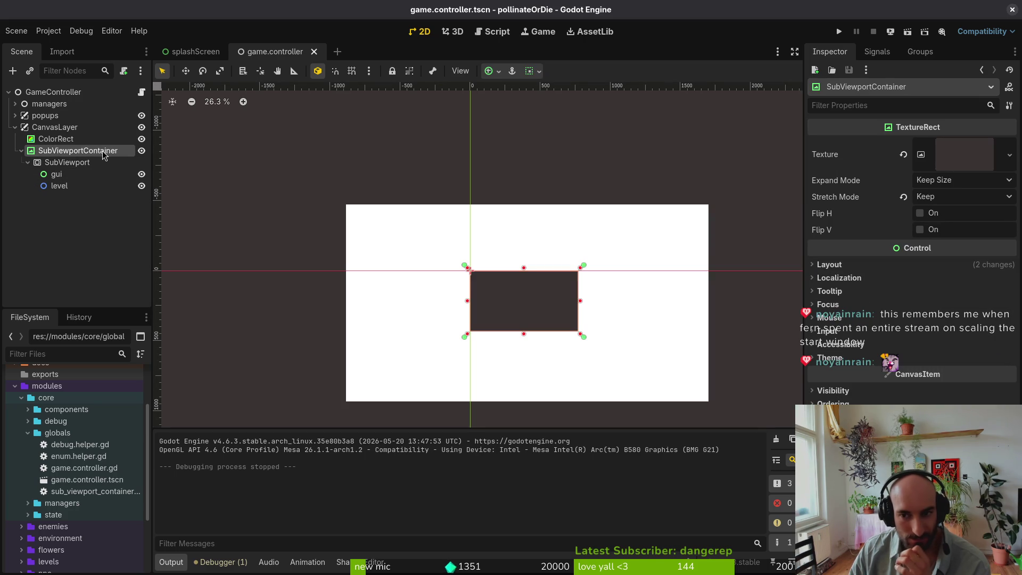
click(56, 163)
click(64, 151)
- Move CanvasLayer's five child nodes under GameController and delete the empty CanvasLayer
click(47, 127)
click(50, 139)
click(47, 127)
click(53, 139)
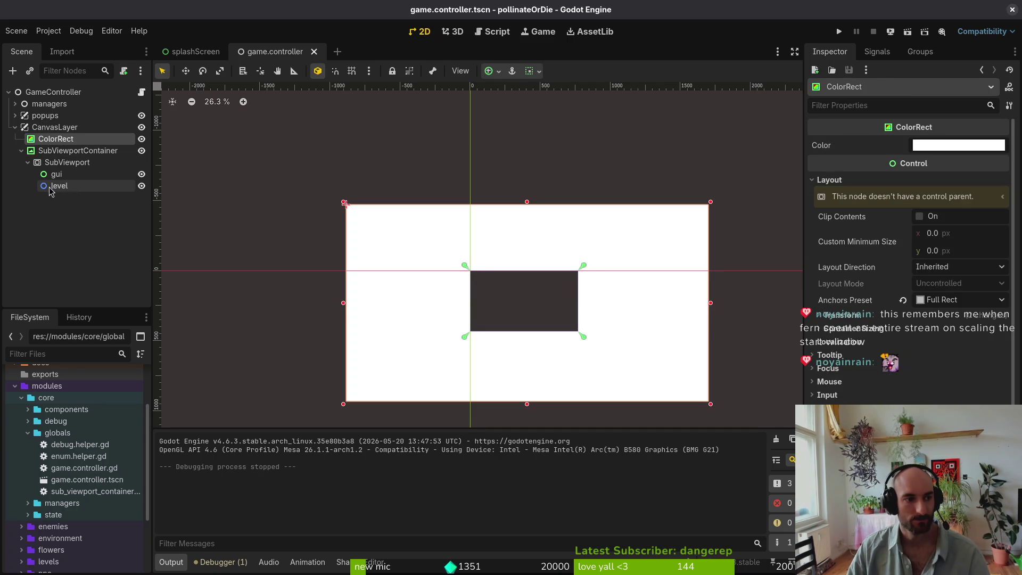
shift+click(50, 186)
drag(53, 148, 60, 124)
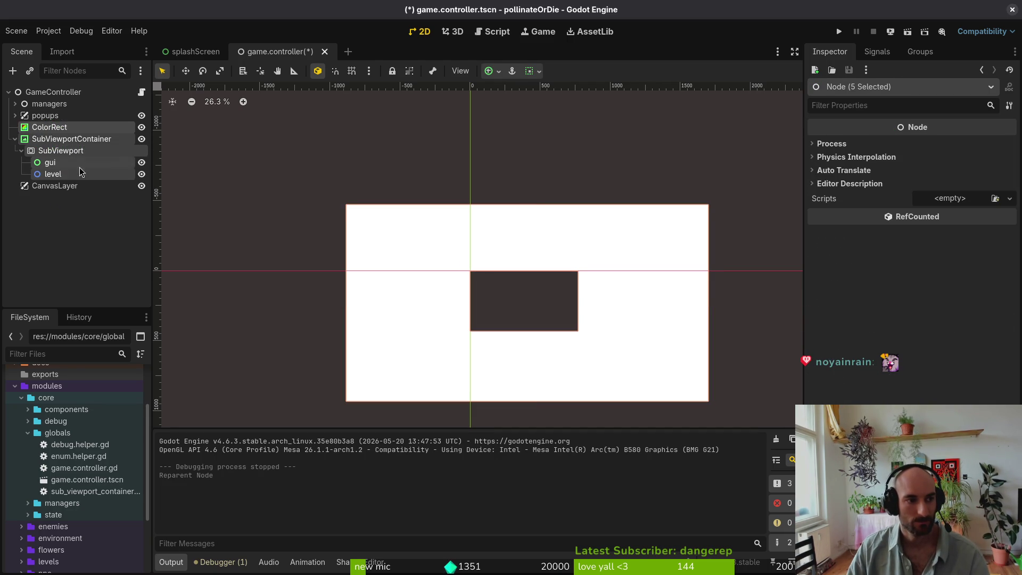
click(46, 186)
key(Delete)
key(Return)
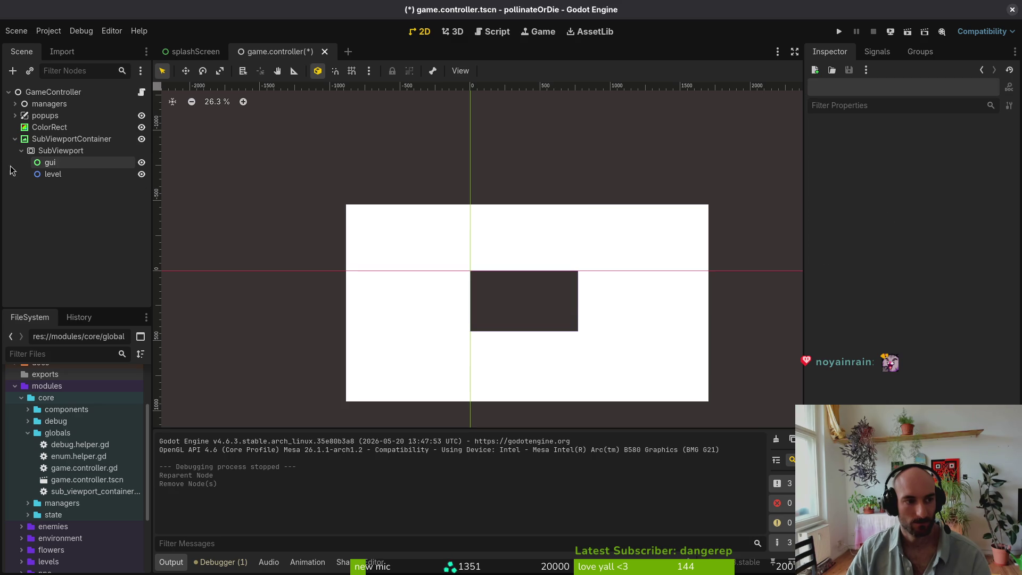
- Recheck the SubViewportContainer and SubViewport nodes, then save and run the game
click(64, 140)
click(60, 151)
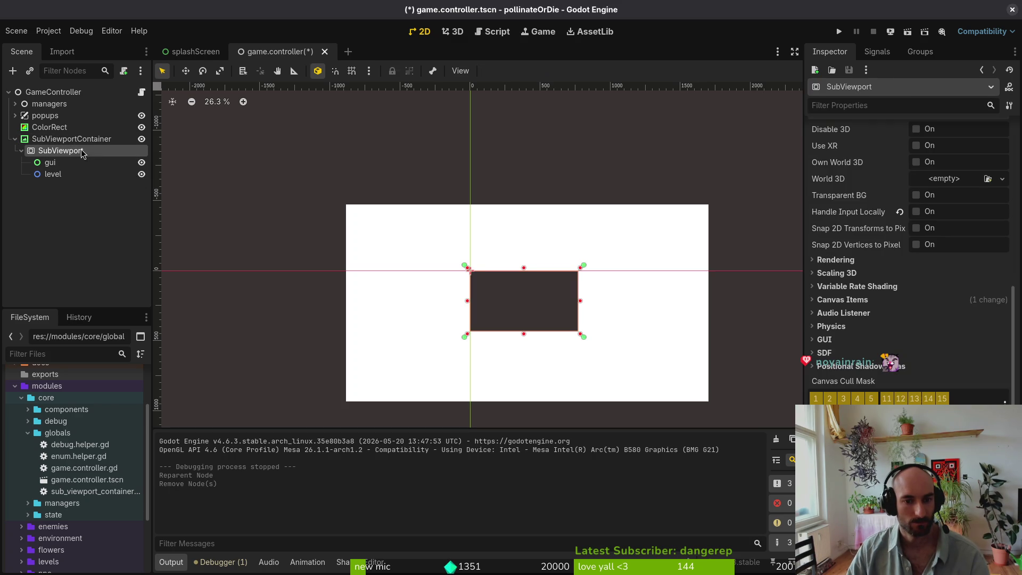
click(524, 301)
scroll(647, 302, up, 2)
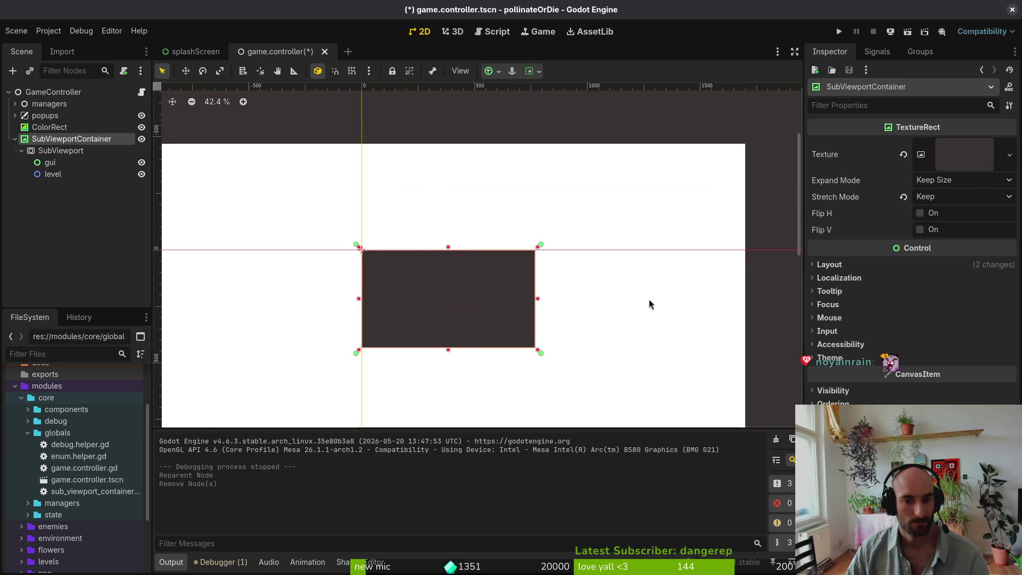
scroll(692, 212, down, 3)
click(835, 31)
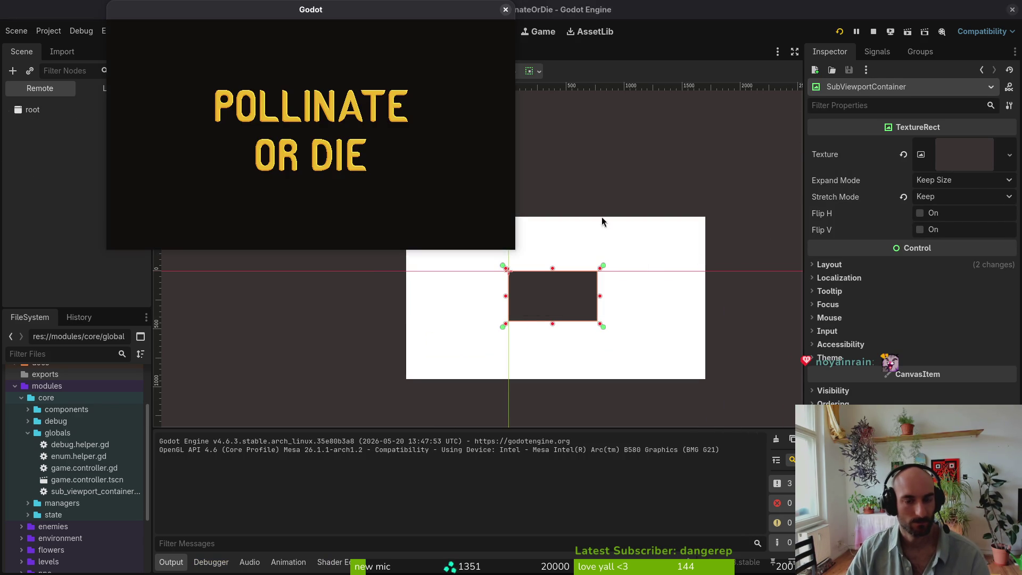
- Enlarge, maximize and restore the game window to check fixed-size scaling, then stop it with F8
mouse_move(514, 248)
mouse_down()
mouse_move(830, 527)
mouse_move(985, 572)
mouse_move(705, 507)
mouse_move(464, 341)
mouse_move(793, 497)
mouse_move(1011, 559)
mouse_move(756, 491)
mouse_move(719, 414)
mouse_move(894, 572)
mouse_move(838, 393)
mouse_move(524, 193)
mouse_up()
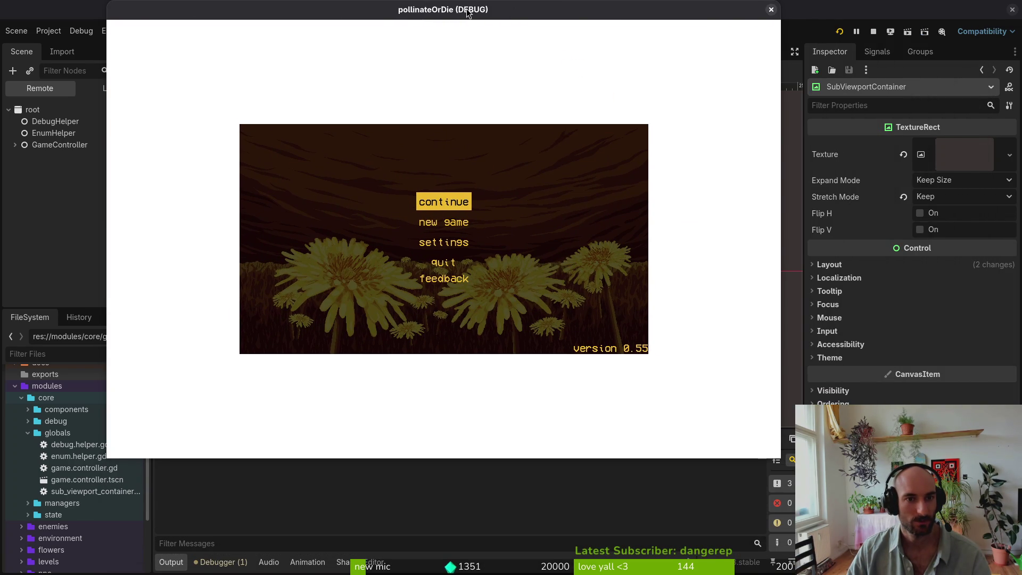
double_click(468, 17)
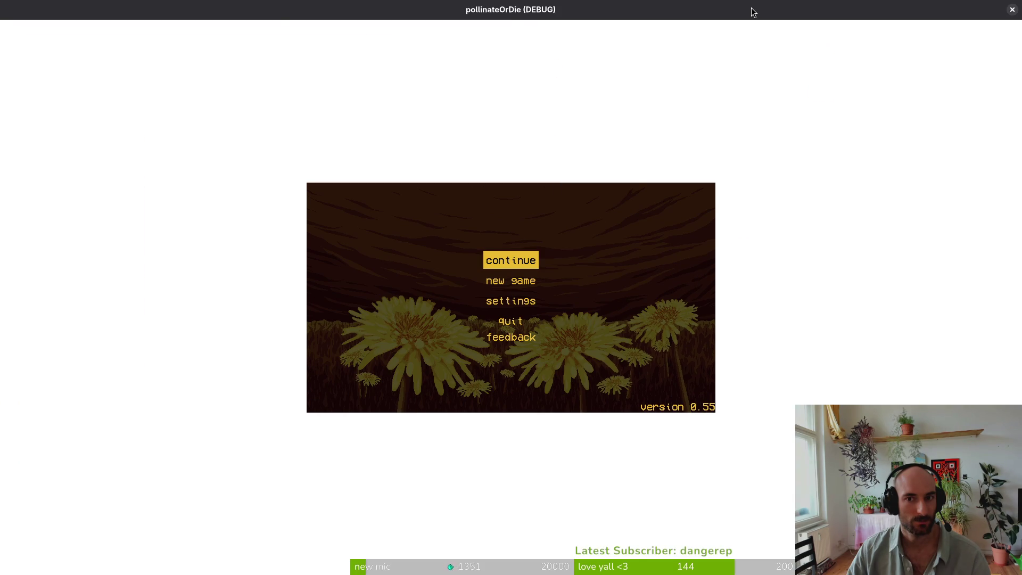
double_click(752, 12)
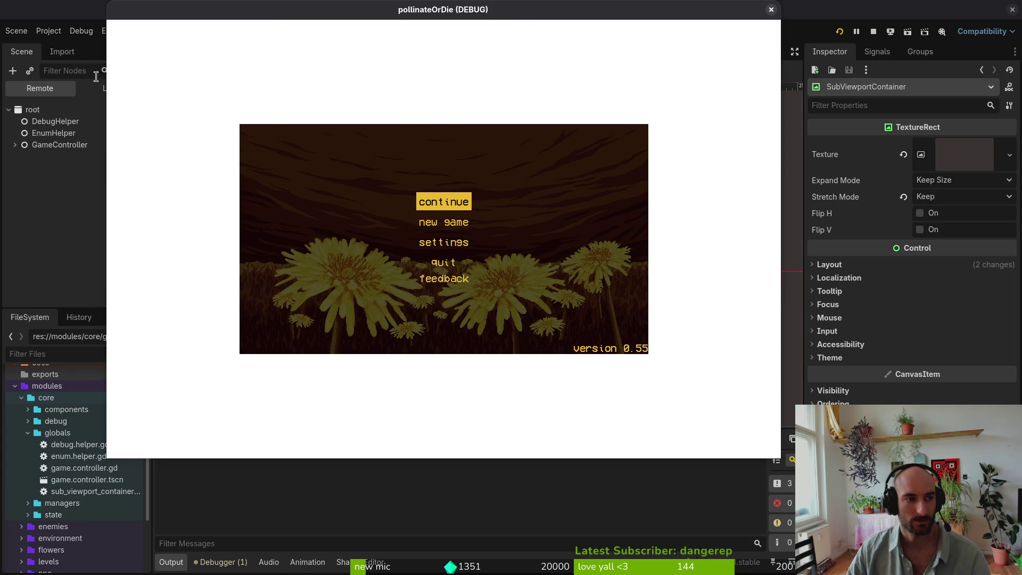
key(F8)
- Attach the existing sub_viewport_container.gd script to the SubViewportContainer node
right_click(86, 156)
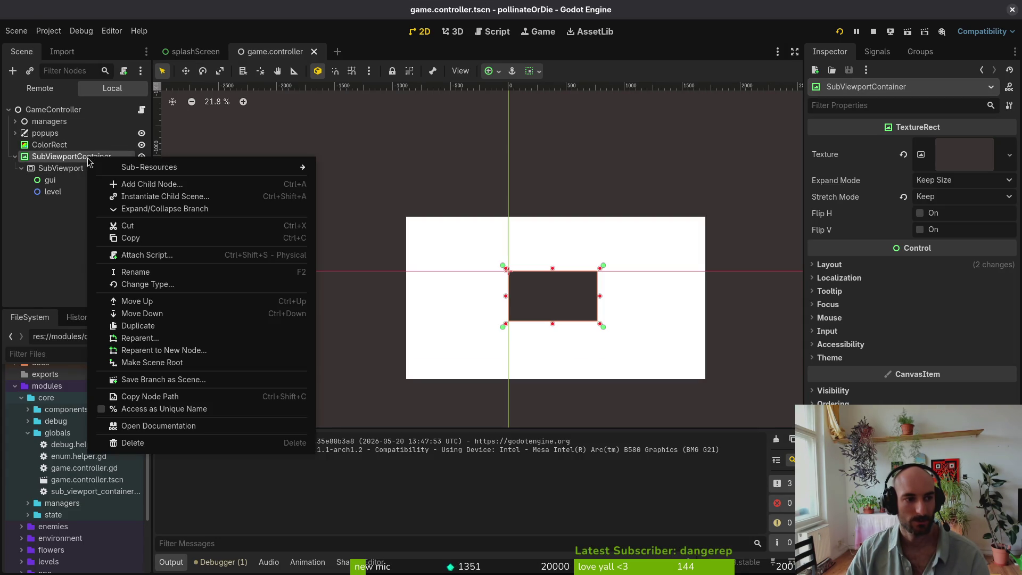
click(160, 256)
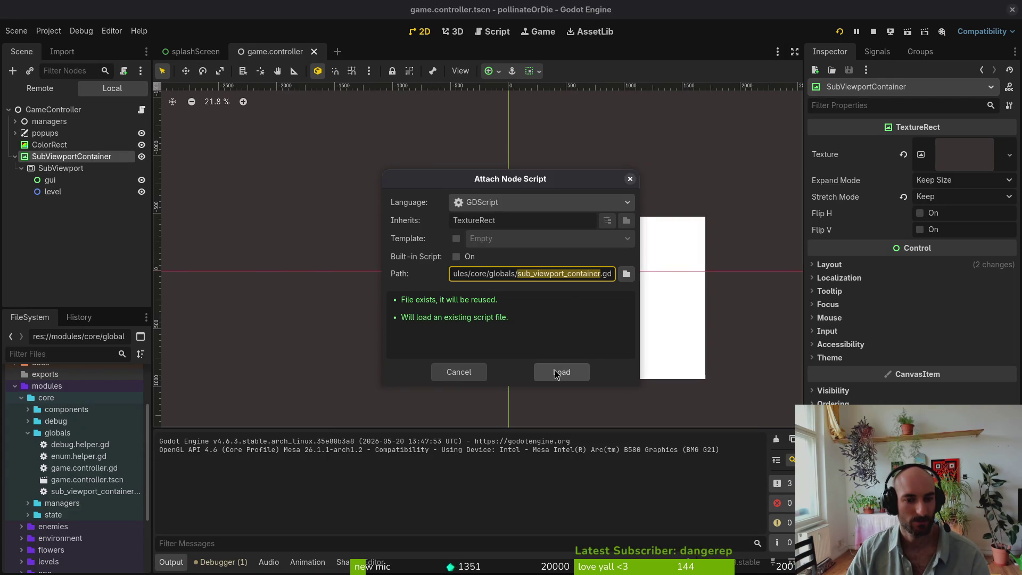
click(626, 274)
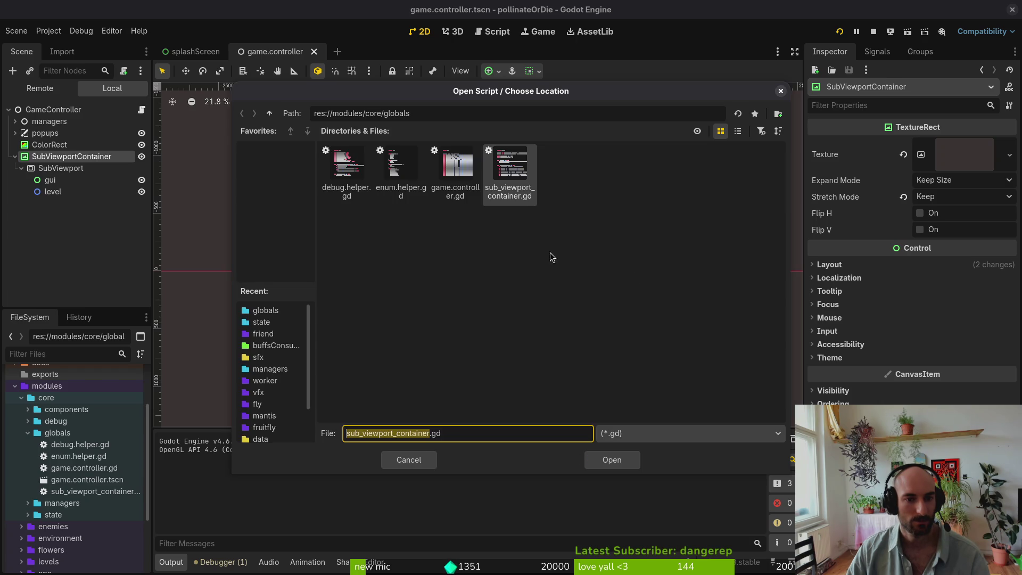
click(591, 459)
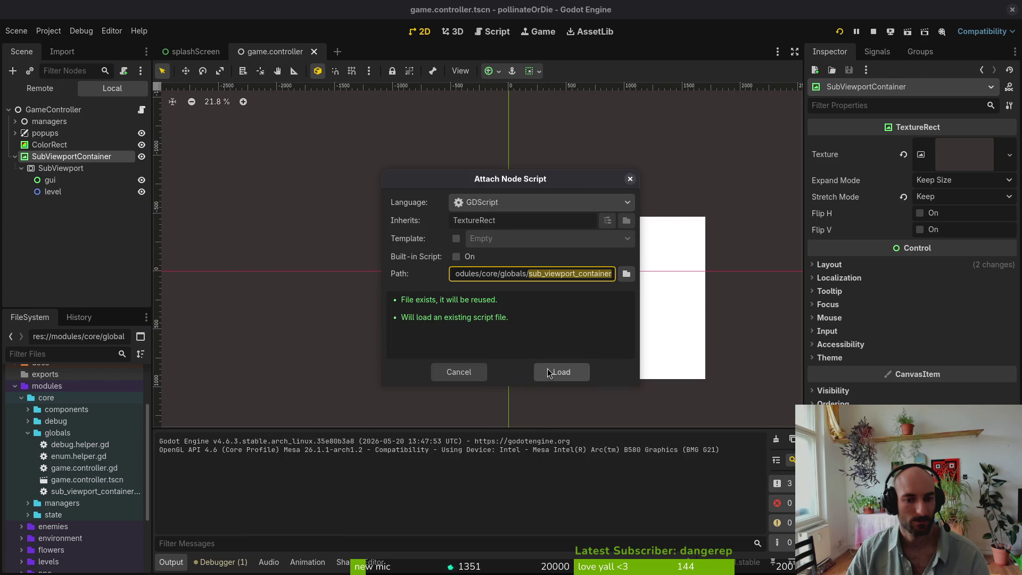
click(547, 364)
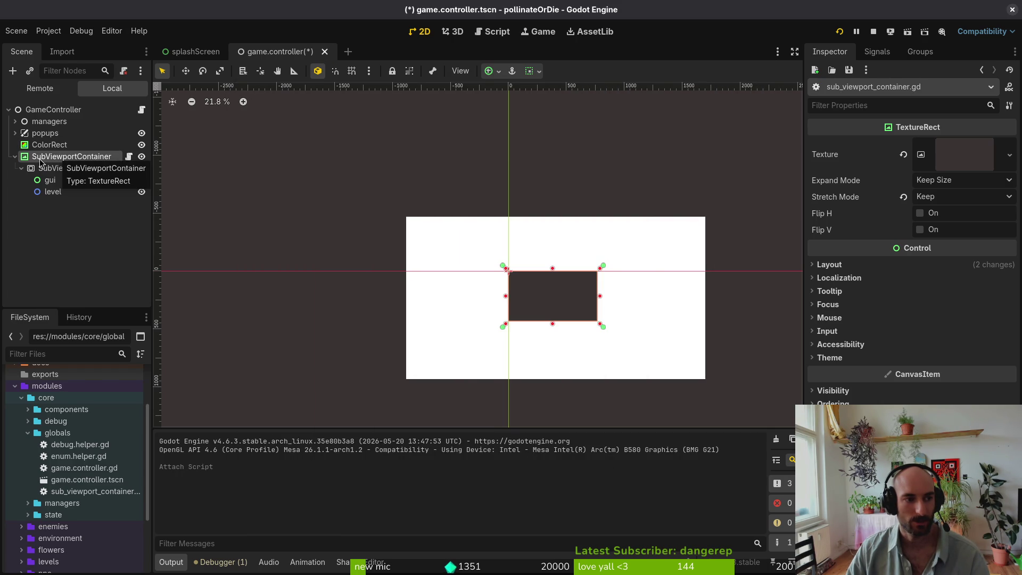
- Rename the container node to textureRect
right_click(60, 156)
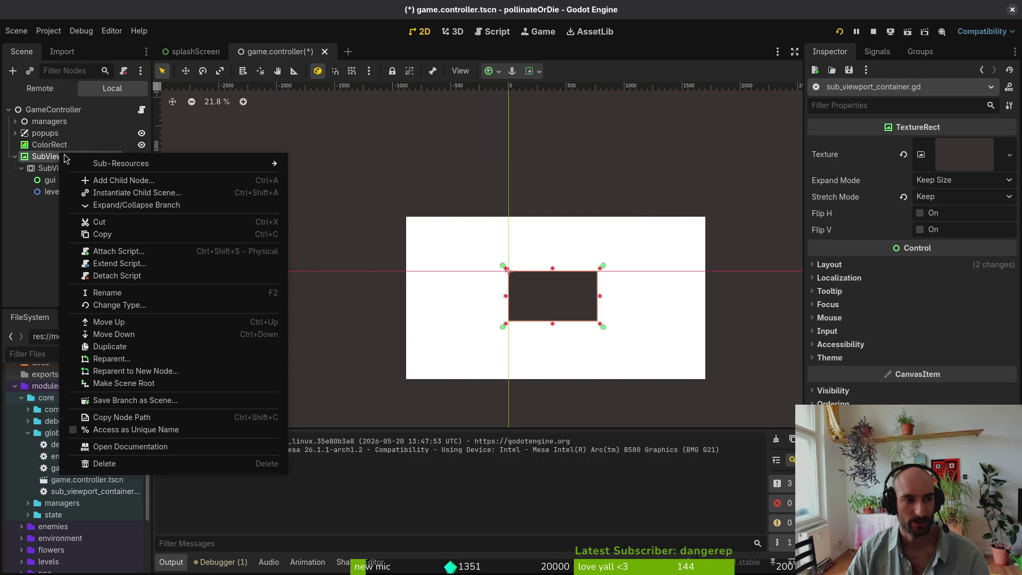
click(136, 295)
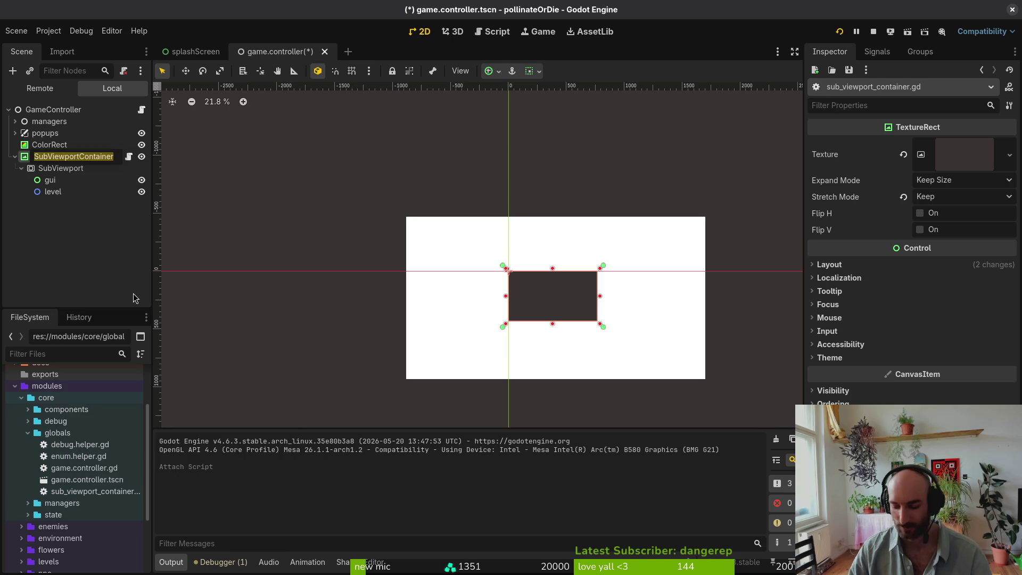
text(texture)
key(BackSpace)
text(Rect)
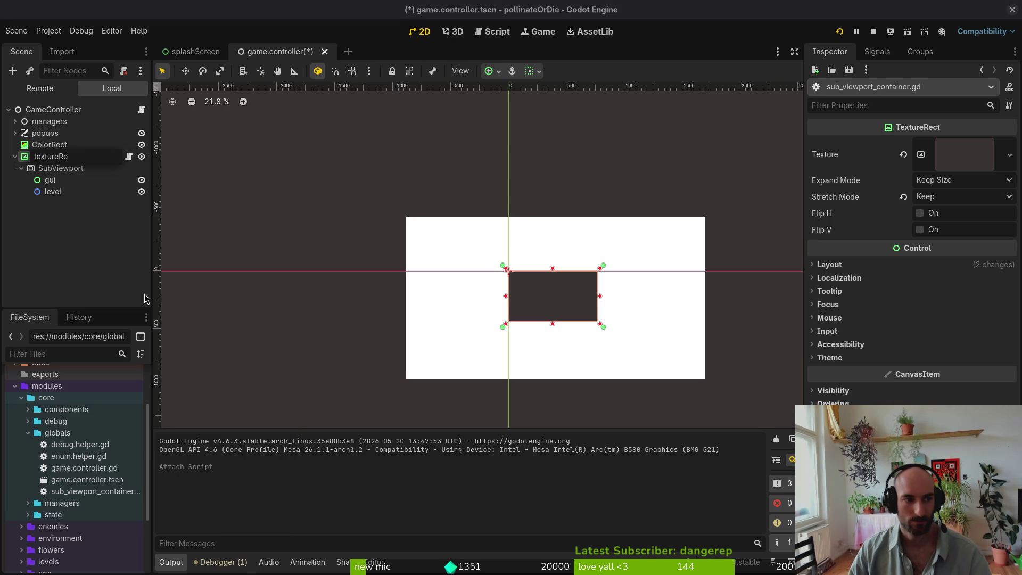
key(Return)
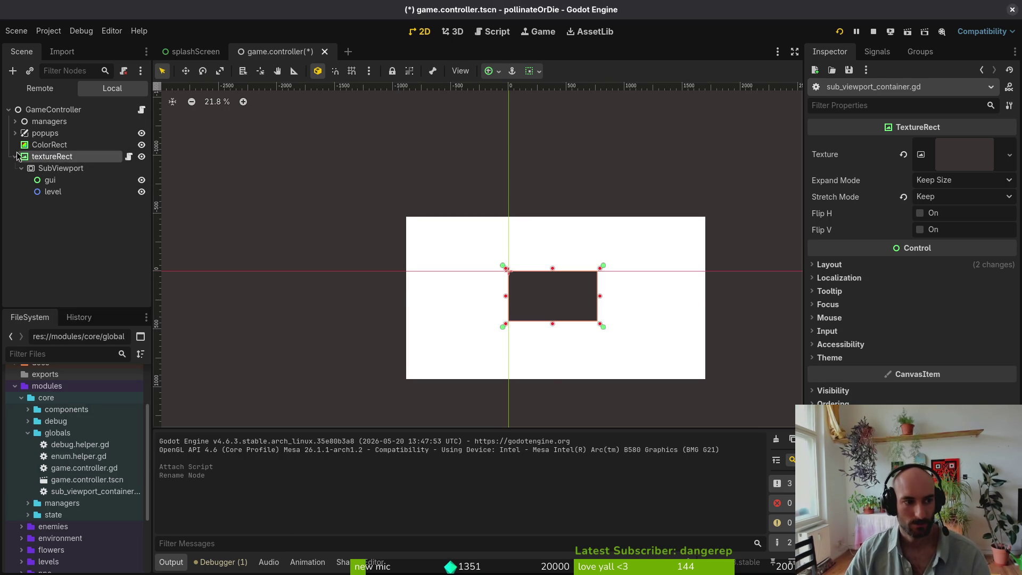
- Delete and then restore the ColorRect, save the scene, and reselect textureRect
click(53, 144)
key(Delete)
key(Return)
key(ctrl+z)
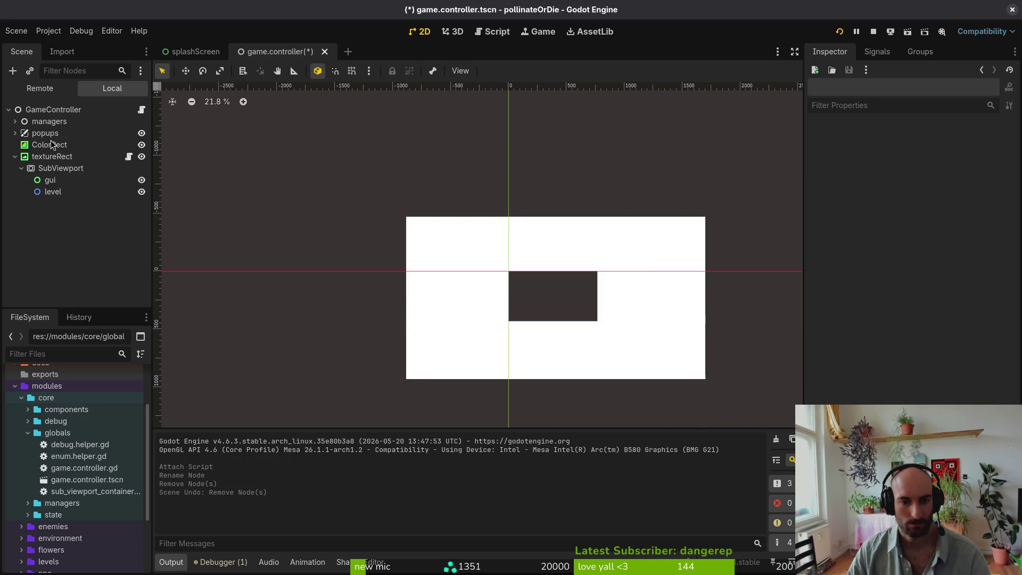
key(ctrl+s)
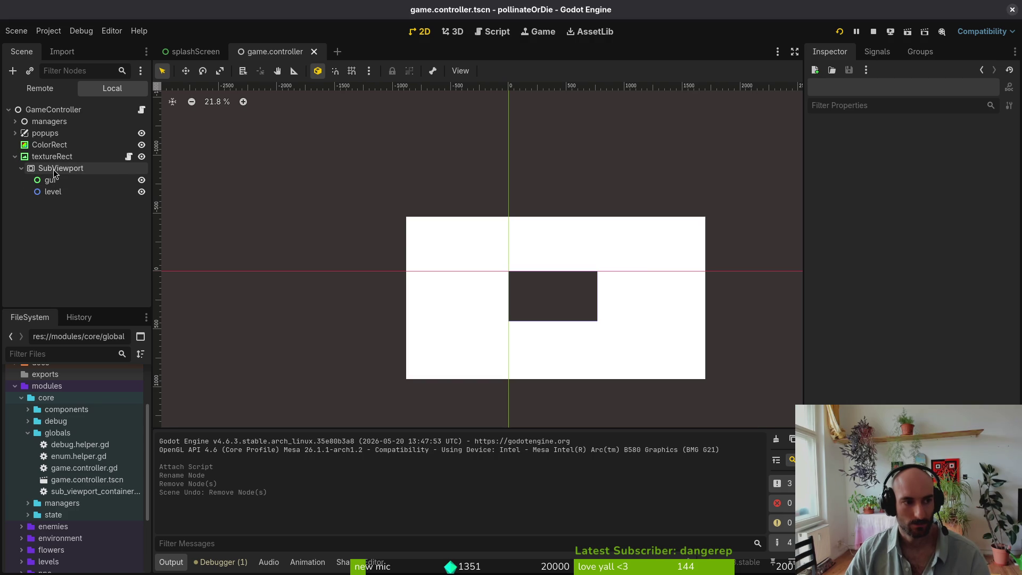
click(54, 169)
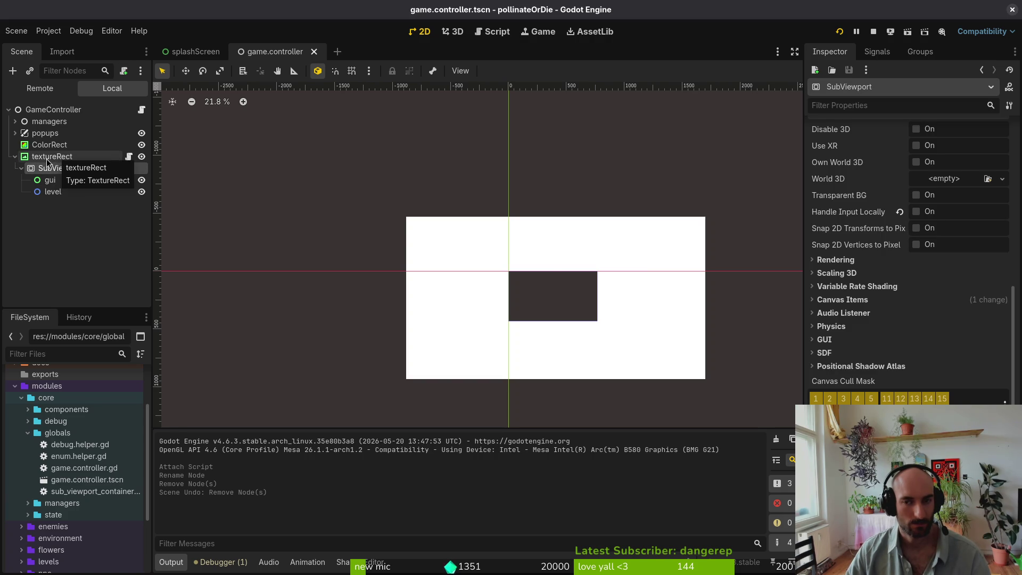
click(49, 158)
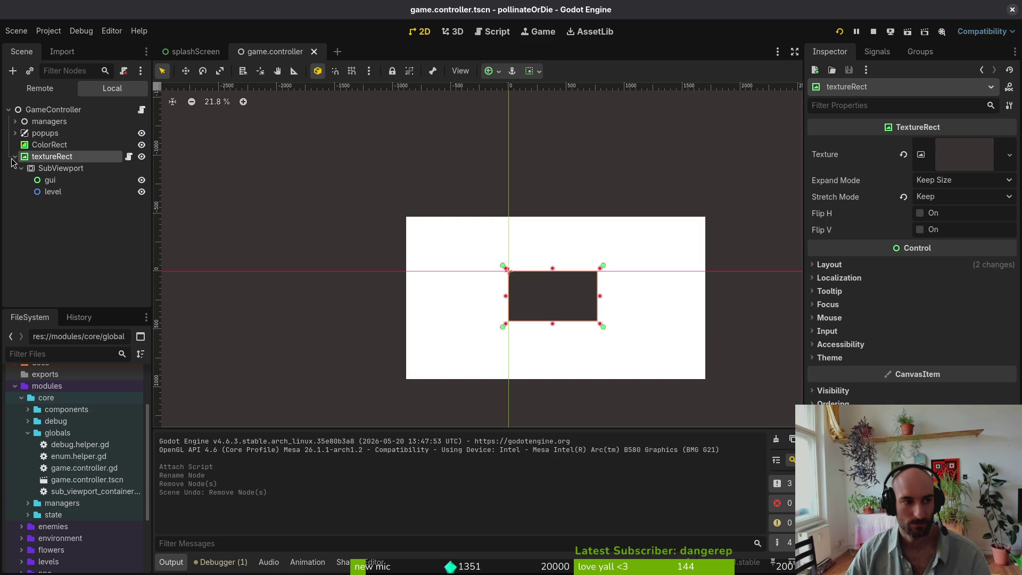
key(alt+Tab)
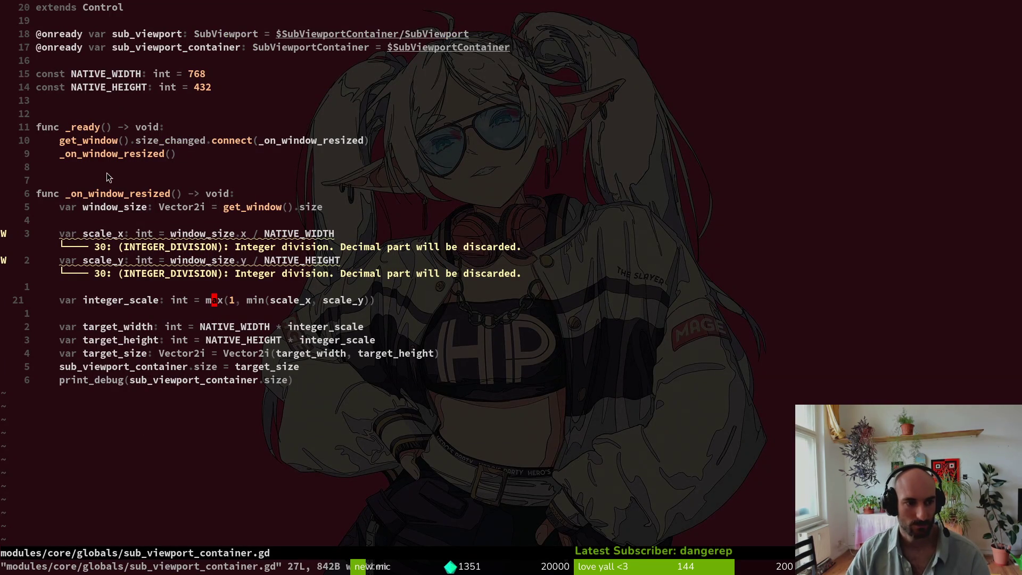
- Delete the sub_viewport_container onready declaration line and save
click(199, 371)
key(shift+v)
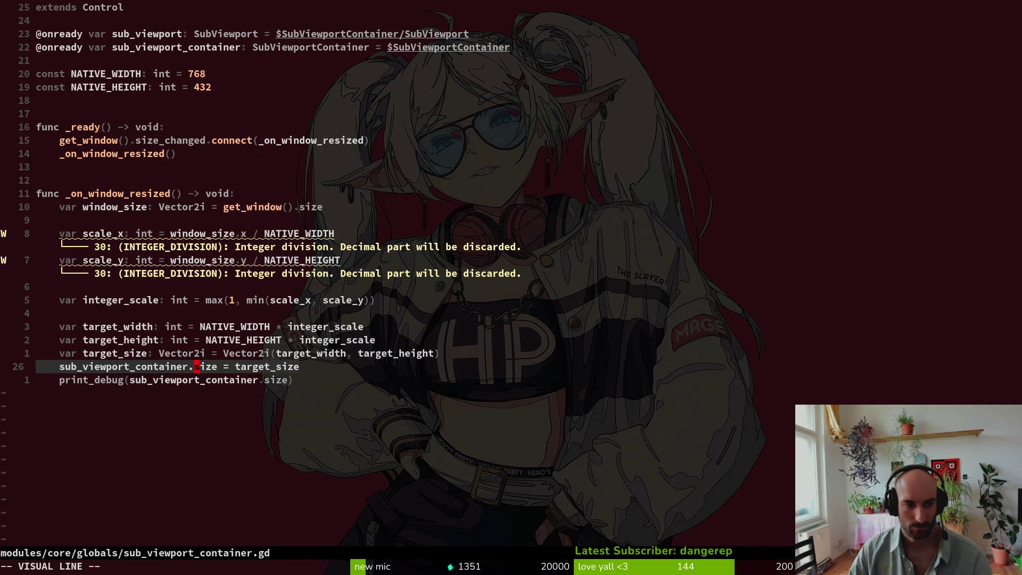
key(y)
key(k)
key(k)
key(k)
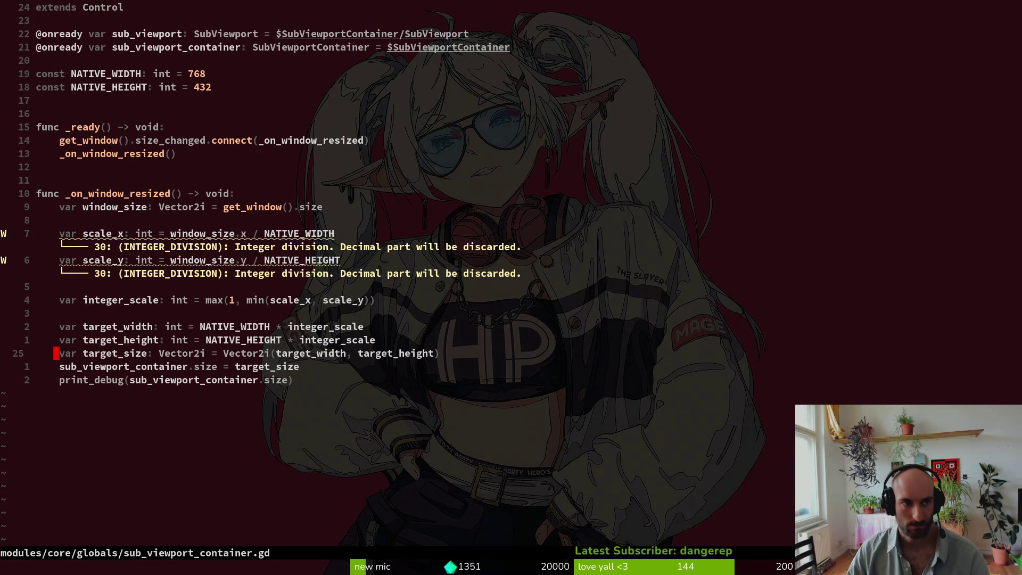
key(d)
key(d)
text(:w)
key(Return)
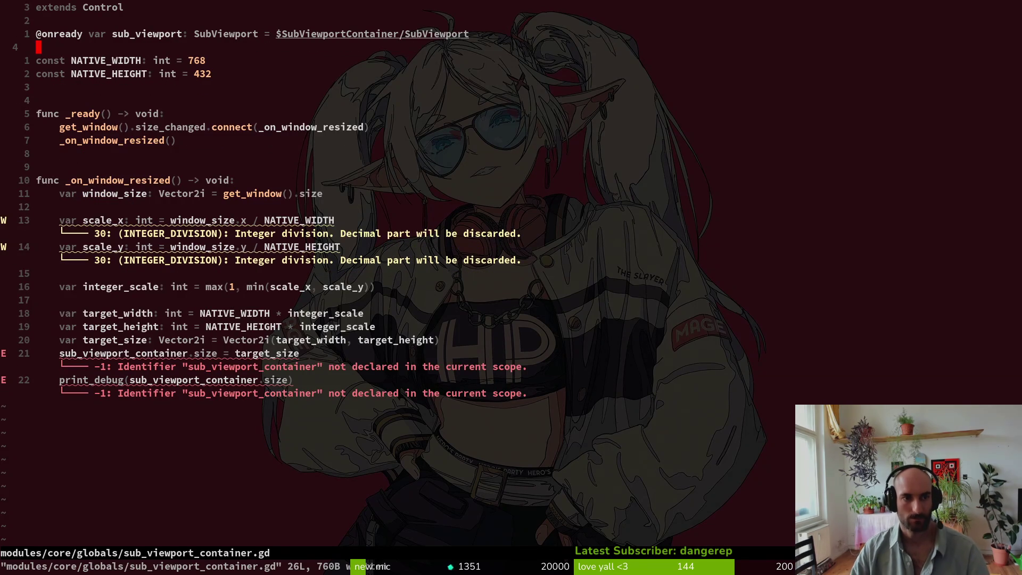
- Retarget the size assignment from sub_viewport_container to sub_viewport and save
text(21j)
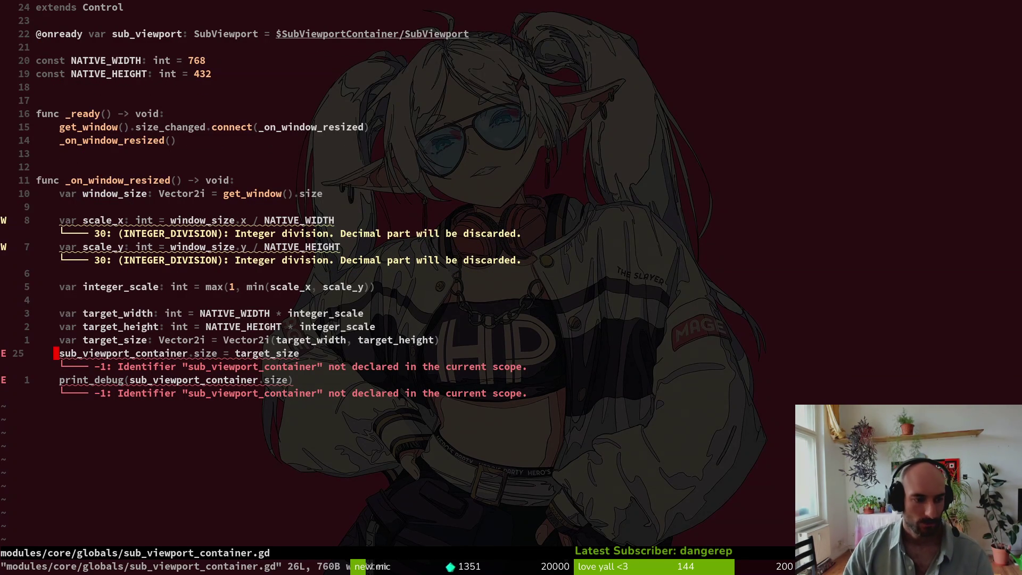
text(cwsub_viewport)
key(Escape)
text(:w)
key(Return)
- Remove the print_debug line, save, and run the game in Godot
key(j)
key(h)
key(D)
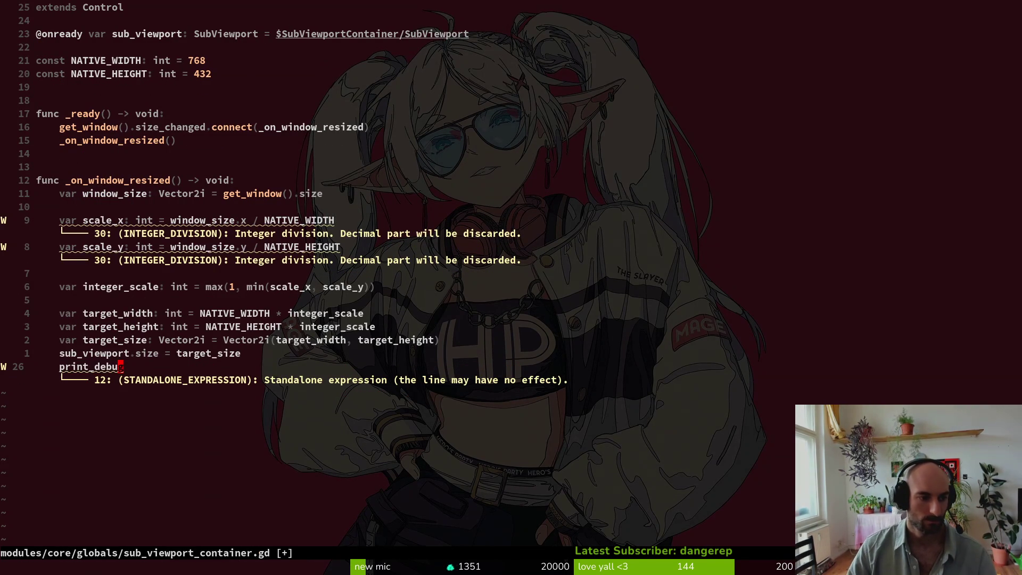
key(d)
key(d)
text(:w)
key(Return)
key(alt+Tab)
key(F5)
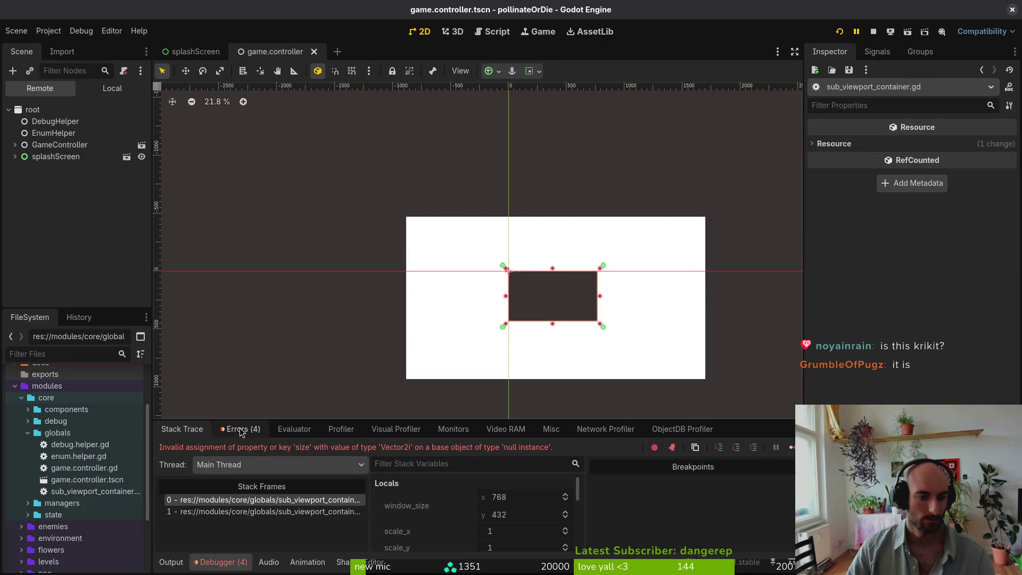
- Show the local game.controller scene tree and select textureRect
click(112, 88)
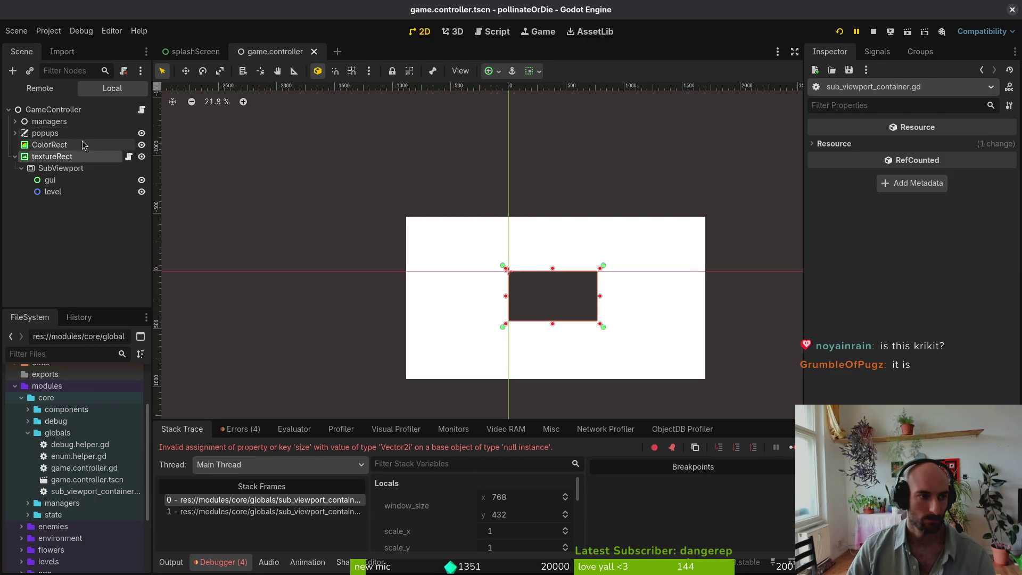
click(55, 169)
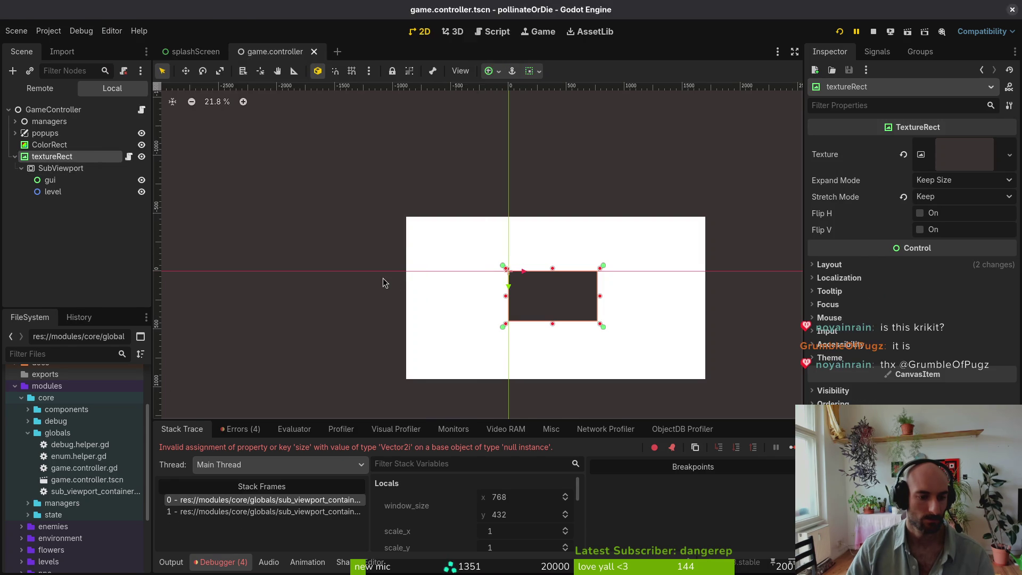
key(alt+Tab)
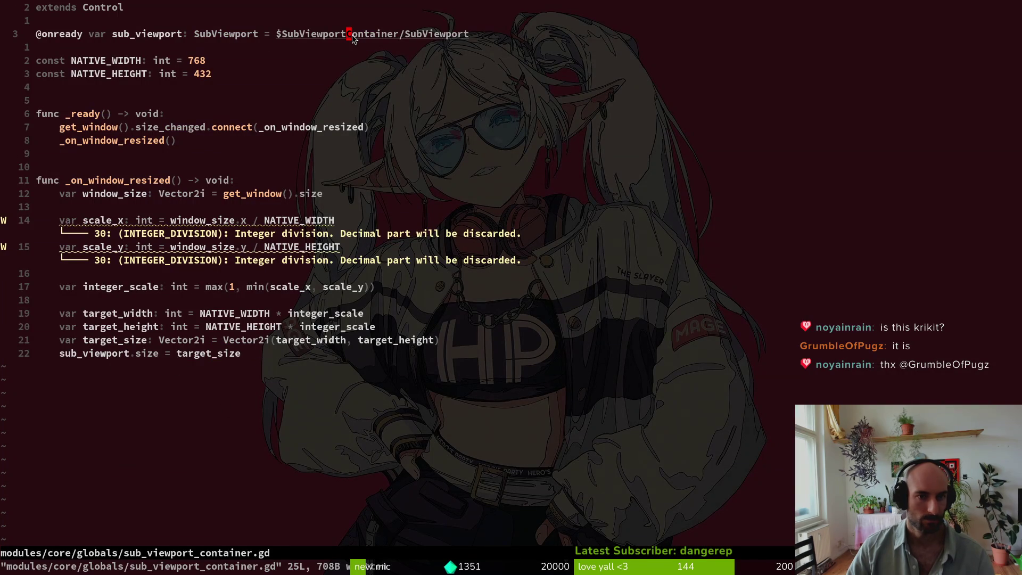
- Shorten the sub_viewport onready path to $SubViewport and save the script
click(347, 34)
key(c)
key(i)
key(w)
key(BackSpace)
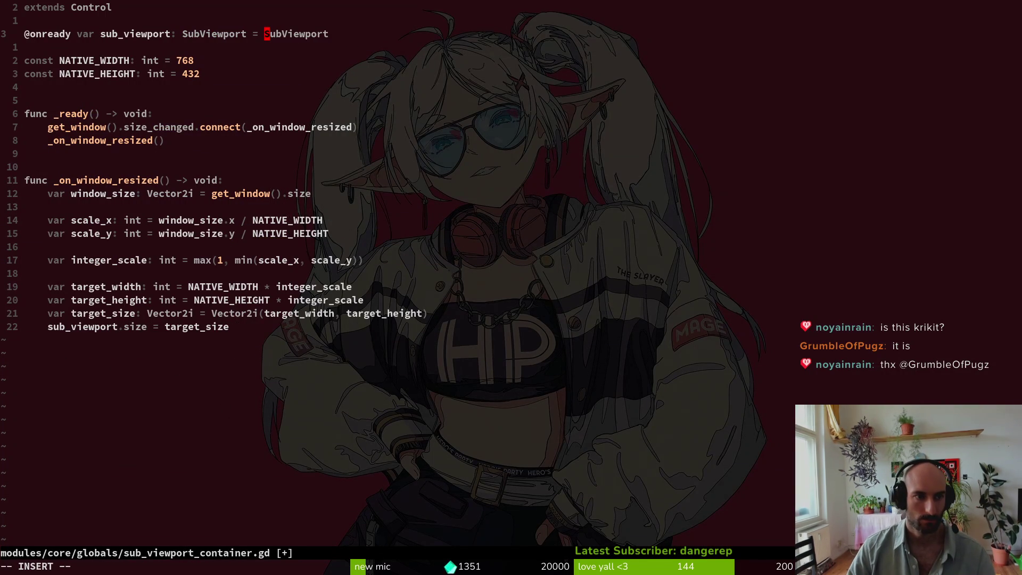
text($)
key(Escape)
text(:w)
key(Return)
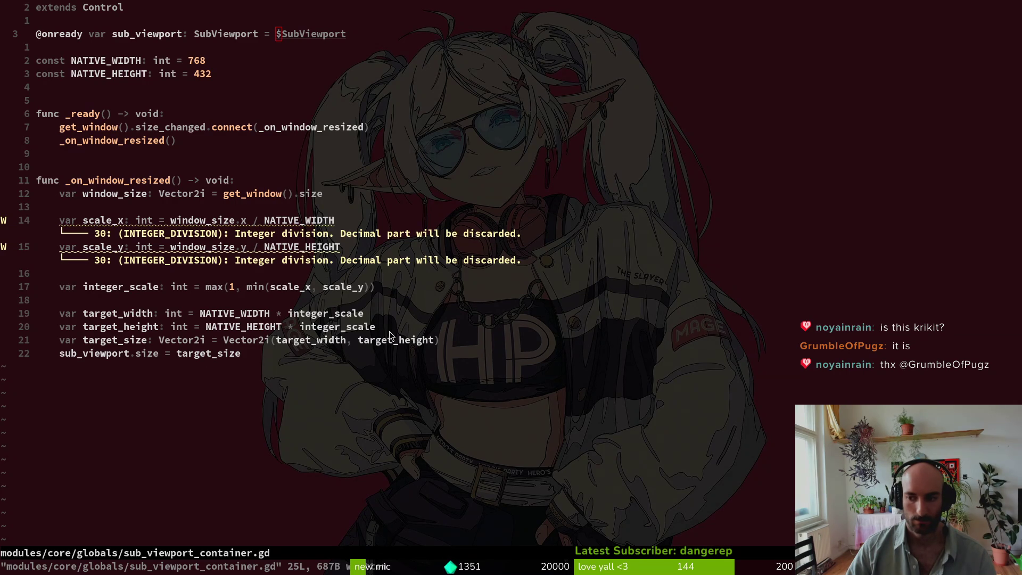
key(alt+Tab)
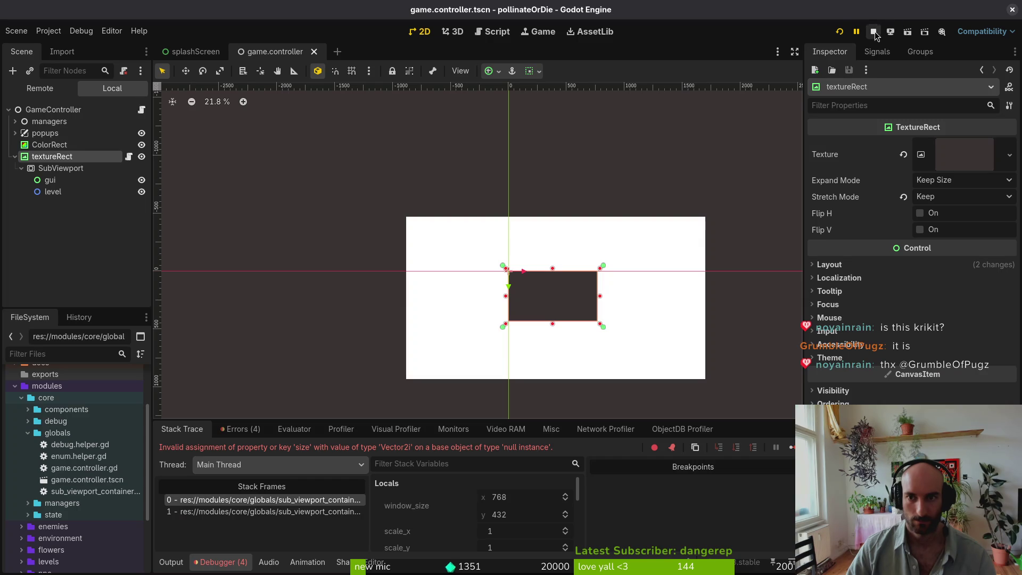
- Relaunch the game, then resize, move, maximize and restore its window before closing it
click(839, 33)
mouse_move(519, 246)
mouse_down()
mouse_move(636, 342)
mouse_move(958, 512)
mouse_move(960, 571)
mouse_move(943, 572)
mouse_move(1021, 574)
mouse_up()
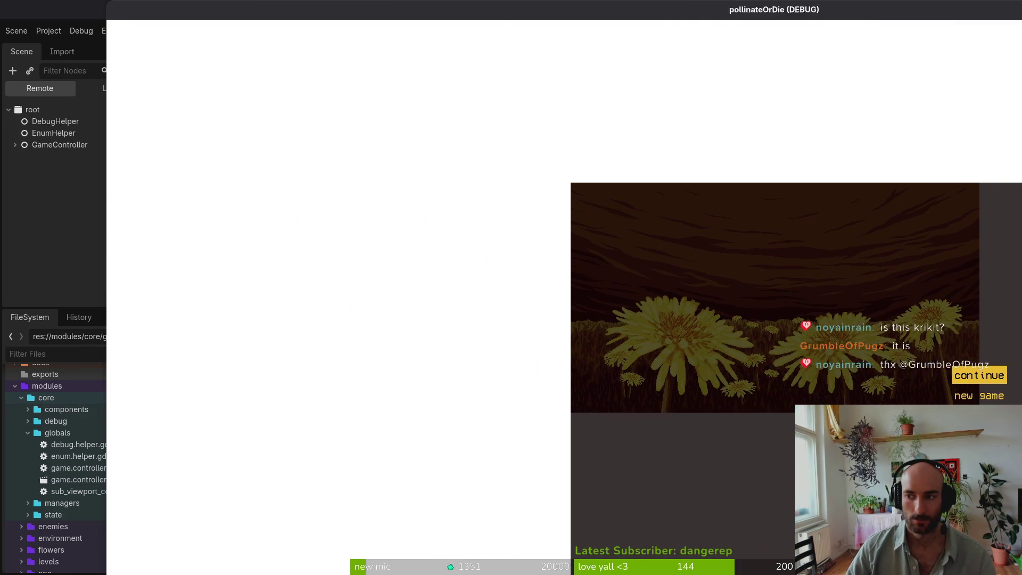
mouse_move(760, 16)
mouse_down()
mouse_move(408, 12)
mouse_move(707, 27)
mouse_move(697, 4)
mouse_up()
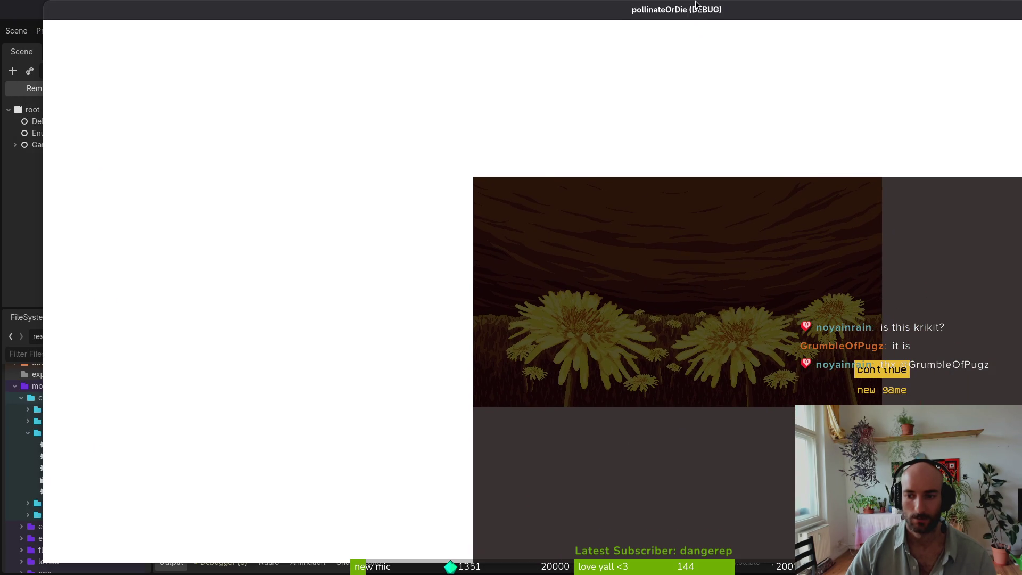
double_click(741, 16)
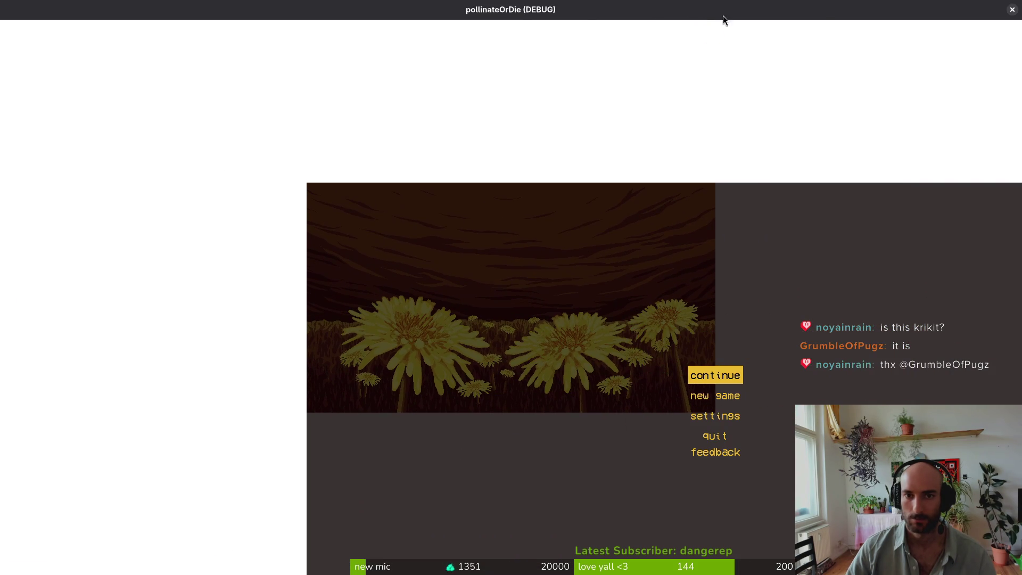
double_click(741, 16)
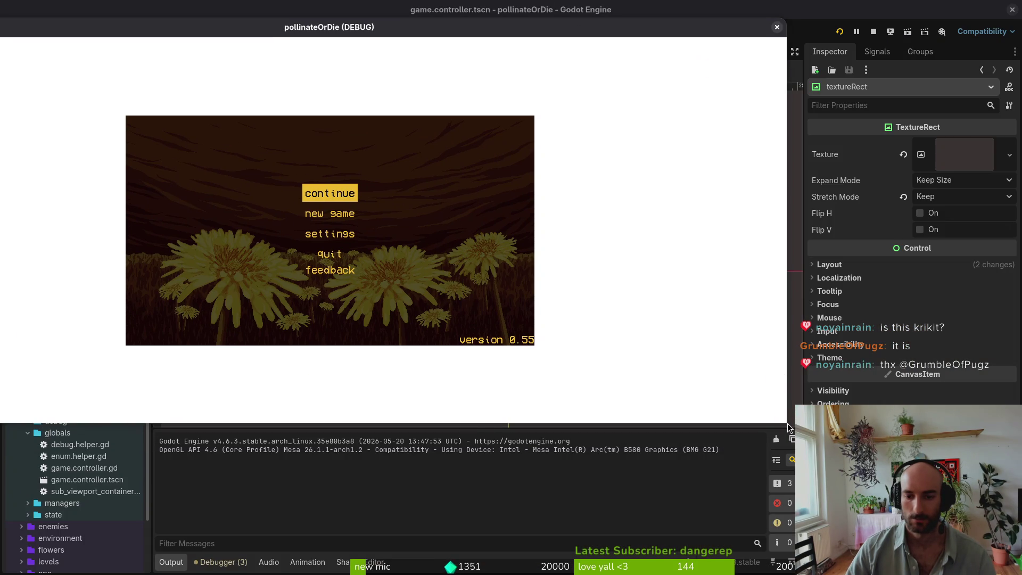
click(777, 28)
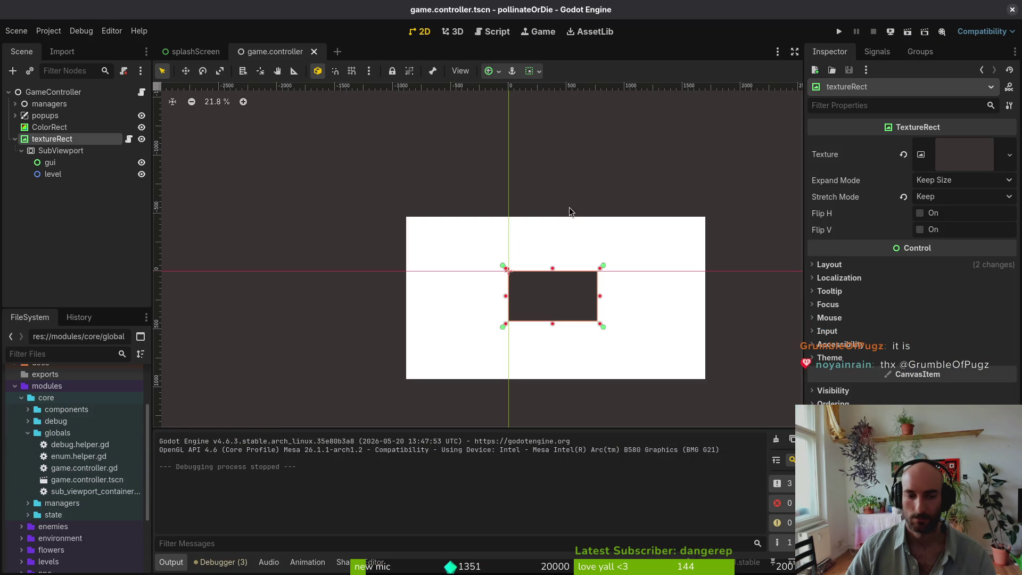
- Locate the size assignment on the script's last line and compare it with the scene tree
key(super+1)
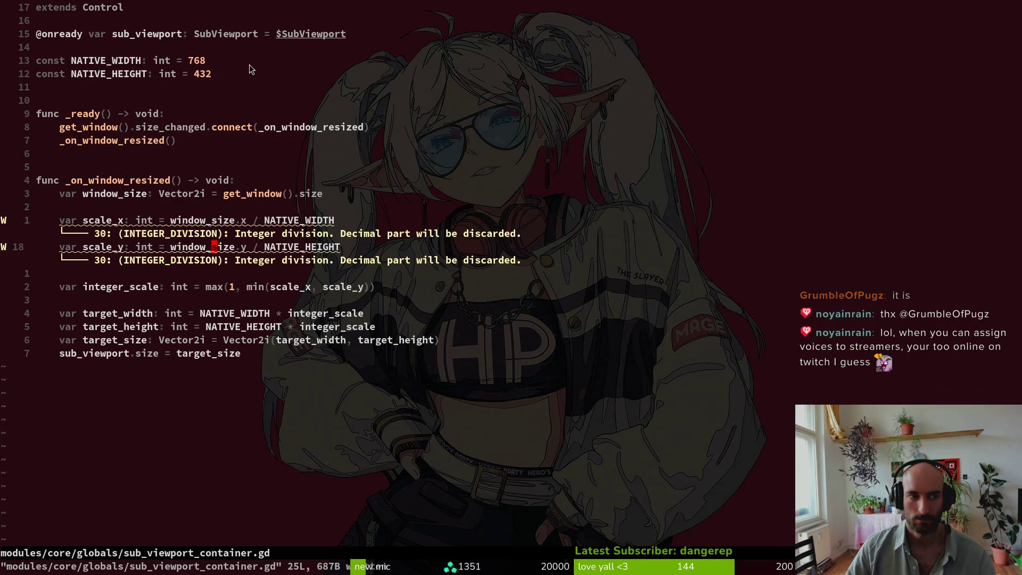
key(G)
key(v)
key(dollar)
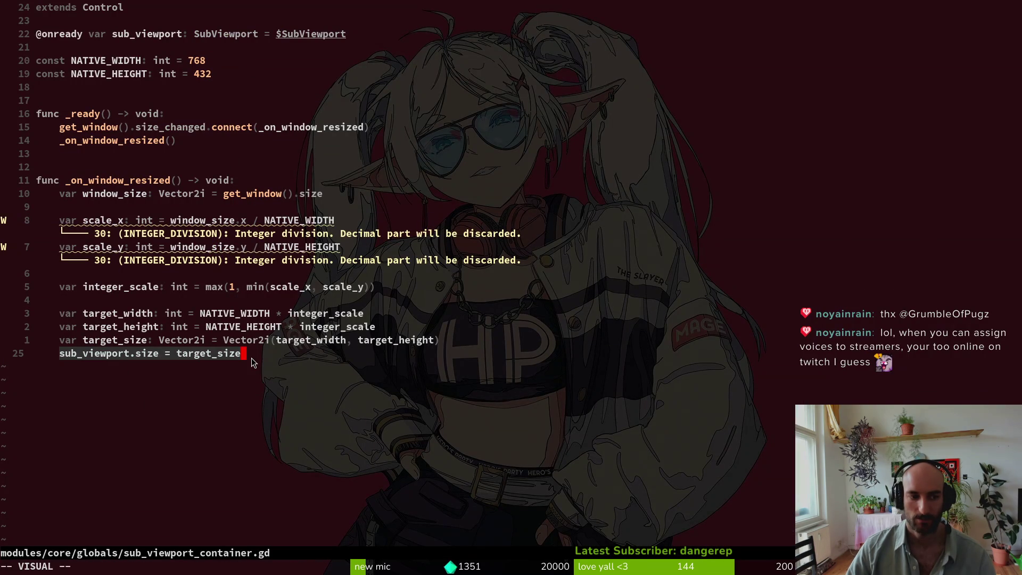
key(Escape)
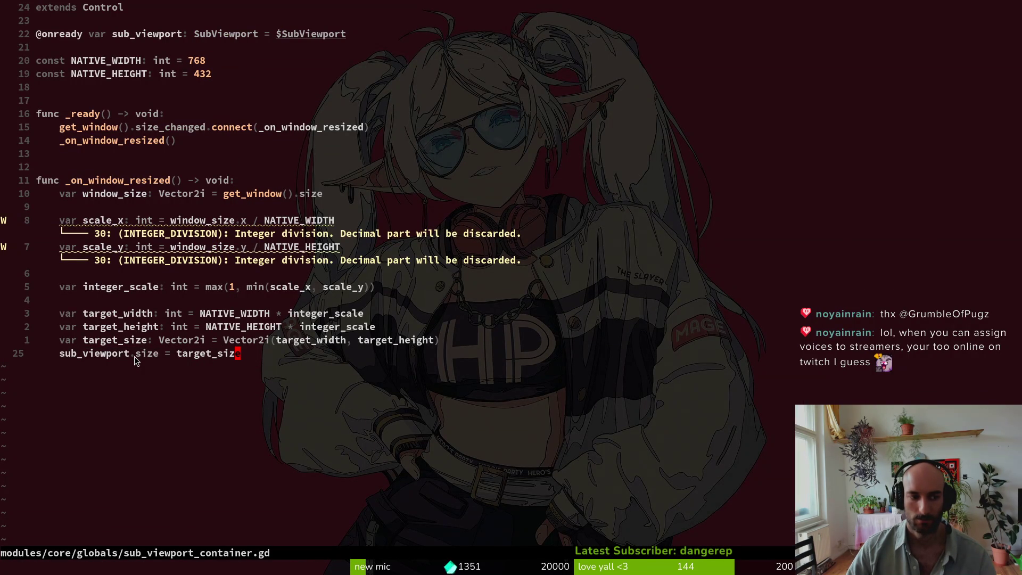
click(136, 356)
click(208, 357)
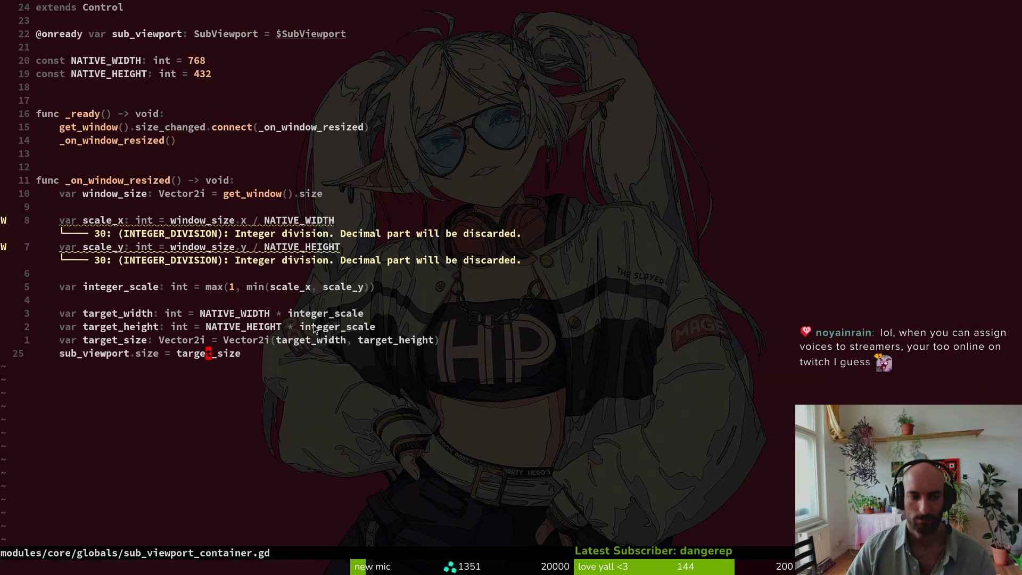
key(alt+Tab)
key(alt+Tab)
- Begin replacing the size property name with custom_minimum_size
click(152, 354)
text(ciwcusi)
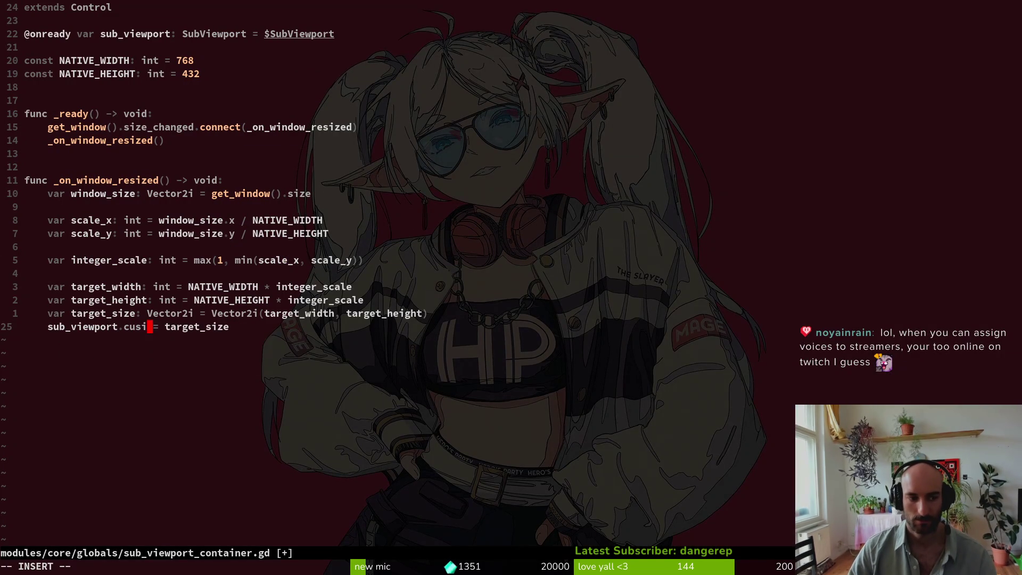
key(BackSpace)
text(t)
text(om_mini)
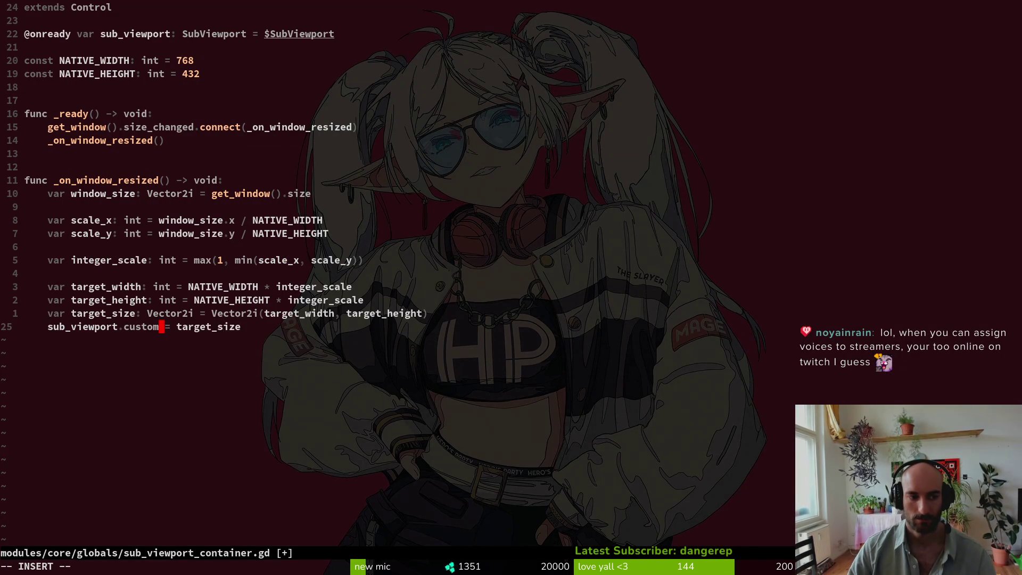
key(Escape)
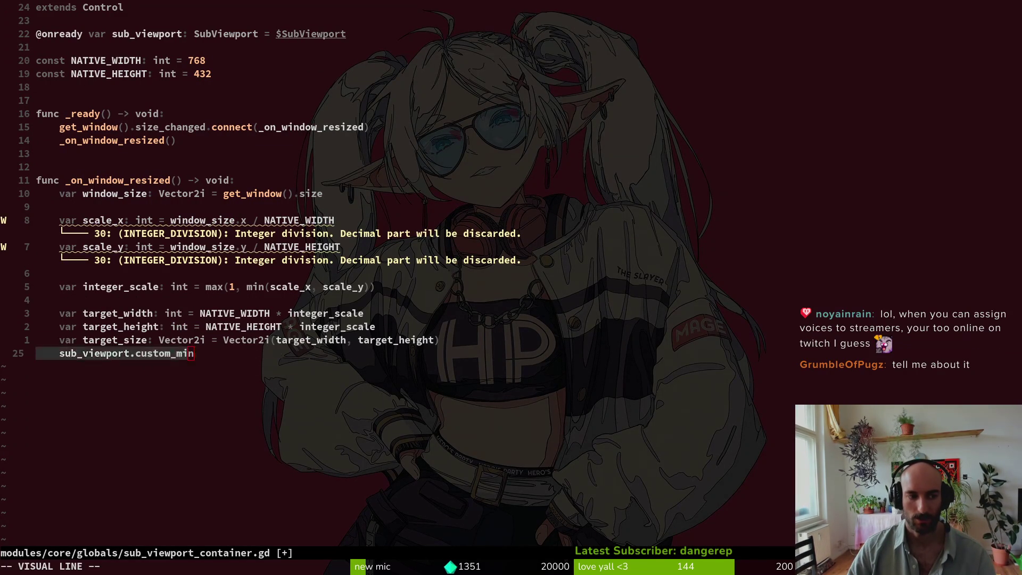
key(shift+d)
key(shift+v)
key(alt+Tab)
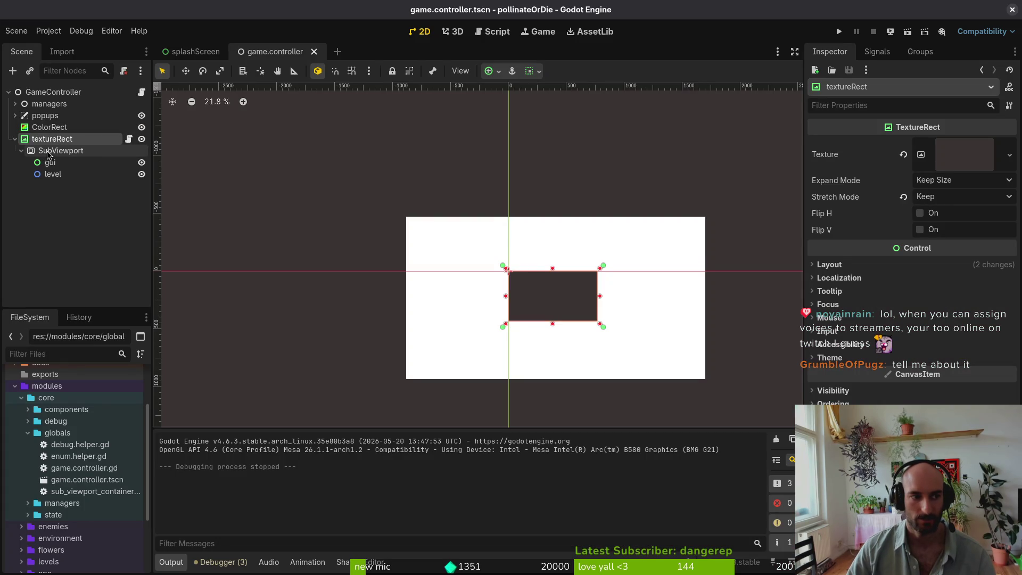
key(alt+Tab)
- Rewrite the last line to set custom_minimum_size to target_size
key(Escape)
key(asciicircum)
key(c)
key(w)
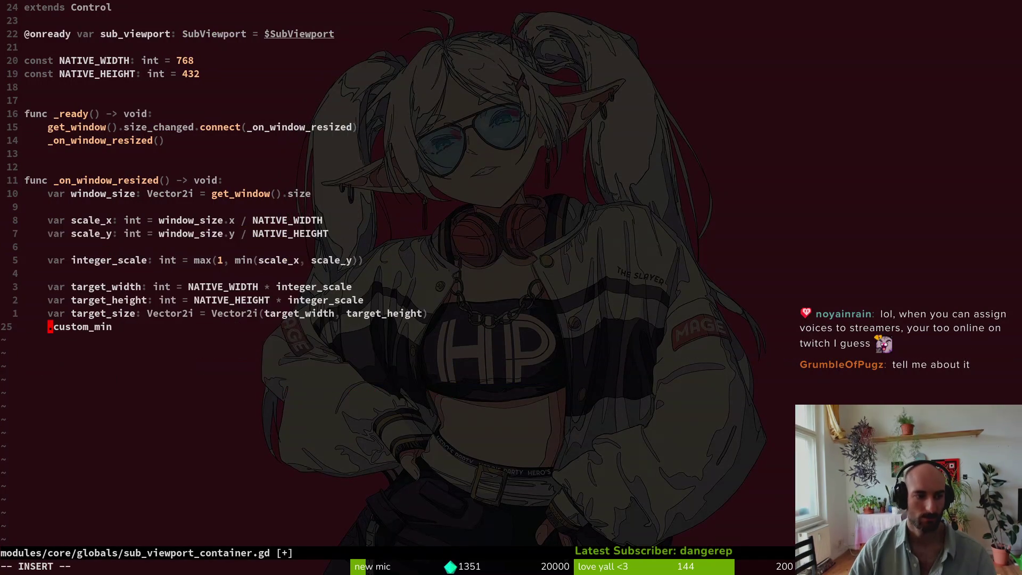
key(Delete)
key(Escape)
text(im)
key(Tab)
text(.)
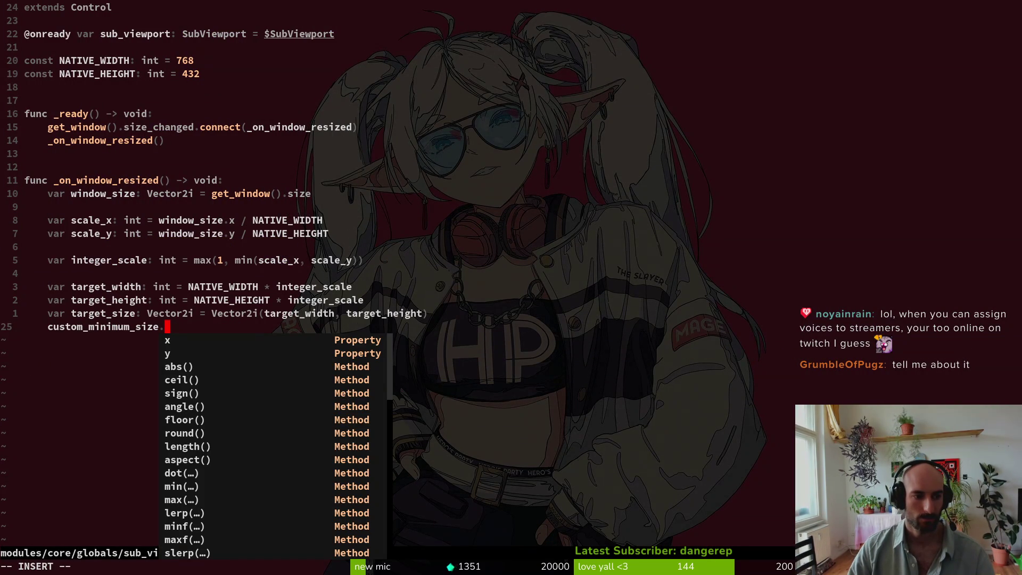
key(BackSpace)
text(target_size)
key(Escape)
- Run the game in Godot, enlarge its window to test scaling, and close it
key(alt+Tab)
key(F5)
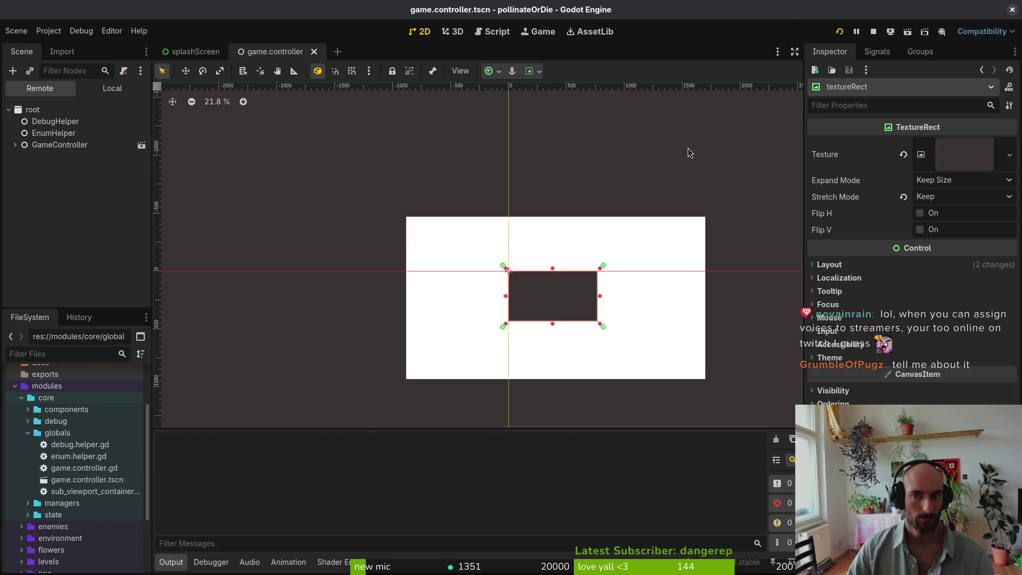
mouse_move(518, 243)
mouse_down()
mouse_move(1019, 572)
mouse_move(890, 547)
mouse_move(953, 547)
mouse_move(600, 321)
mouse_move(953, 536)
mouse_move(941, 507)
mouse_up()
click(930, 11)
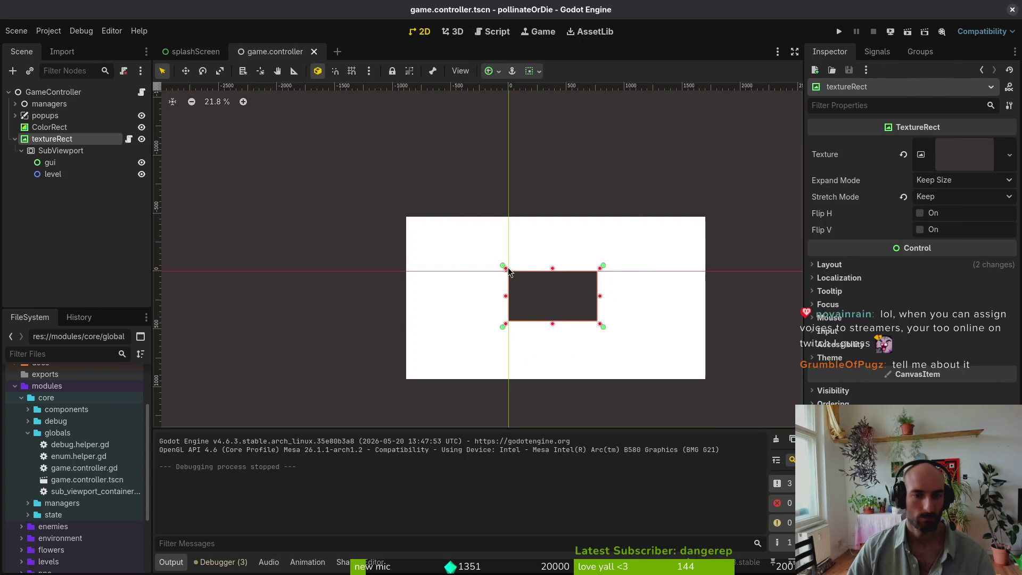
- Change the script's base class from Control to TextureRect and save it
key(alt+Tab)
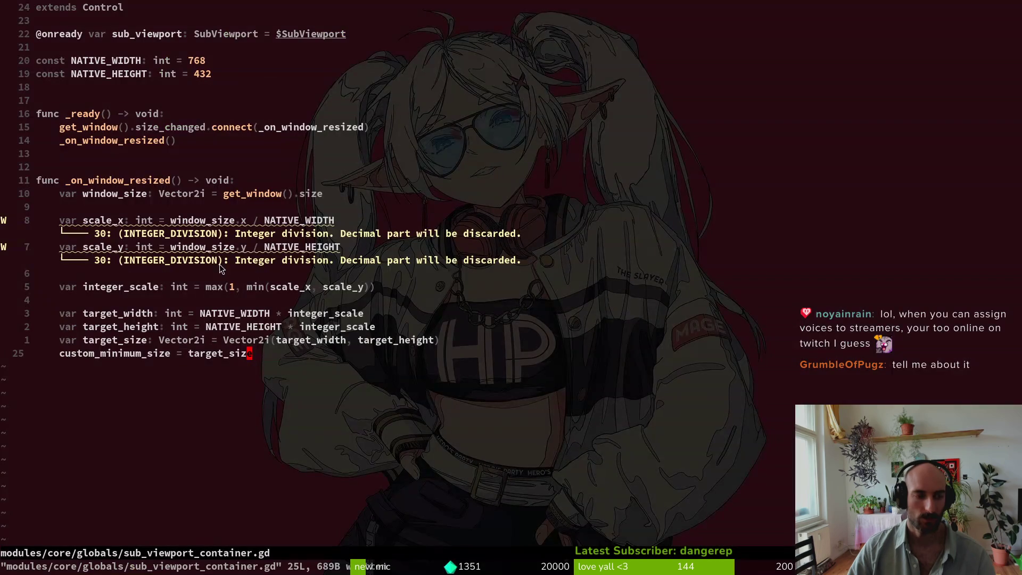
key(g)
key(g)
text(ciwText)
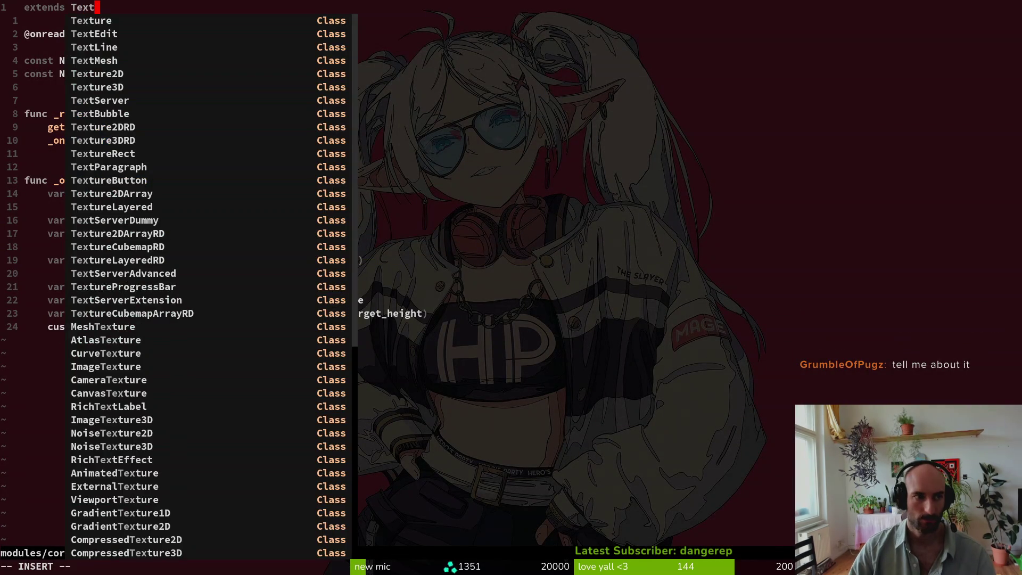
text(ureRect)
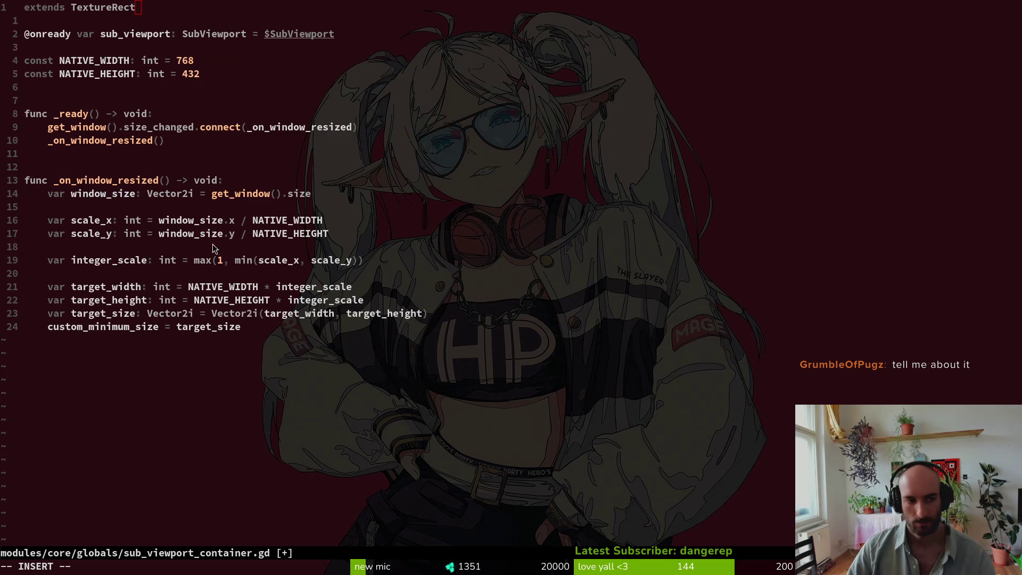
key(Escape)
text(:w)
key(Return)
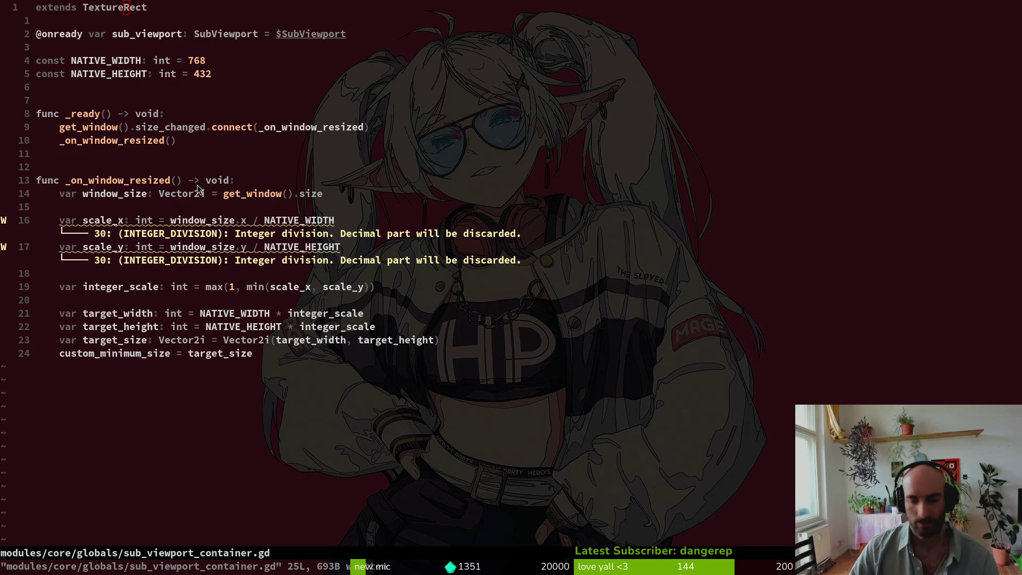
key(alt+Tab)
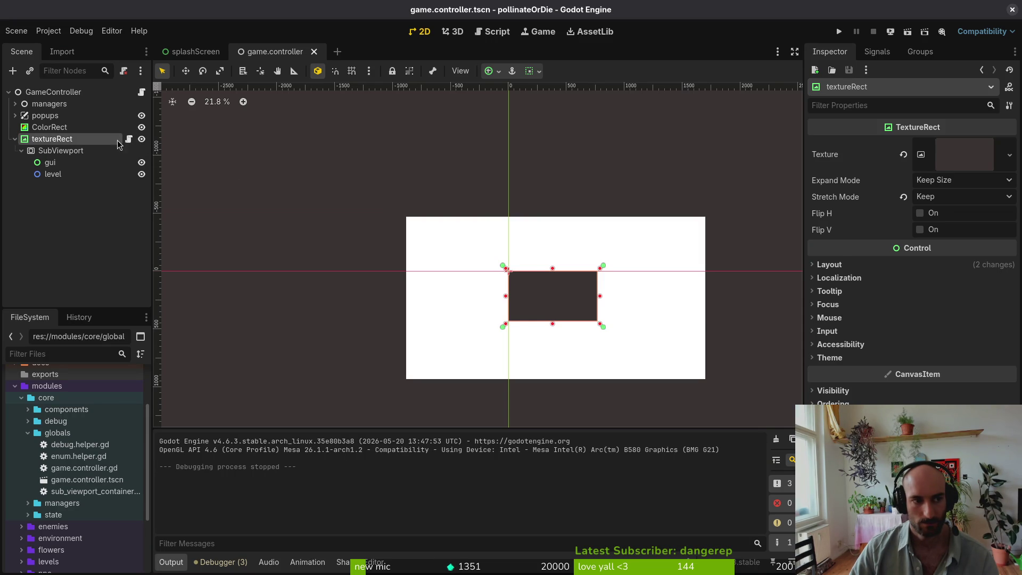
- Reset the ColorRect to position 0,0, size it 768×432, and save the scene
click(56, 255)
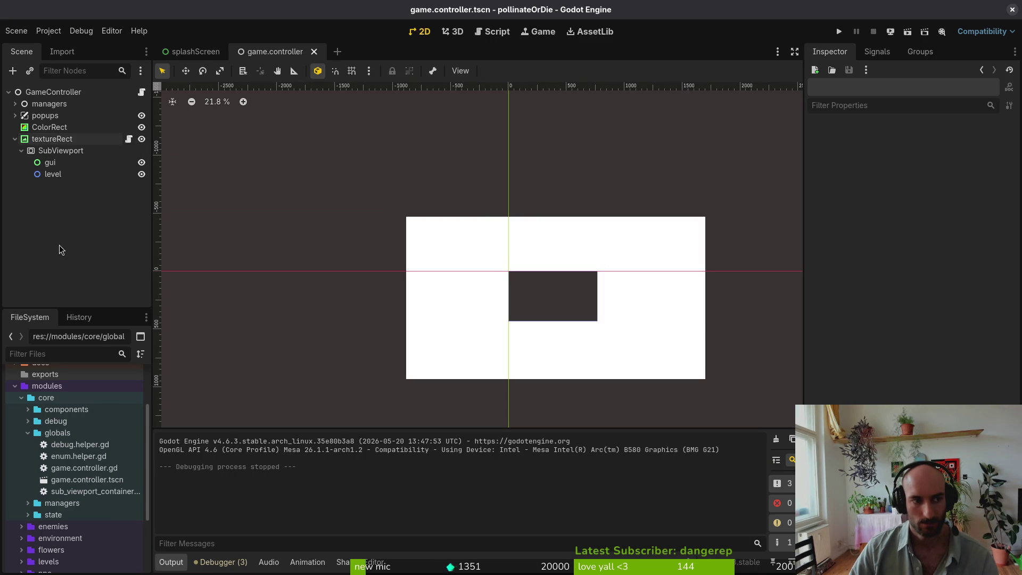
click(92, 145)
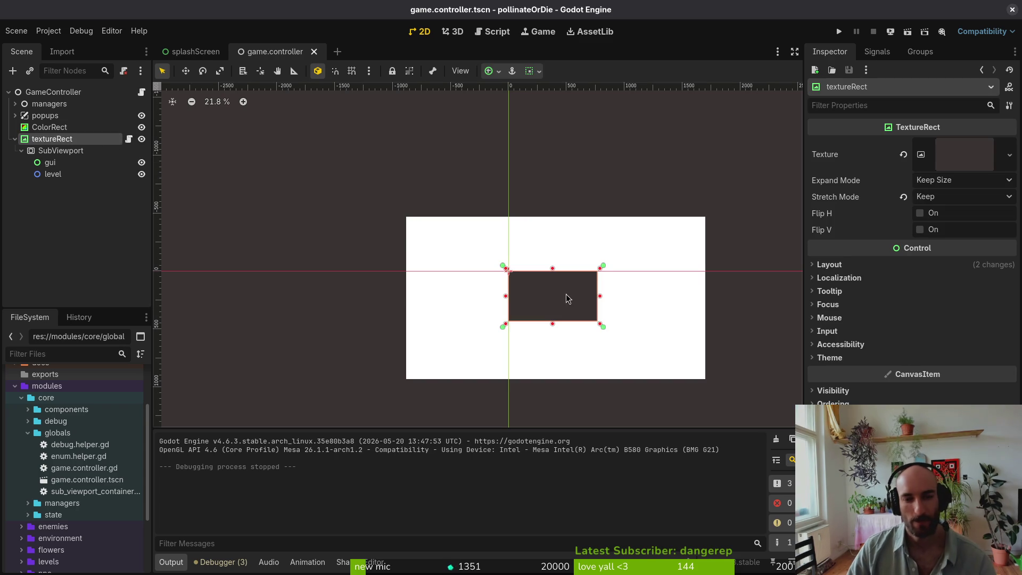
click(667, 299)
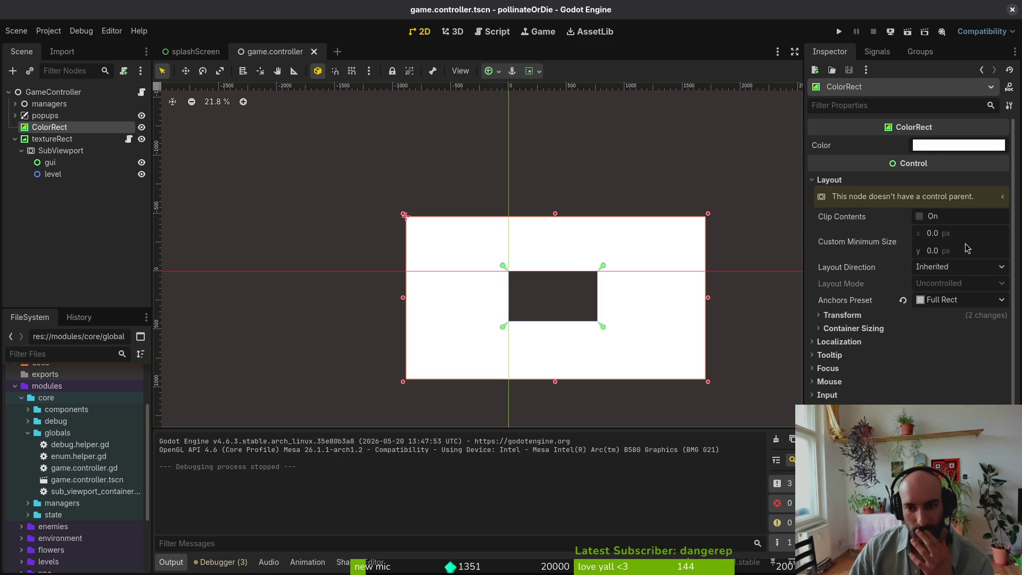
click(843, 317)
click(906, 338)
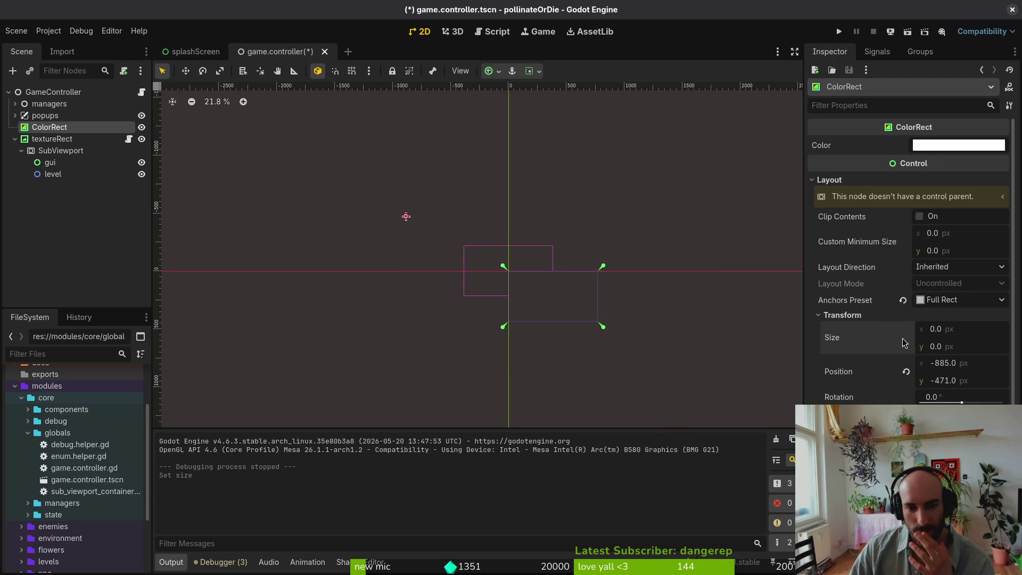
click(906, 372)
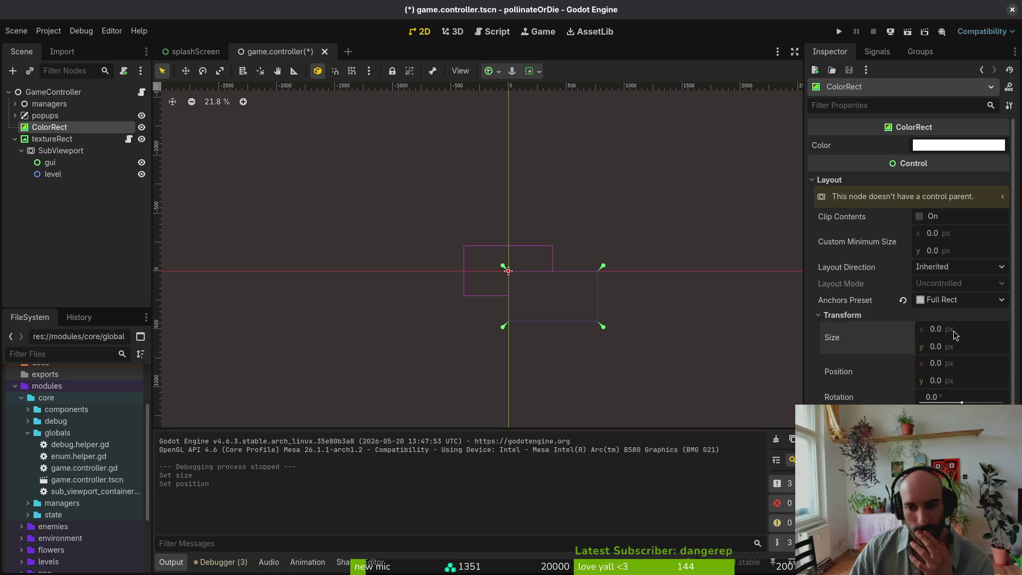
click(954, 335)
text(768)
key(Tab)
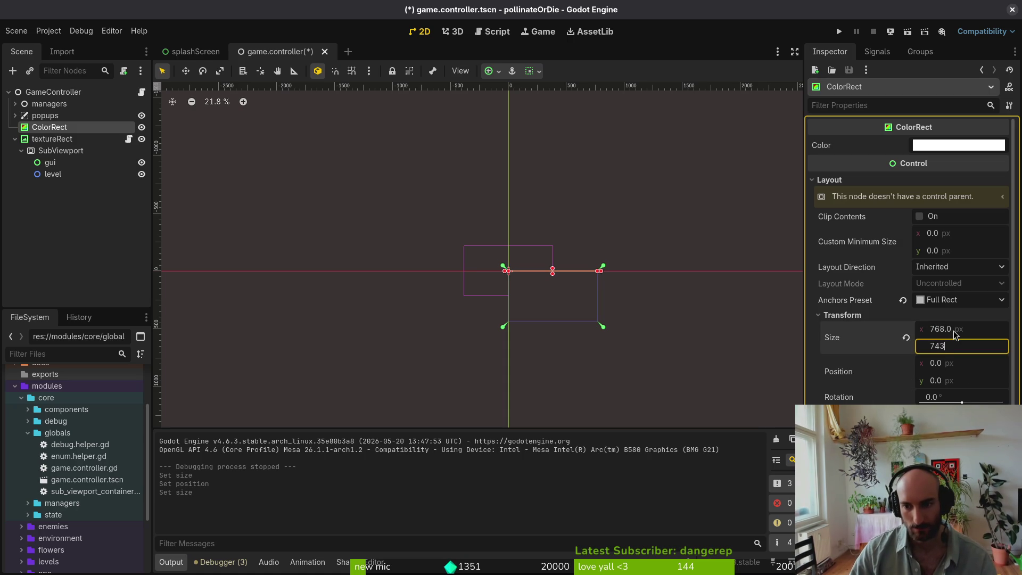
key(Return)
key(ctrl+s)
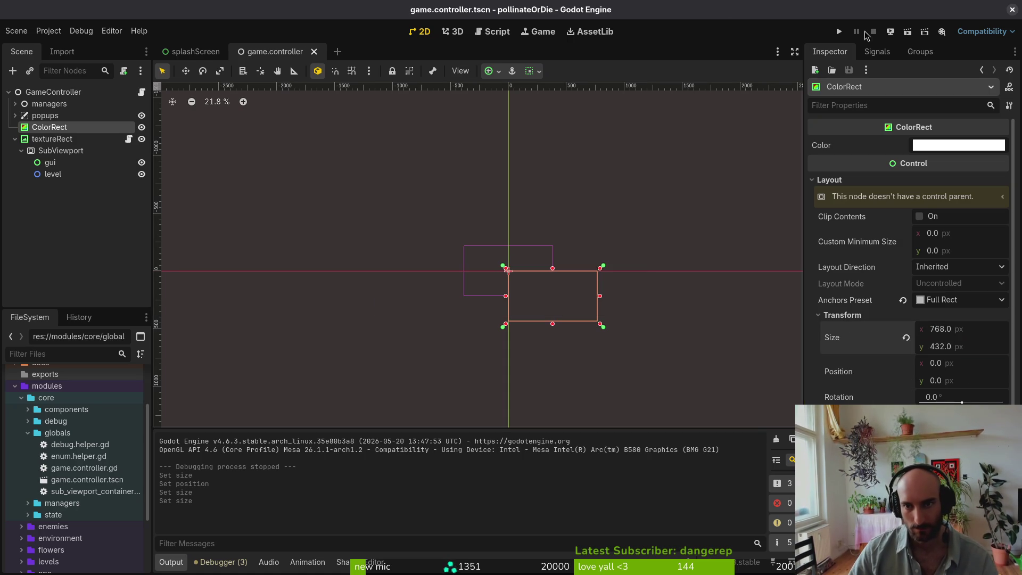
- Run the game, enlarge its window to test scaling, then close it
click(845, 32)
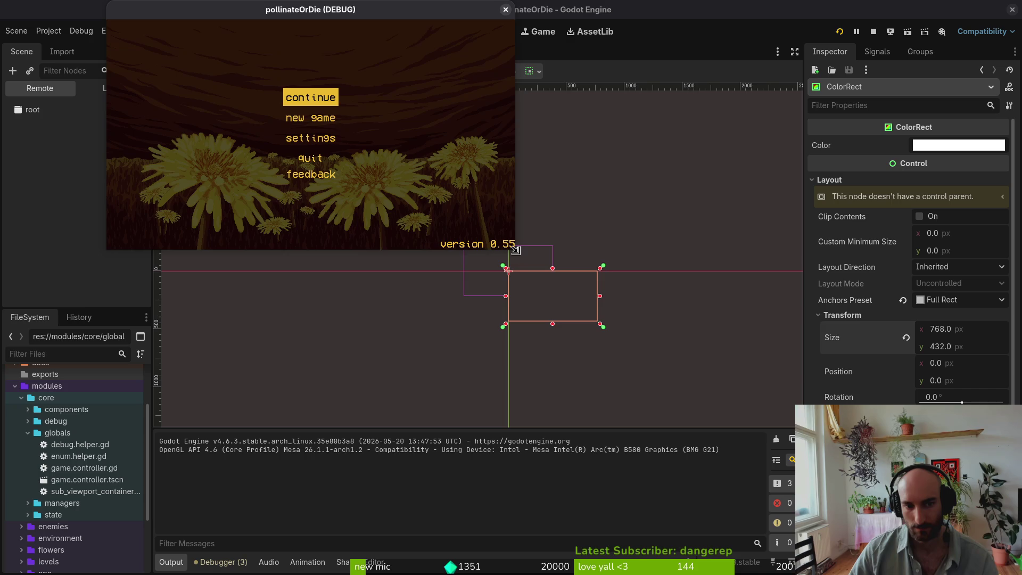
mouse_move(651, 331)
mouse_down()
mouse_move(878, 471)
mouse_move(971, 511)
mouse_move(1021, 512)
mouse_move(402, 434)
mouse_move(582, 455)
mouse_move(408, 435)
mouse_move(840, 423)
mouse_up()
click(827, 12)
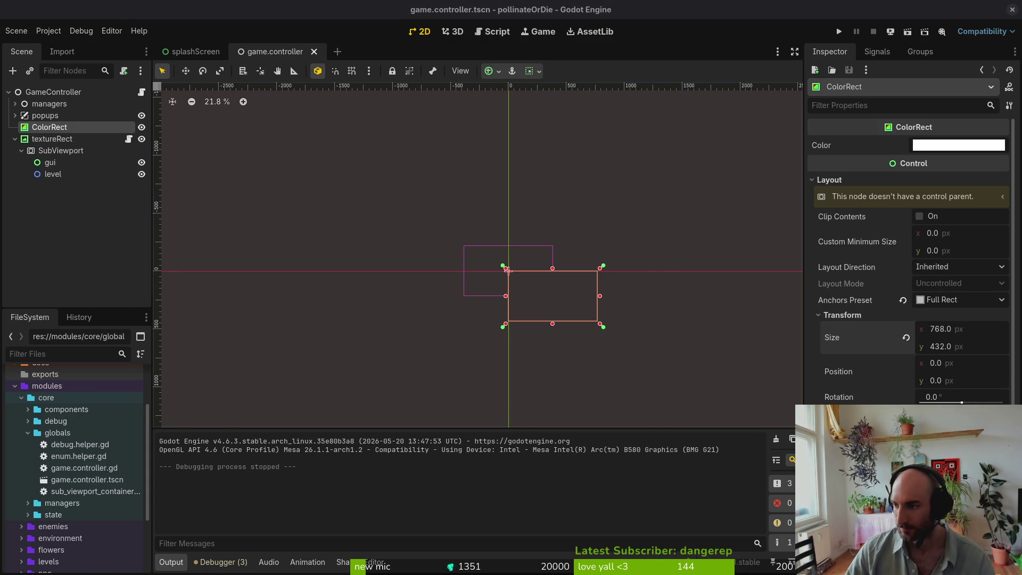
- Insert print_debug("resize") at the start of _on_window_resized and save the script
key(super+1)
click(172, 181)
text(oprint_debug()
text(")
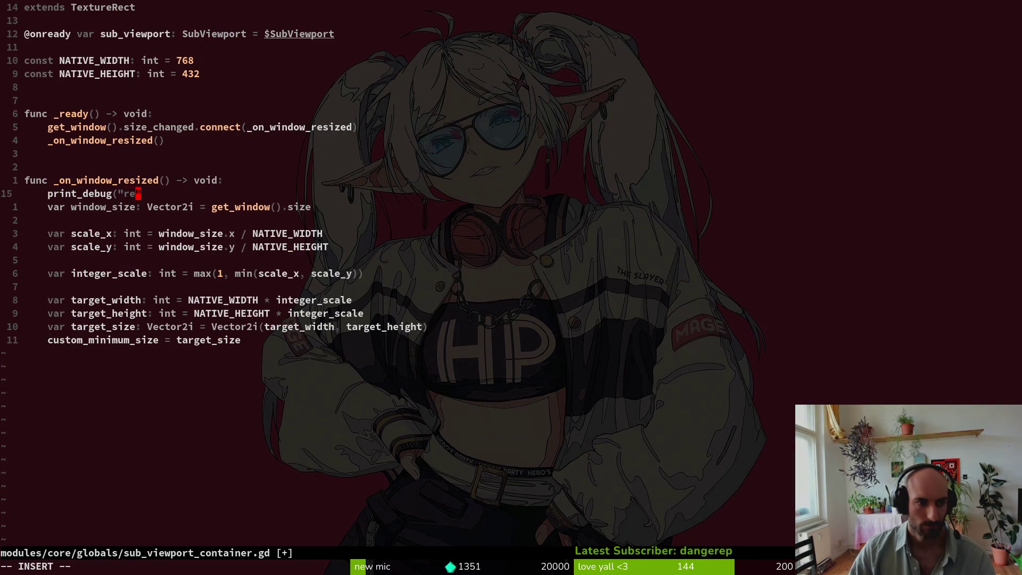
text(resize"))
key(Escape)
text(:w)
key(Return)
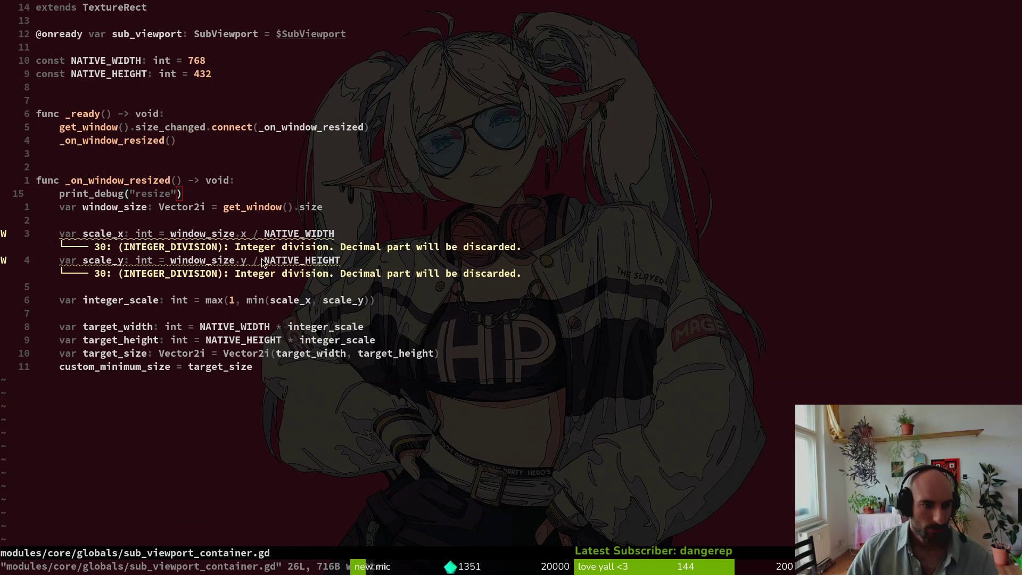
key(alt+Tab)
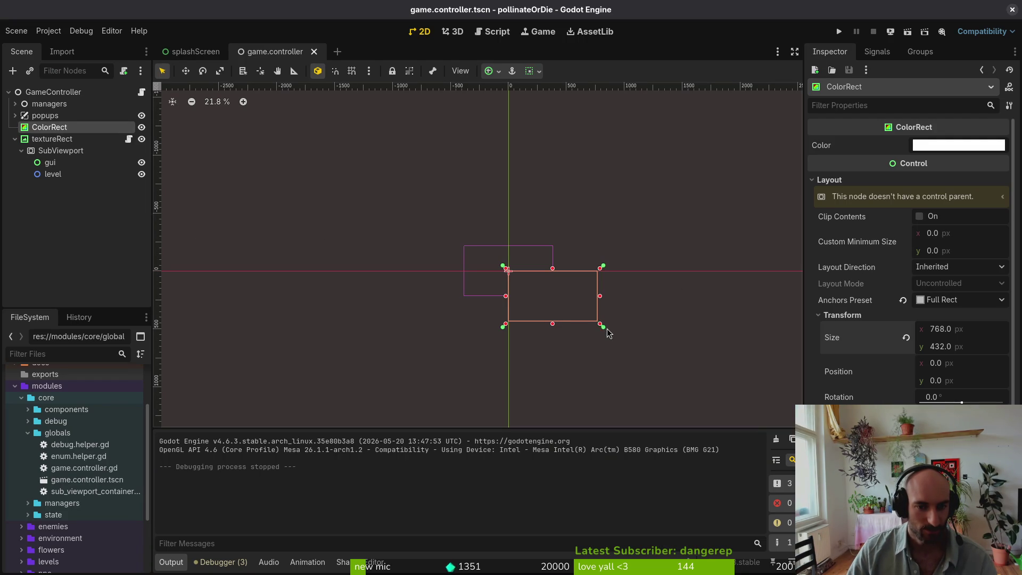
- Switch between ColorRect and textureRect, undoing accidental anchor drags on each
drag(607, 327, 755, 428)
key(ctrl+z)
drag(603, 327, 672, 400)
key(ctrl+z)
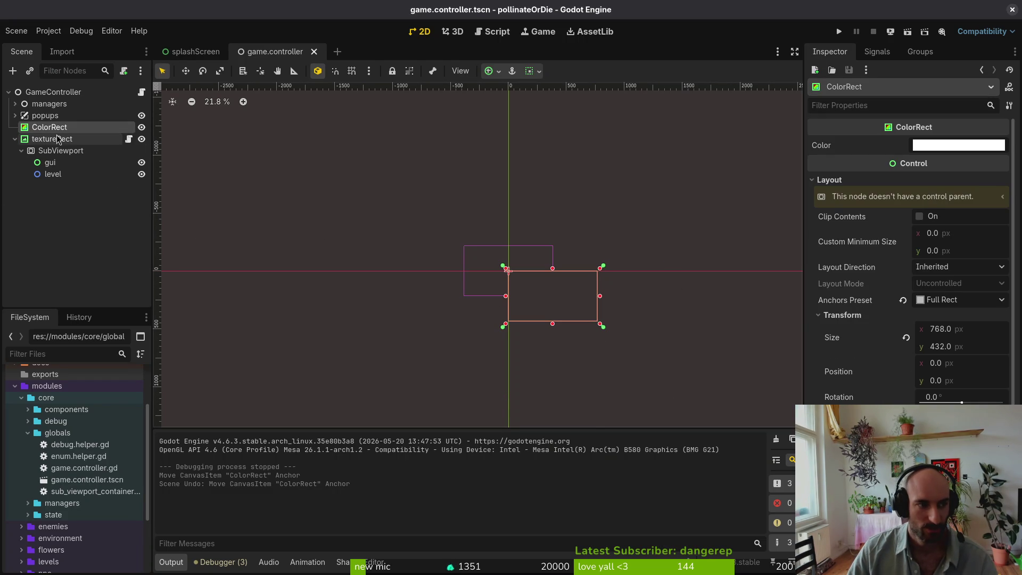
click(58, 139)
drag(710, 401, 706, 352)
key(ctrl+z)
click(54, 136)
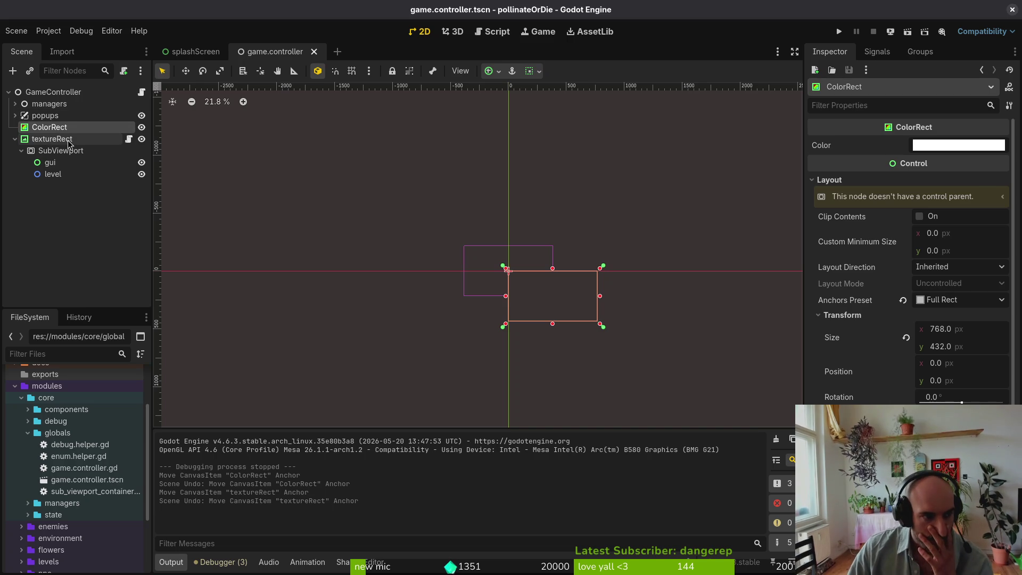
click(45, 140)
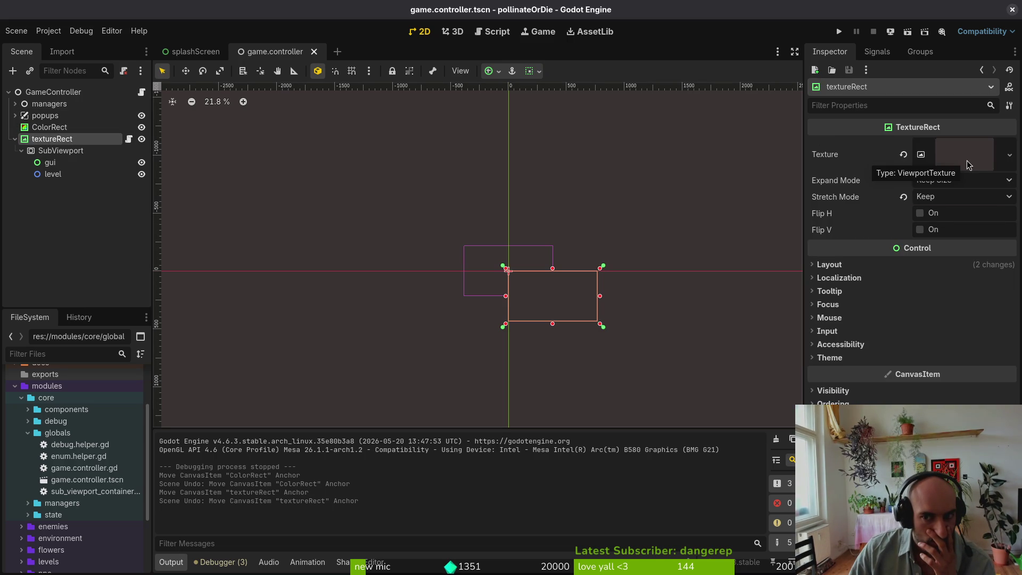
click(63, 129)
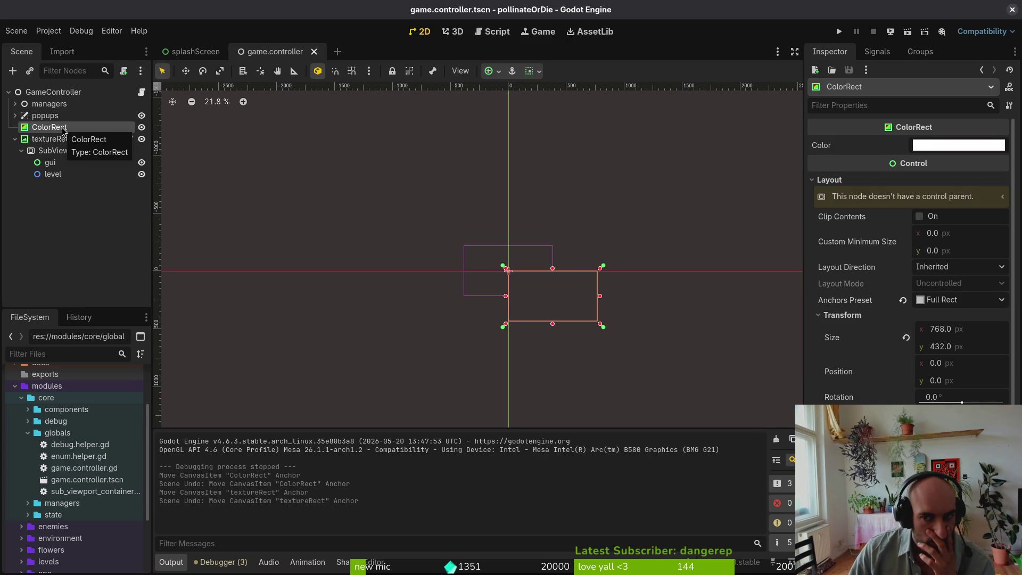
- Double the ColorRect size to 1536×864 by appending *2 to each value, and save
click(973, 330)
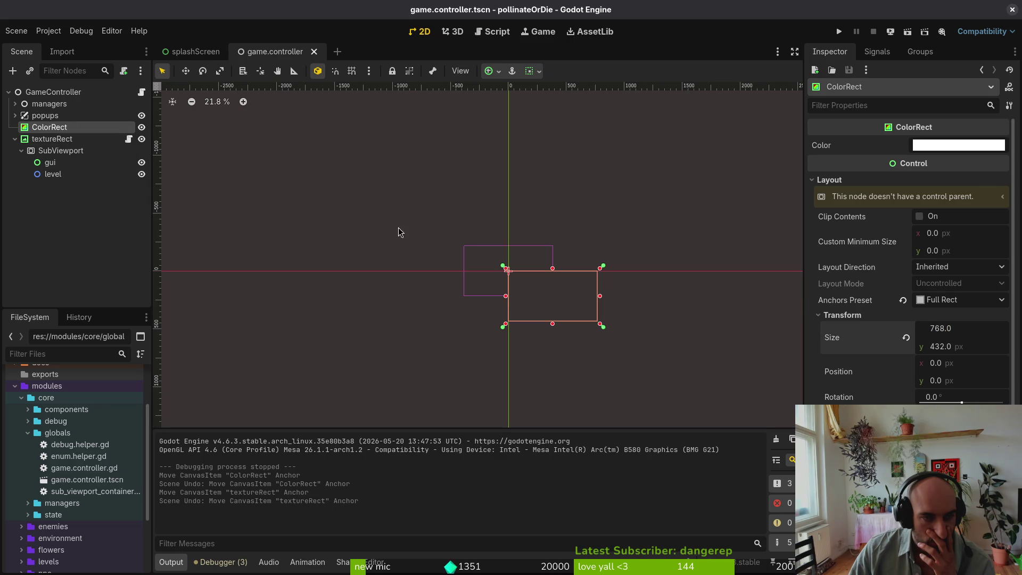
drag(610, 331, 719, 391)
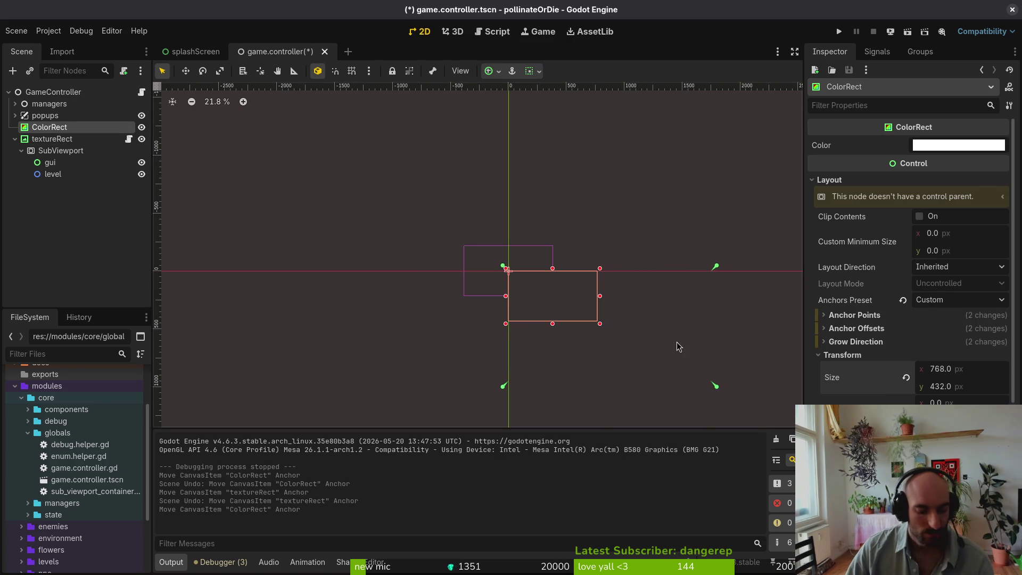
key(ctrl+z)
click(969, 333)
click(968, 334)
text(*2)
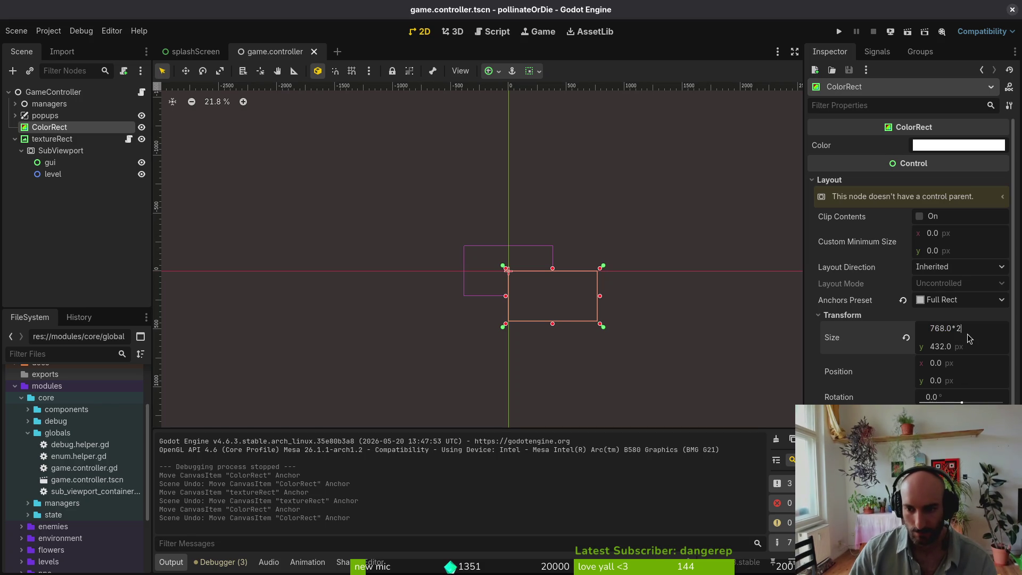
key(Tab)
key(End)
text(*2)
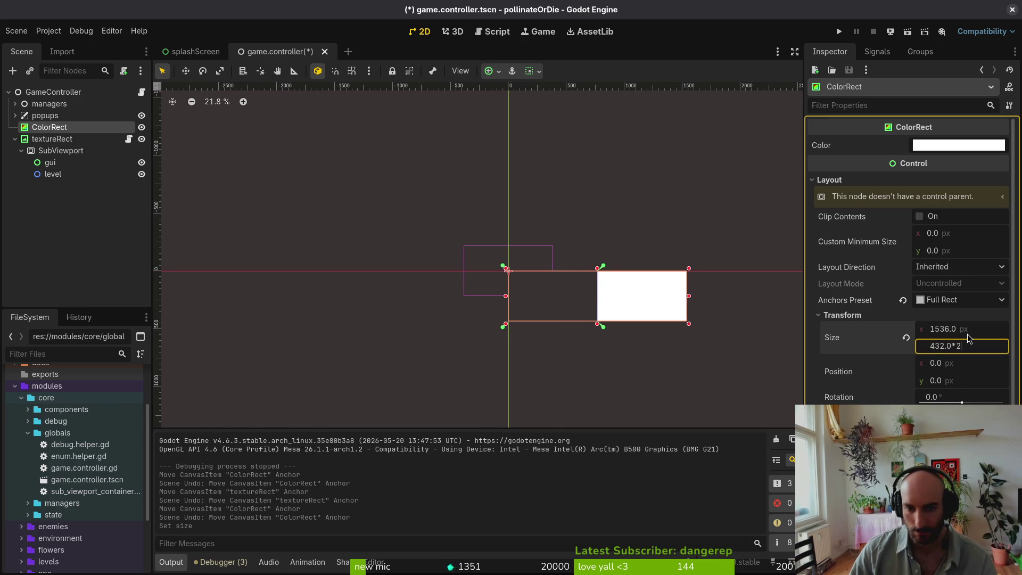
key(Return)
key(ctrl+s)
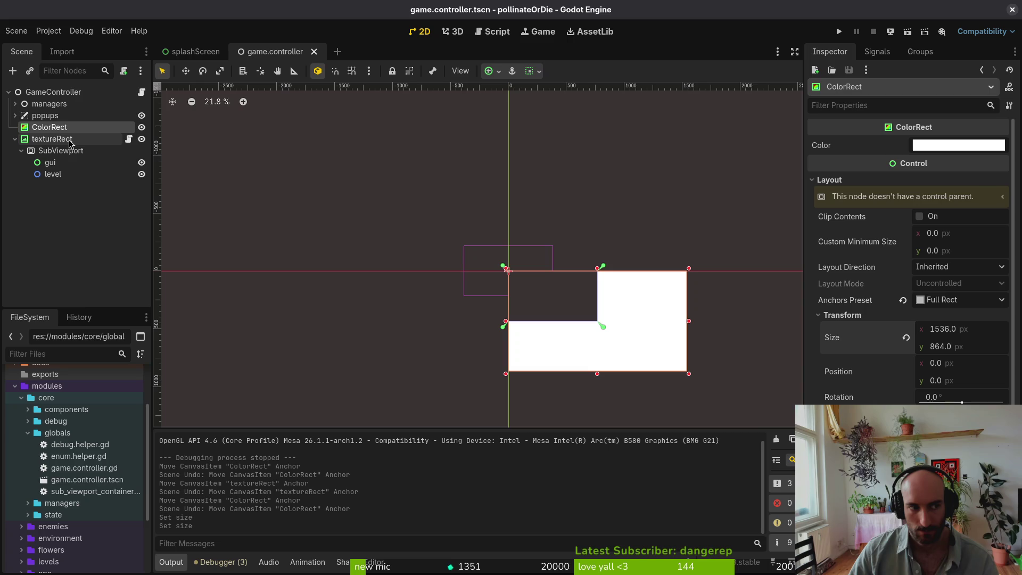
- Test-run the game, enlarge its window to trigger resizing, then close it
click(839, 31)
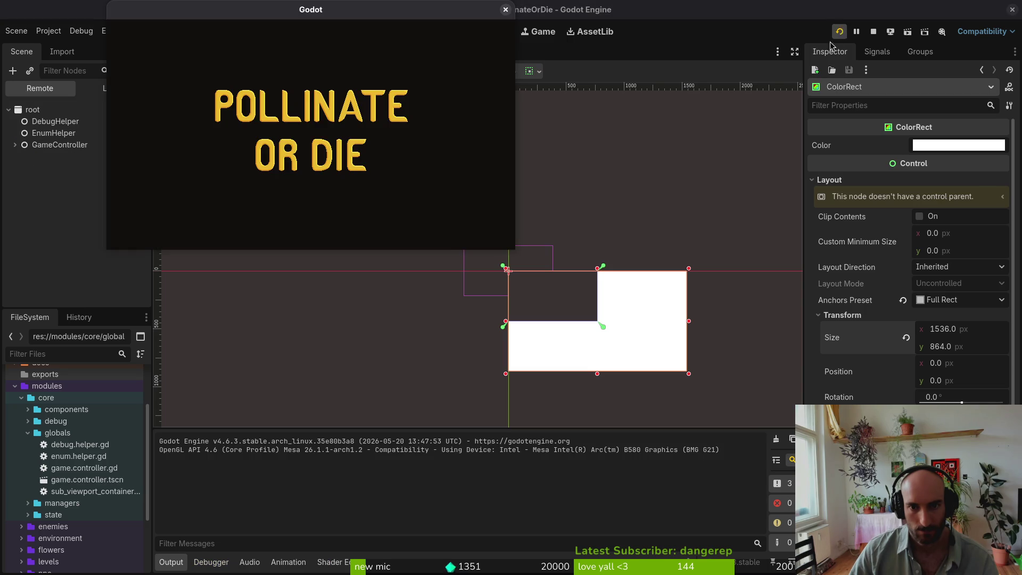
mouse_move(515, 256)
mouse_down()
mouse_move(685, 377)
mouse_move(684, 391)
mouse_move(947, 574)
mouse_move(937, 553)
mouse_move(712, 386)
mouse_up()
click(702, 10)
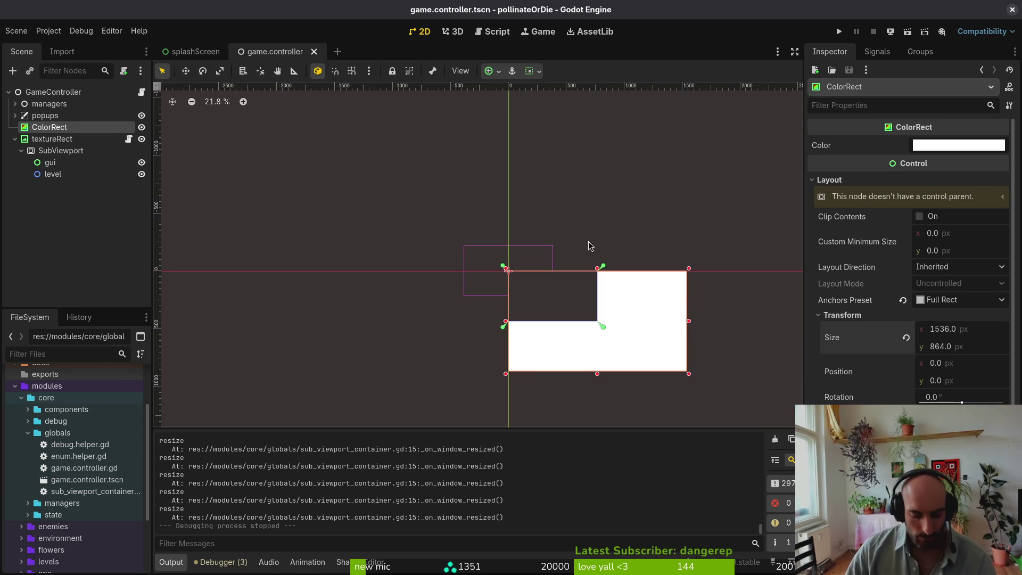
- Revert the ColorRect to 768×432, save game.controller, and select the textureRect node
key(ctrl+z)
key(ctrl+z)
key(ctrl+s)
click(56, 151)
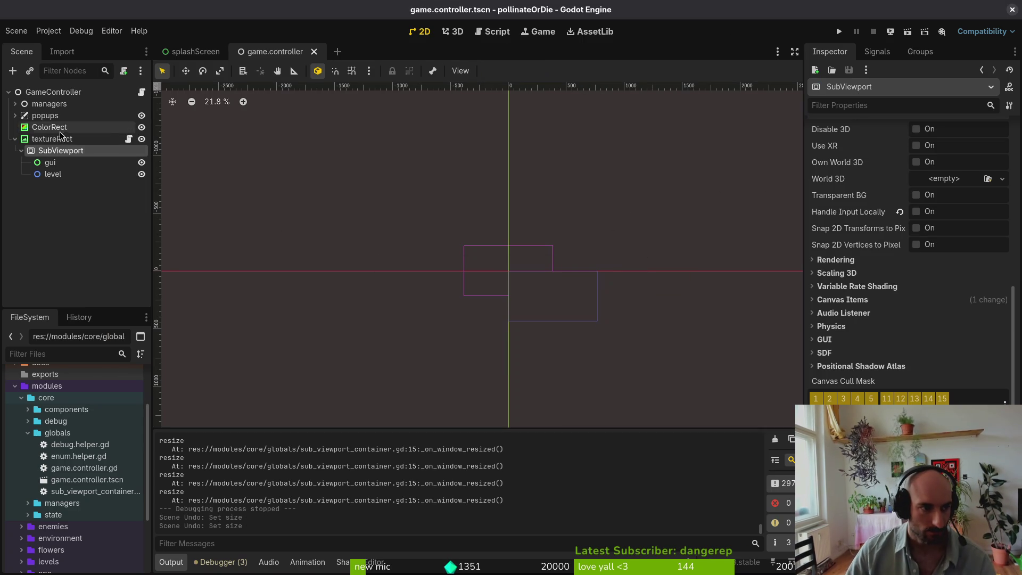
click(51, 139)
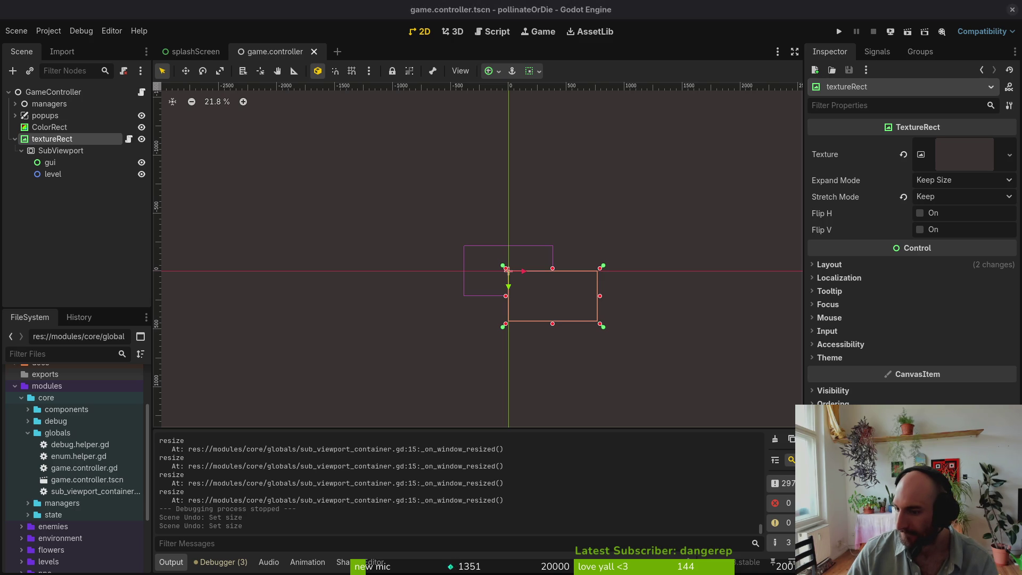
key(alt+Tab)
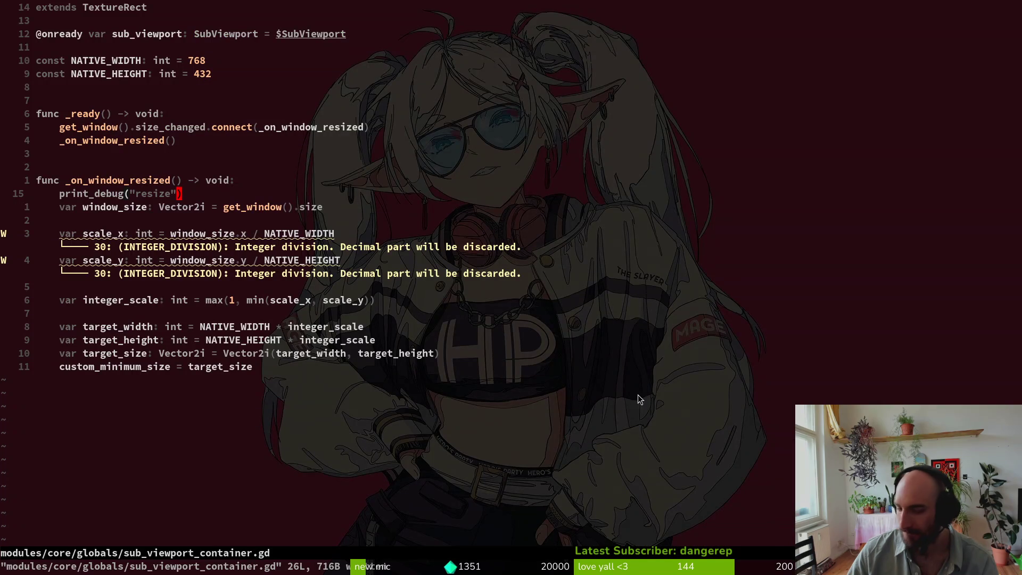
- Add a print_debug(target_width) line in the resize handler
click(171, 369)
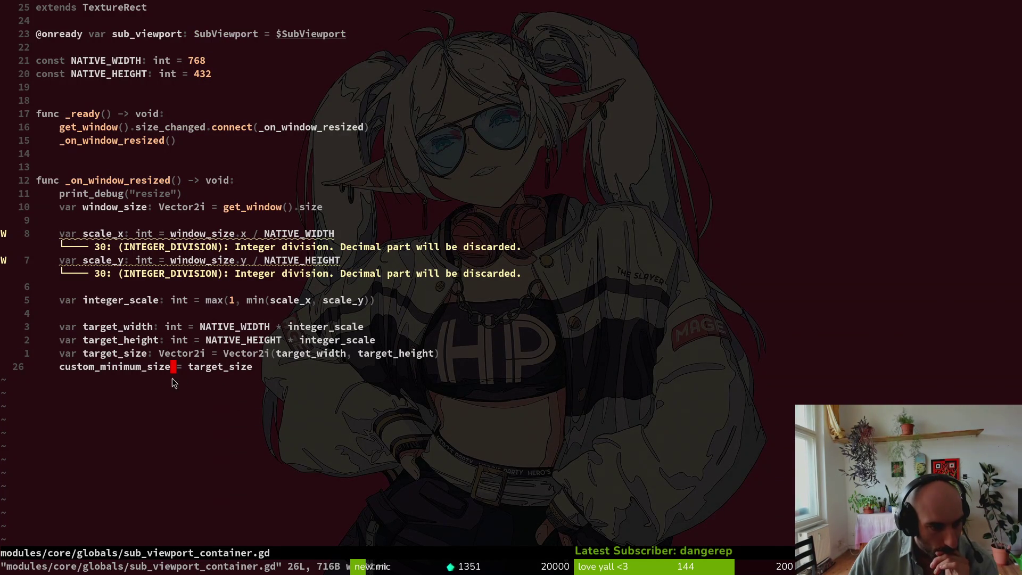
click(158, 385)
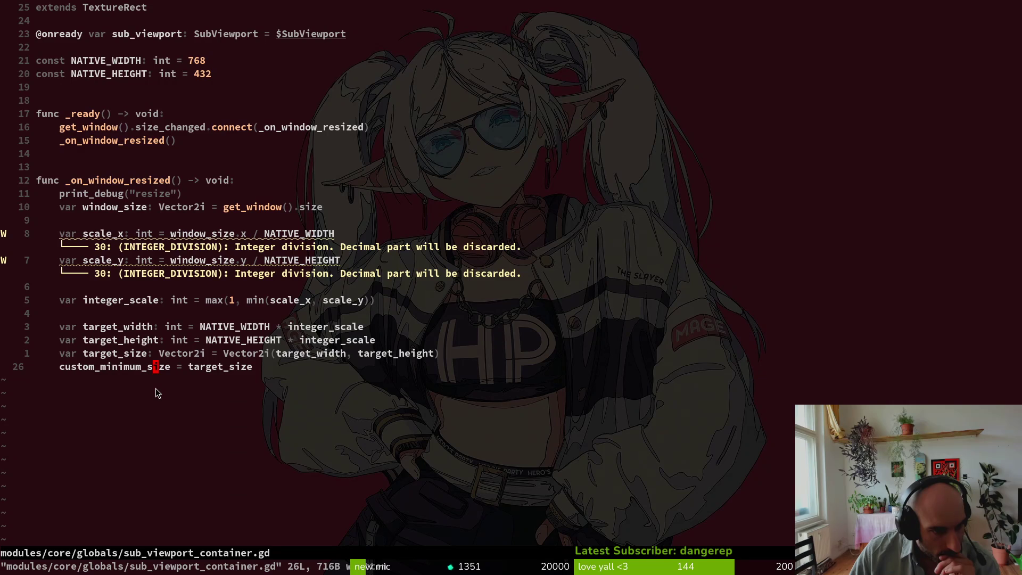
click(118, 313)
text(o)
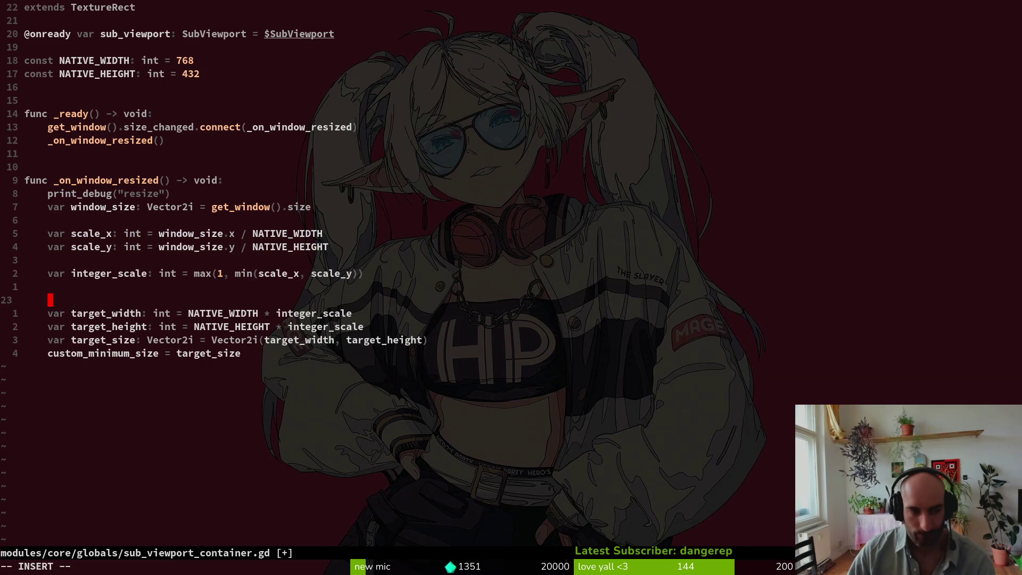
text(pr)
key(Return)
text(target_width))
key(Escape)
- Duplicate the debug line and change its argument to target_height
key(shift+v)
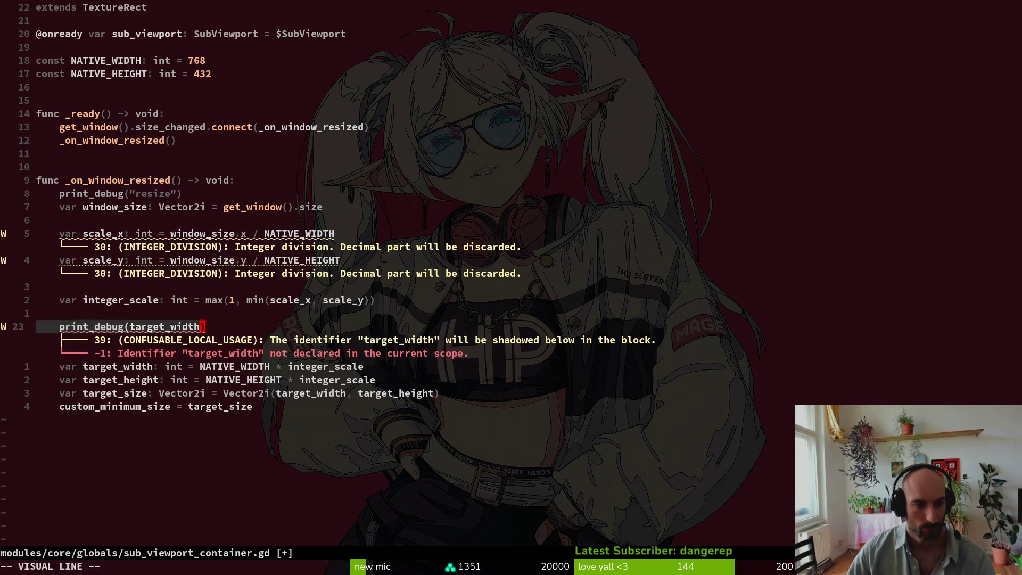
key(y)
key(p)
key(c)
key(t)
key(parenright)
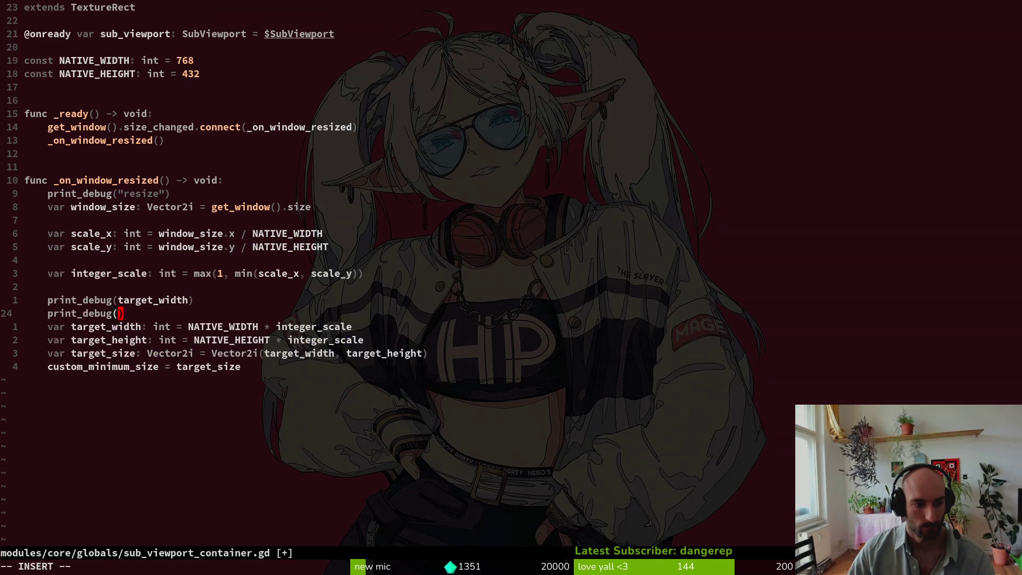
text(tar)
key(Tab)
key(Tab)
key(Tab)
key(Escape)
- Move both print lines below the target_size line and save the script
key(shift+v)
key(k)
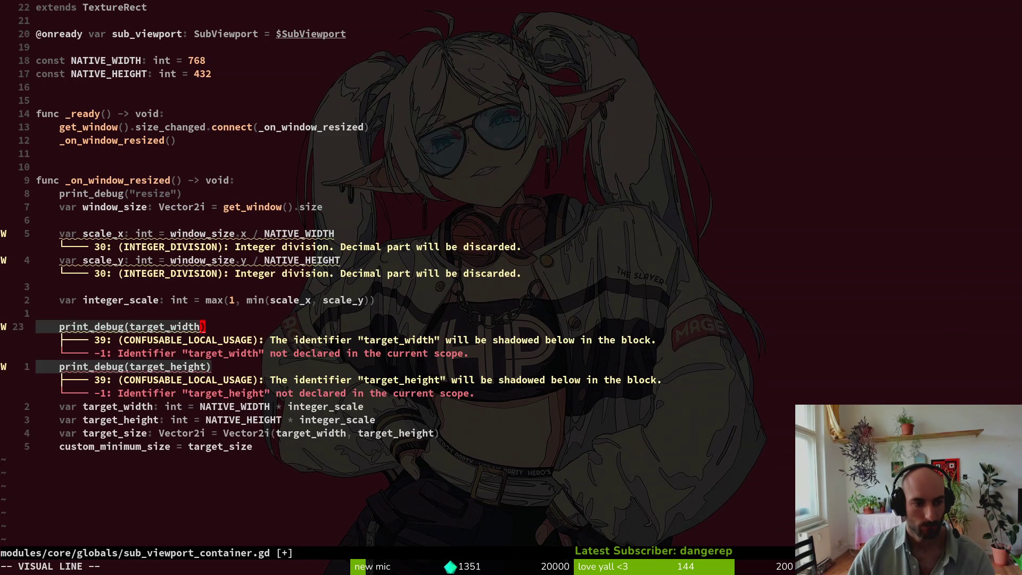
key(J)
key(J)
key(J)
key(Escape)
key(ctrl+s)
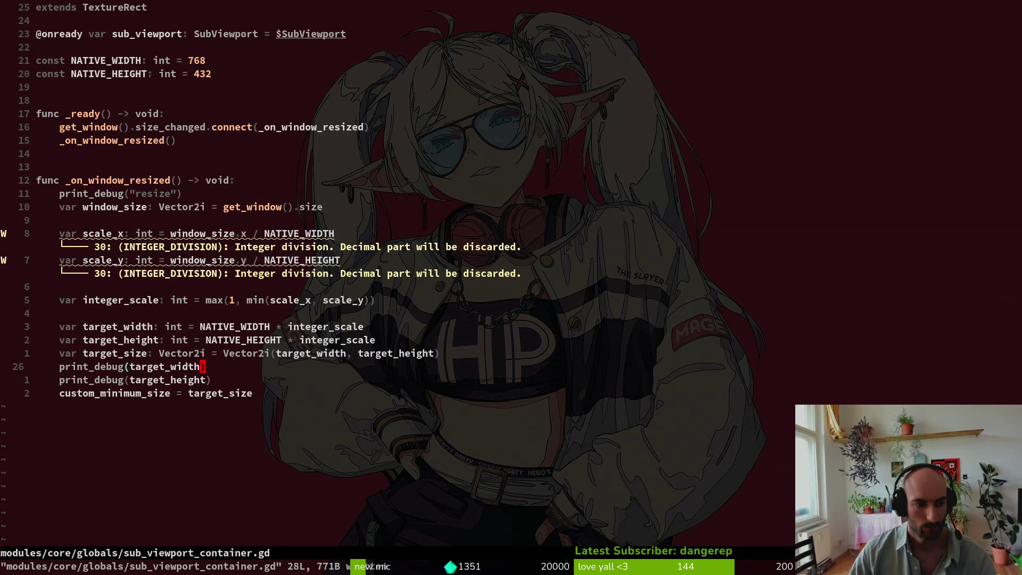
- Open blank lines above target_size and begin typing an if statement
key(k)
key(o)
key(Return)
key(Return)
key(Return)
key(Escape)
key(k)
key(k)
text(Oif)
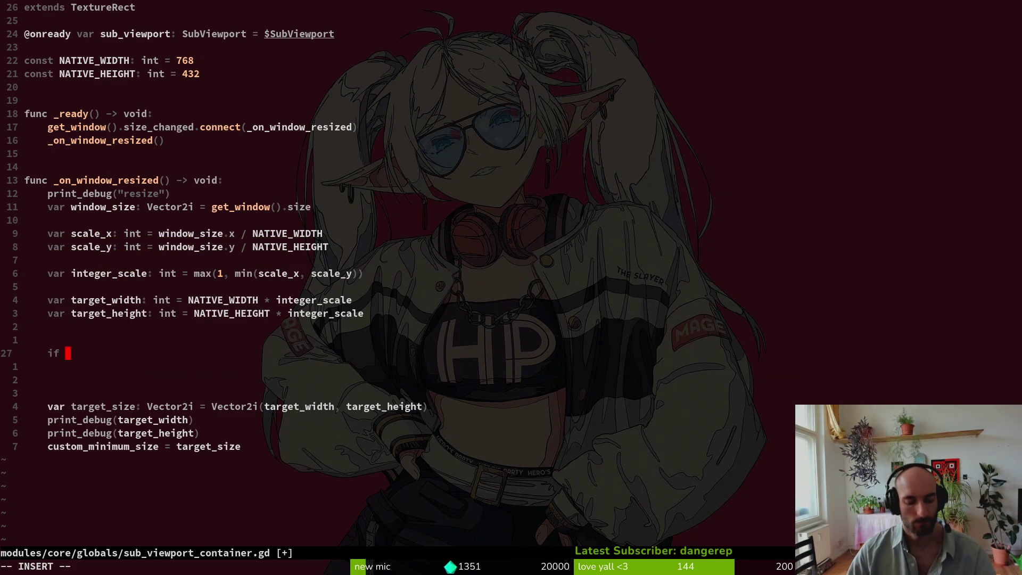
- Write 'if custom_minimum_size == target_size: return' and save the script
key(Escape)
key(d)
key(d)
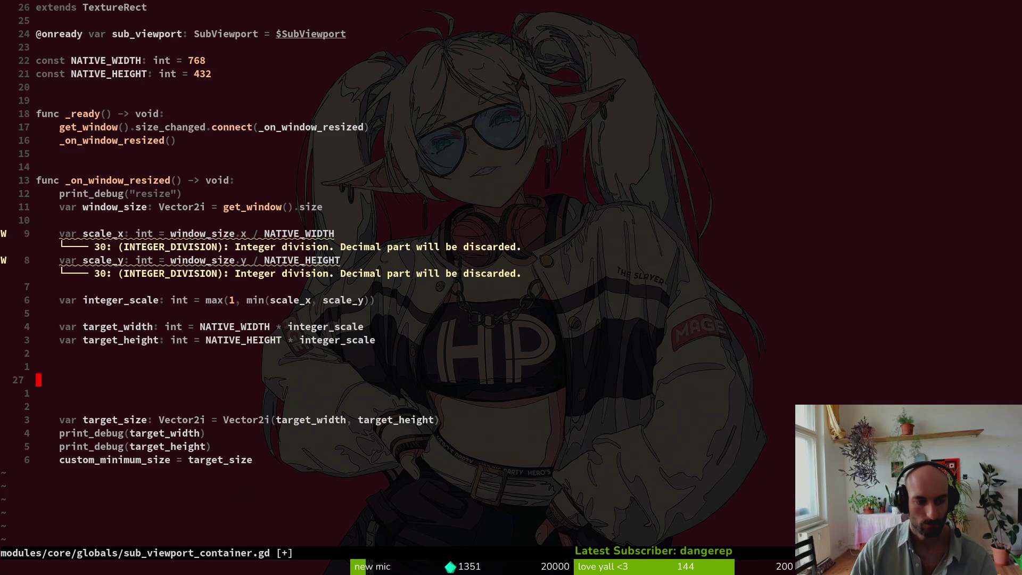
text(oif )
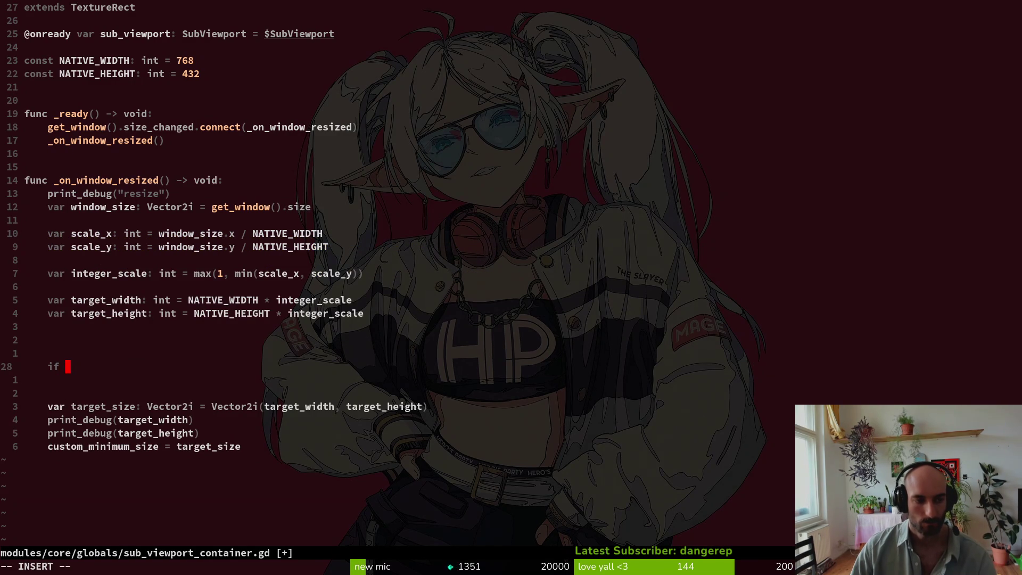
text(cu)
key(Tab)
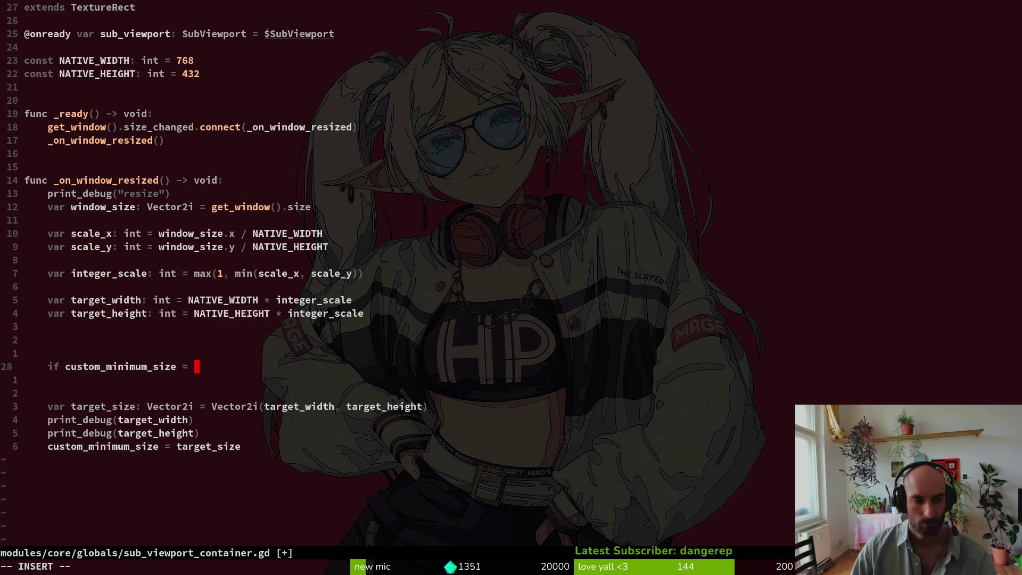
text(= targe)
key(Tab)
key(Tab)
key(Tab)
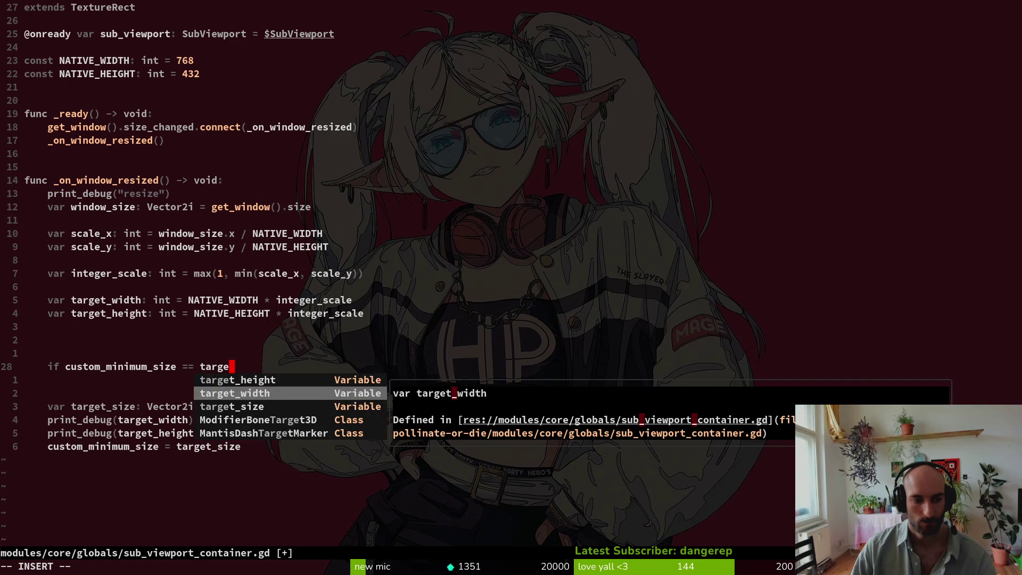
key(BackSpace)
text(:)
key(Return)
text(return)
key(Escape)
text(:w)
key(Return)
- Move the target_size declaration above the if check
key(k)
key(j)
key(j)
key(j)
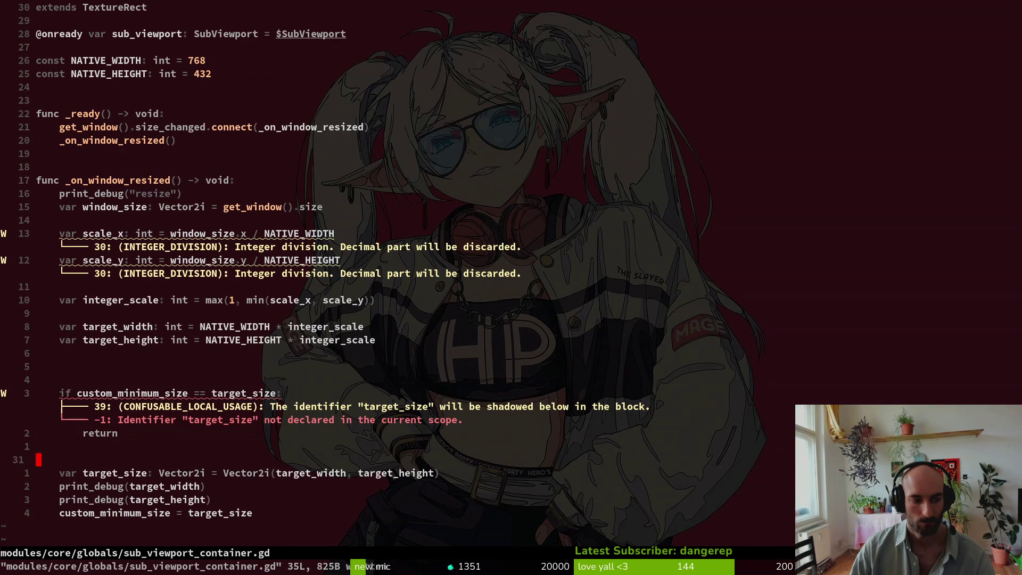
key(j)
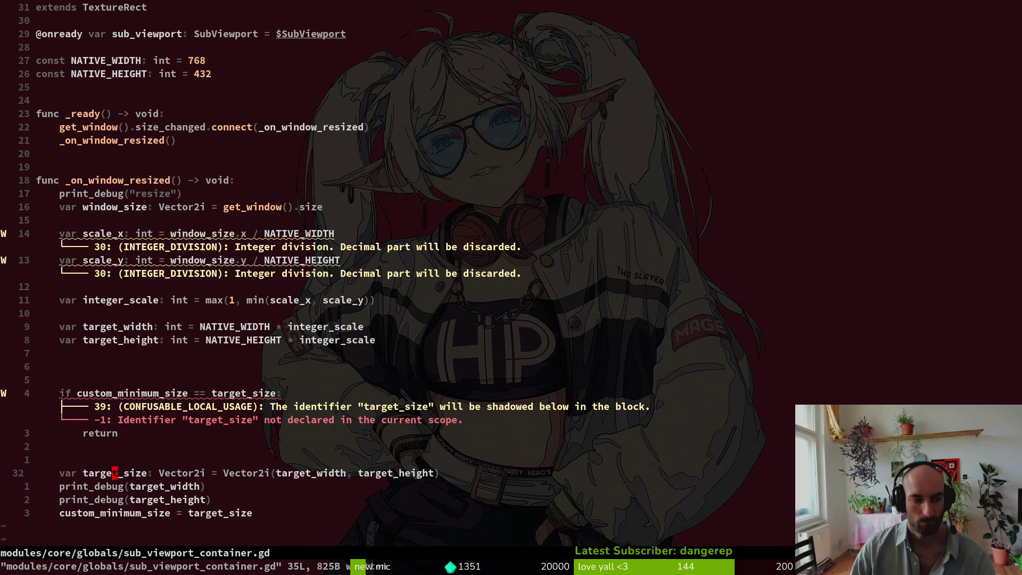
key(shift+v)
key(K)
key(K)
key(K)
key(Escape)
key(j)
key(j)
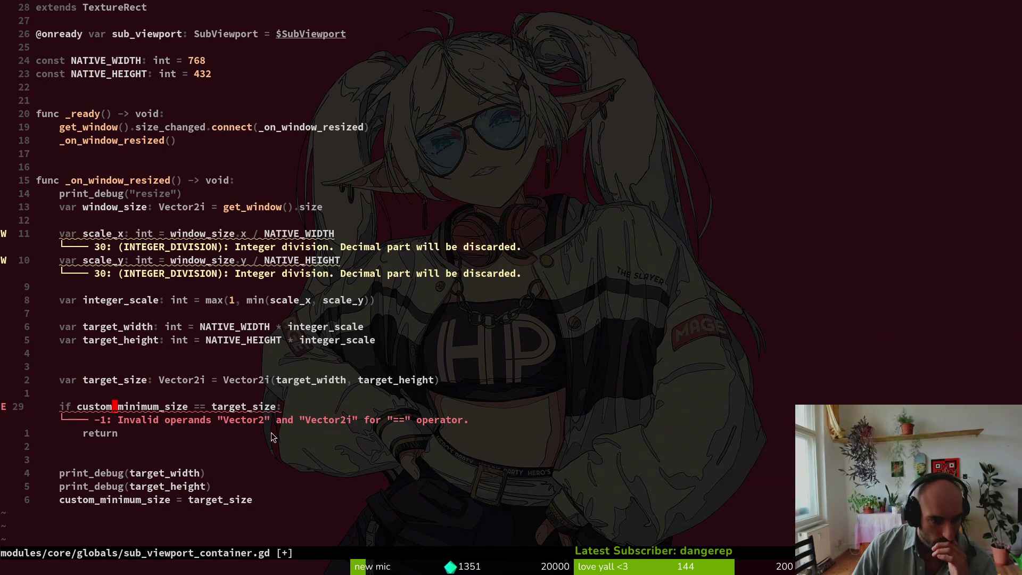
- Change target_size's type and constructor from Vector2i to Vector2, then save
click(205, 379)
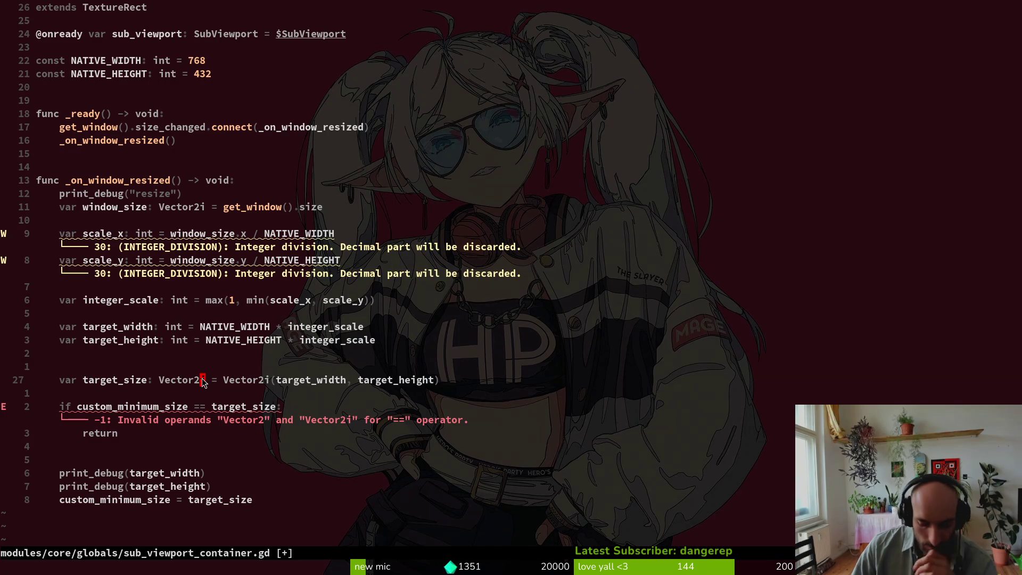
key(x)
key(w)
key(w)
key(w)
key(i)
key(BackSpace)
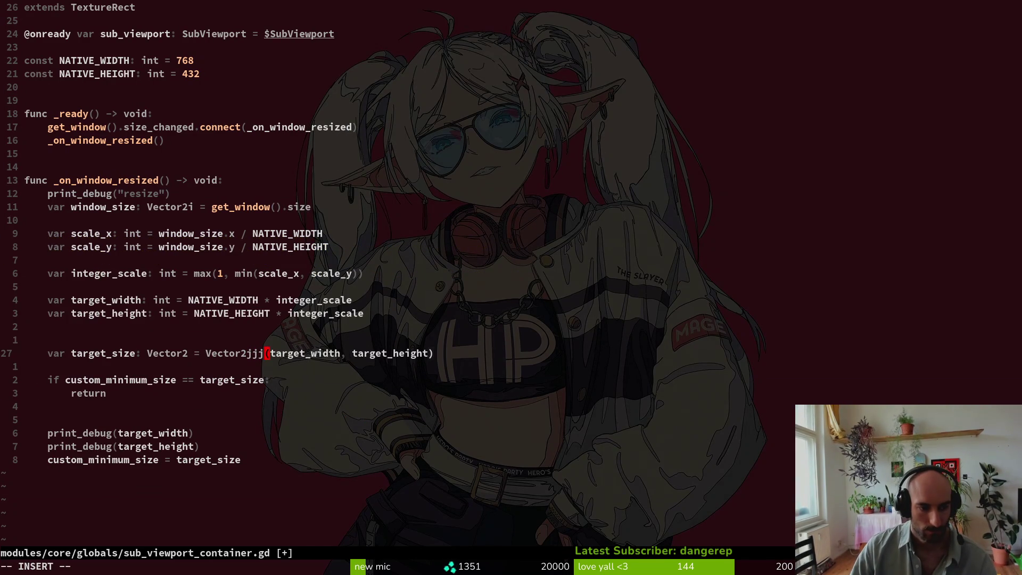
key(Escape)
text(:w)
key(Return)
- Add an else: branch after the return line with a print_debug line
key(j)
key(j)
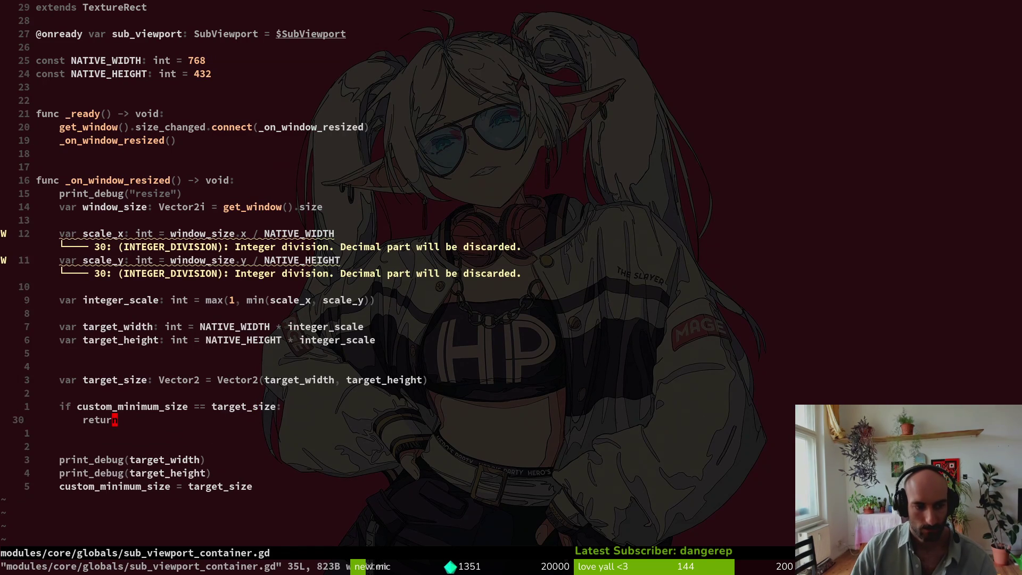
text(o)
text(else:)
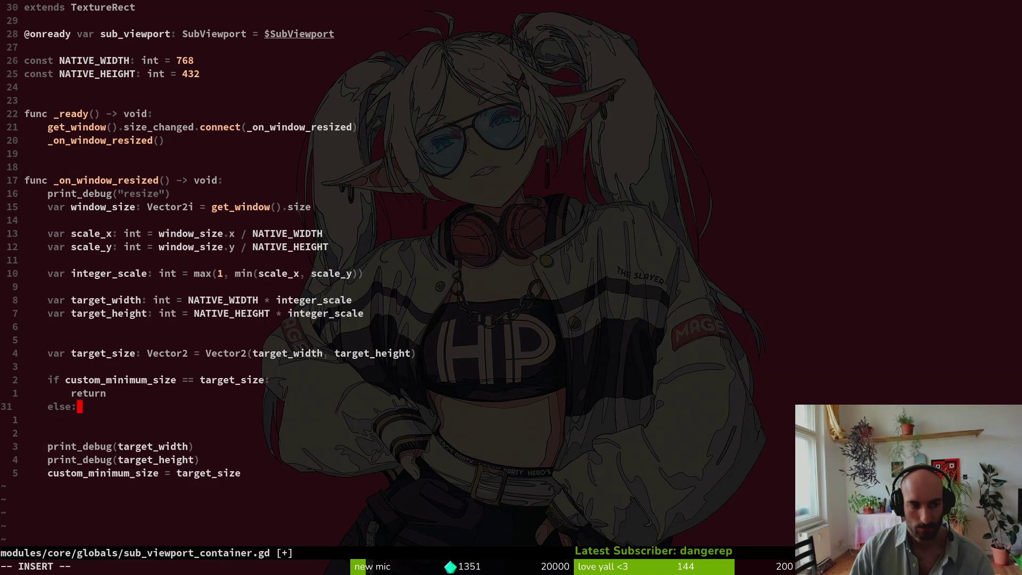
key(Return)
text(pri)
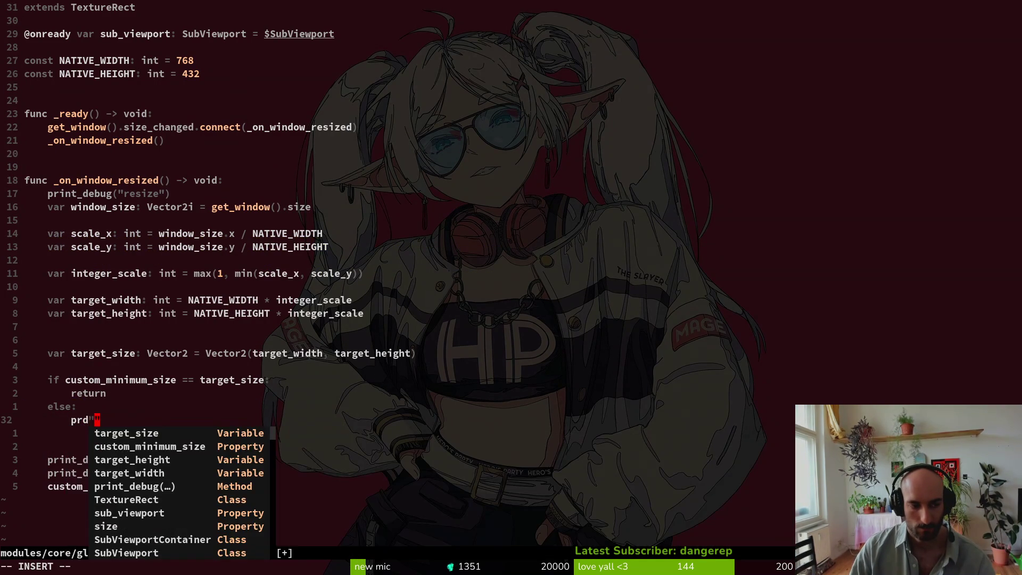
key(Return)
- Move and indent the target_width print into the else branch, removing the unfinished line
key(Escape)
key(j)
key(j)
key(j)
key(shift+v)
key(shift+j)
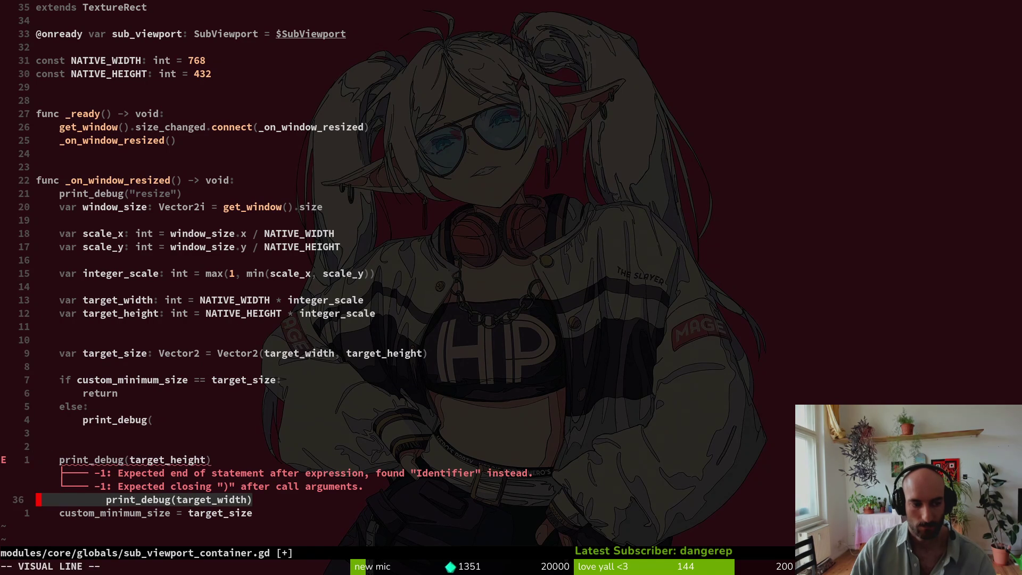
key(shift+k)
key(shift+k)
key(Escape)
key(k)
key(d)
key(d)
key(k)
key(d)
key(d)
key(shift+v)
key(shift+j)
key(Escape)
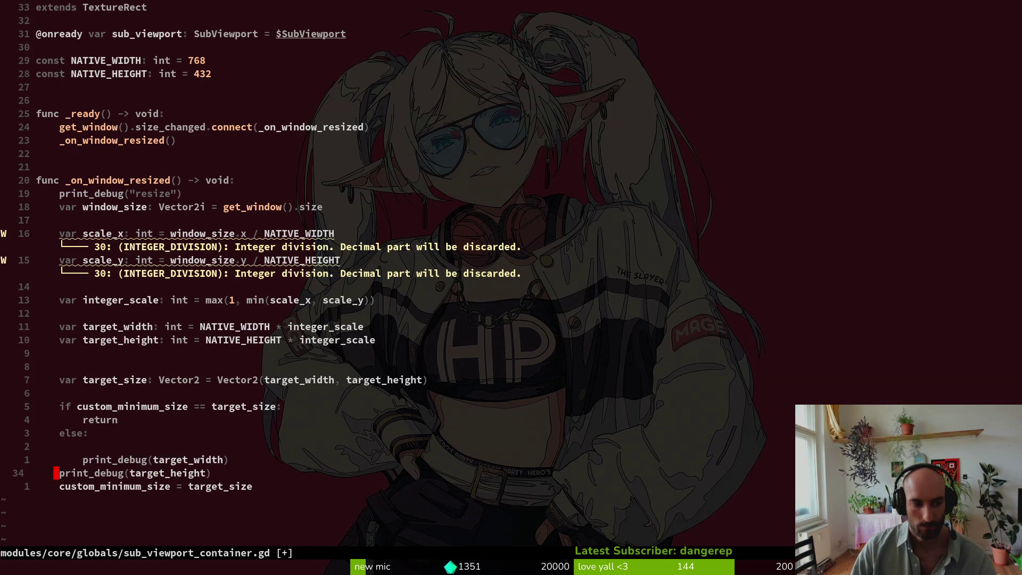
- Indent the target_height print beneath target_width and delete the leftover blank line
key(j)
key(shift+v)
key(shift+k)
key(Escape)
key(shift+v)
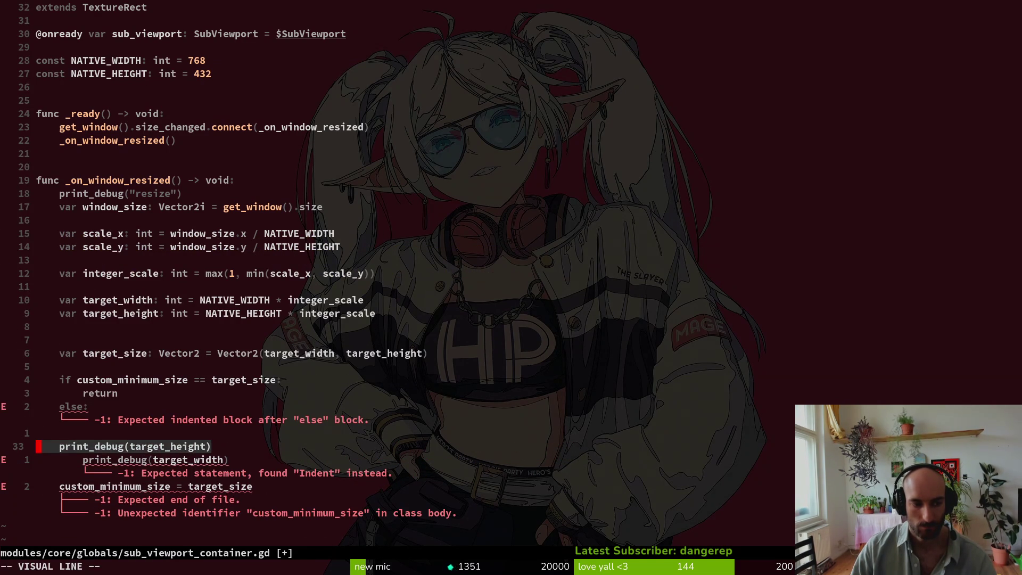
key(shift+period)
key(shift+j)
key(Escape)
key(k)
key(k)
key(d)
key(d)
- Put a blank line above custom_minimum_size and save the script
key(j)
key(j)
key(o)
key(Escape)
key(d)
key(d)
key(shift+p)
text(:w)
key(Return)
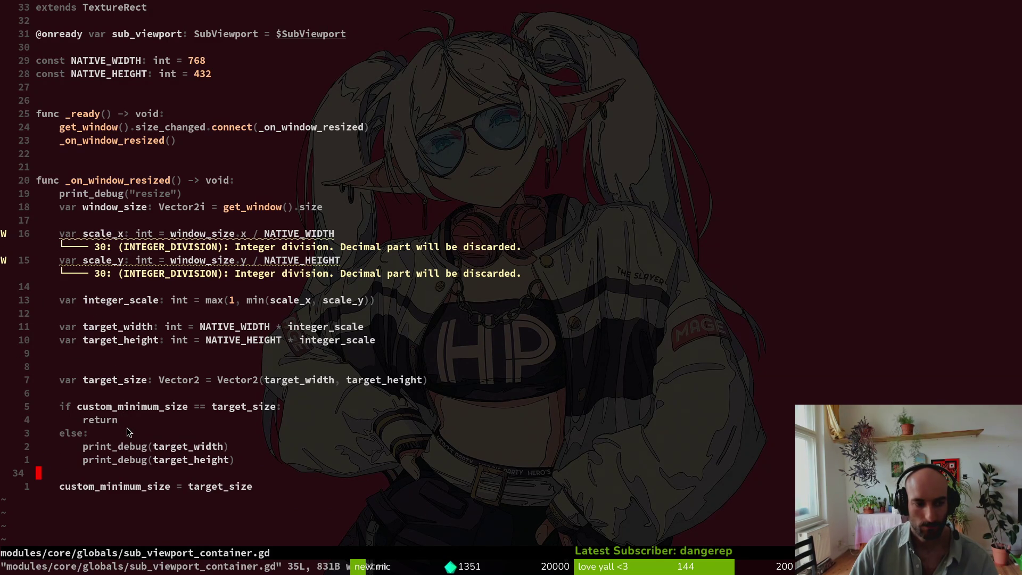
text(:write)
key(Return)
key(alt+Tab)
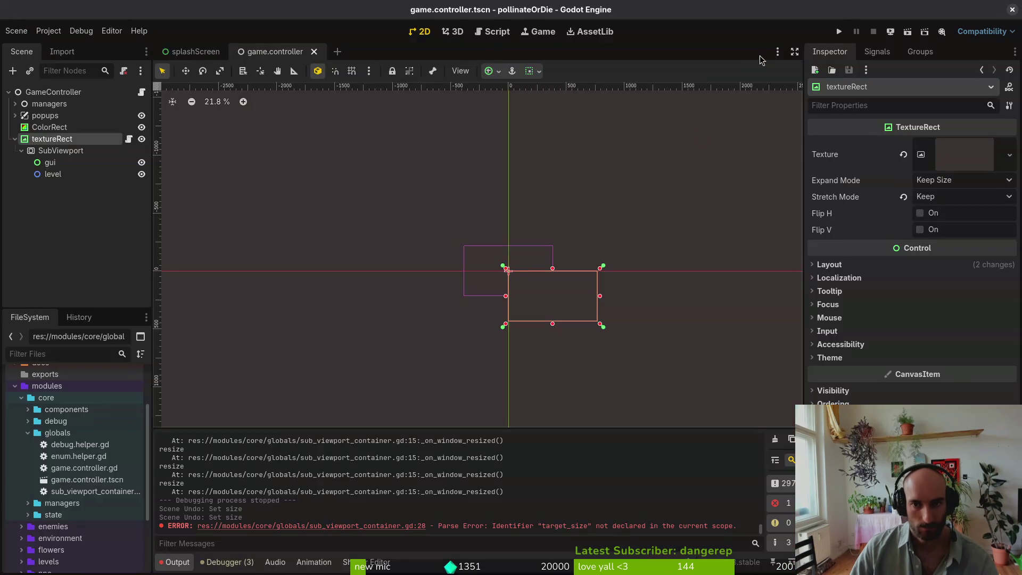
- Run the game and enlarge its window to test scaling
click(844, 30)
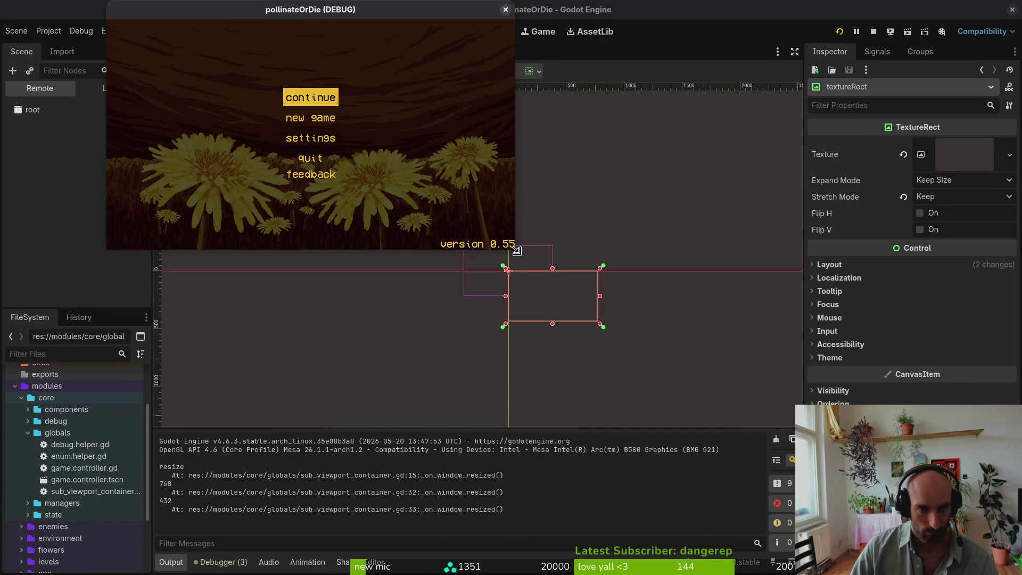
drag(517, 250, 532, 265)
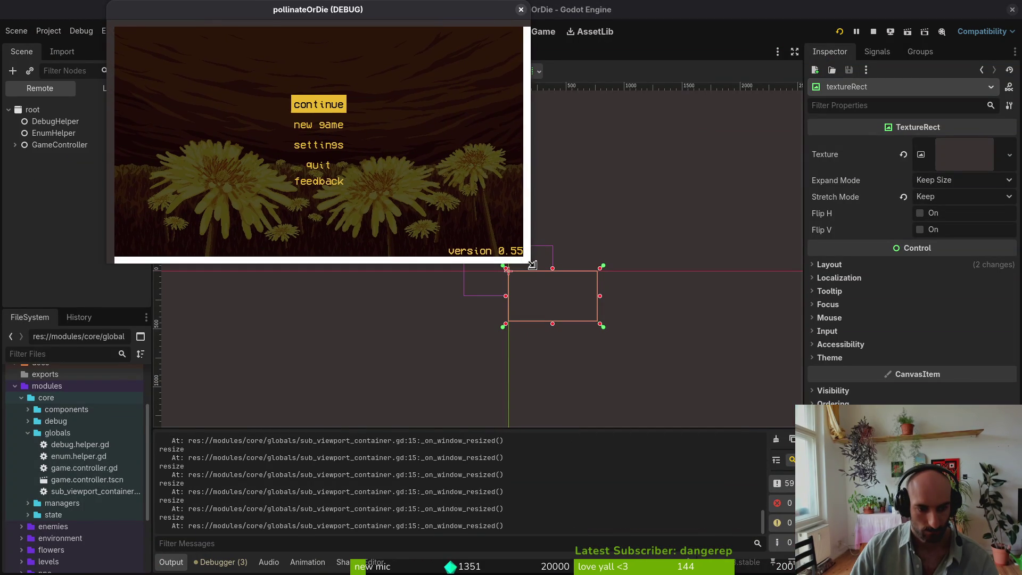
click(512, 267)
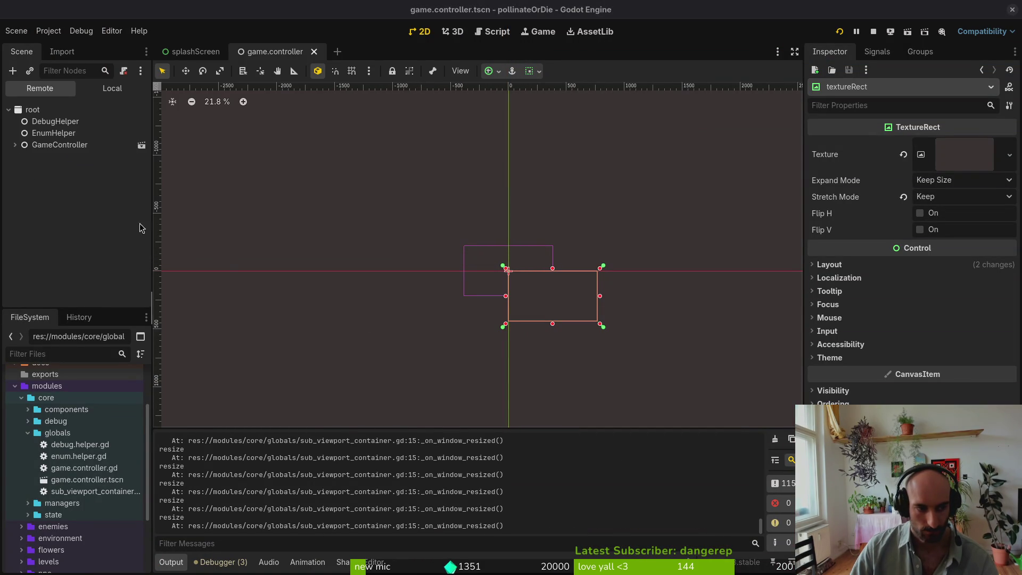
- Delete the print_debug("resize") line in Neovim and save the script
key(alt+Tab)
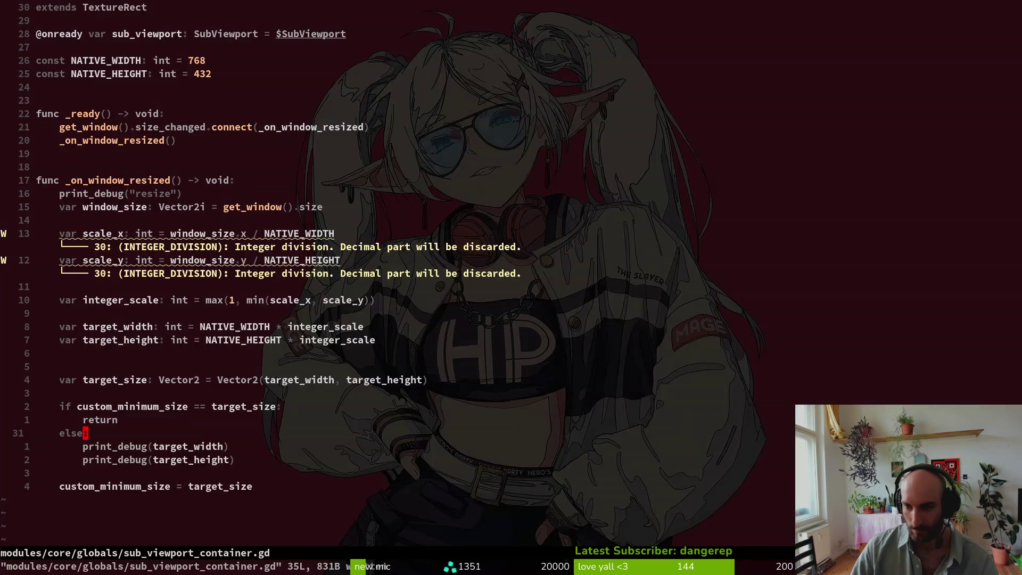
key(1)
key(6)
key(k)
key(D)
key(d)
key(d)
text(:w)
key(Return)
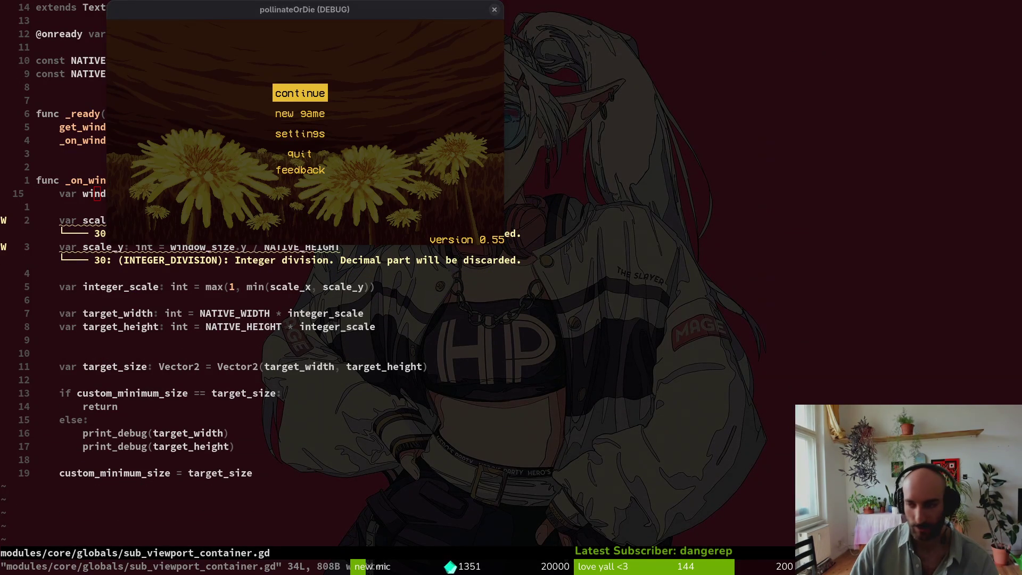
- Enlarge the running game to log 1536×864, then view textureRect's Expand Mode choices
key(alt+Tab)
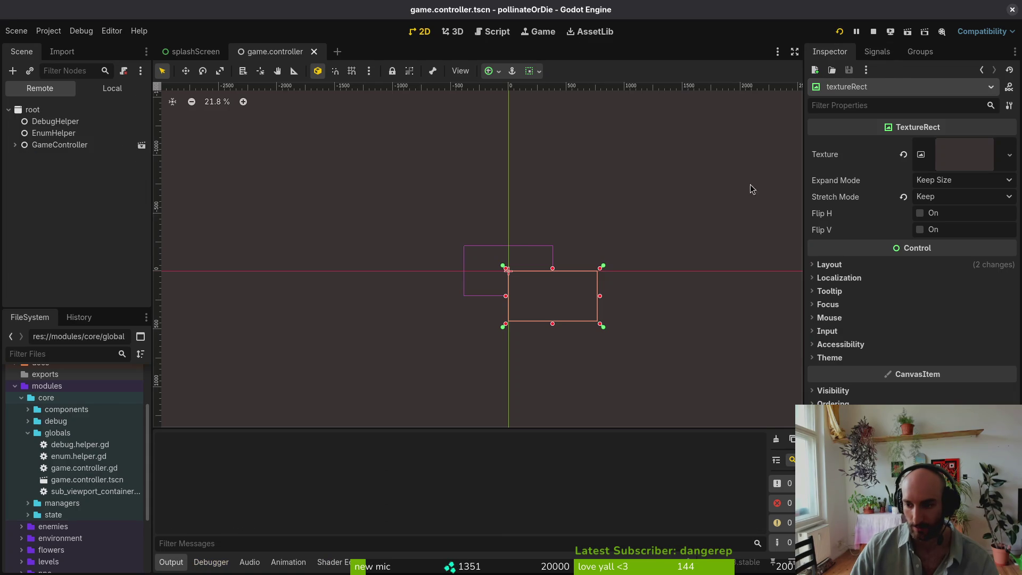
mouse_move(513, 249)
mouse_down()
mouse_move(758, 402)
mouse_move(978, 510)
mouse_move(825, 393)
mouse_move(865, 441)
mouse_move(919, 406)
mouse_move(793, 344)
mouse_move(793, 469)
mouse_move(973, 496)
mouse_up()
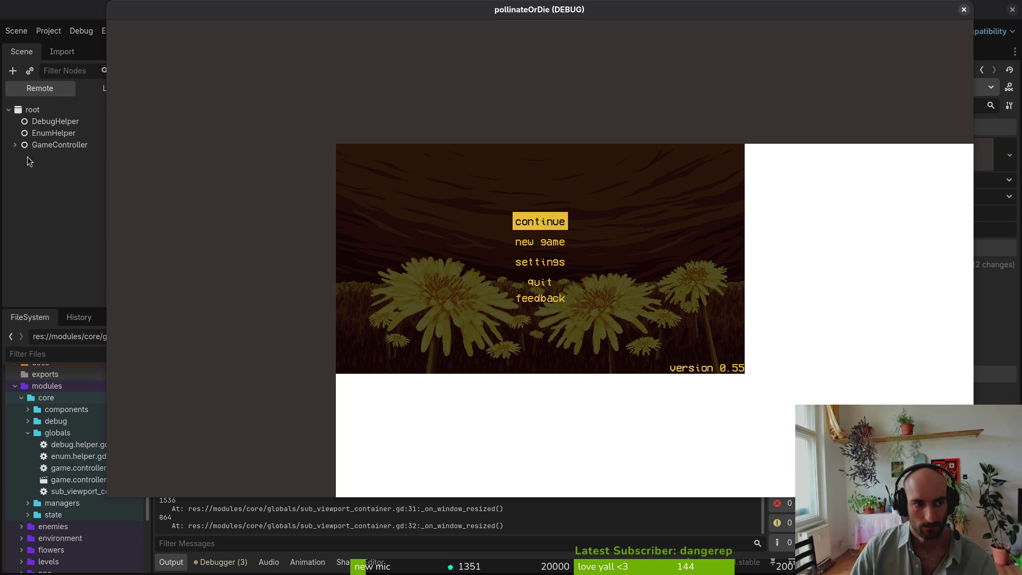
click(91, 91)
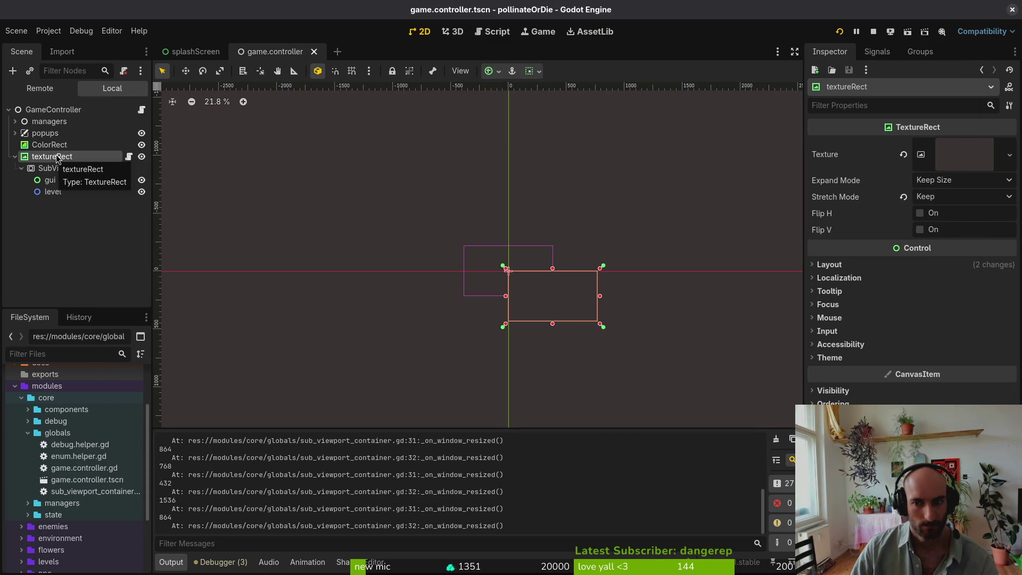
click(946, 185)
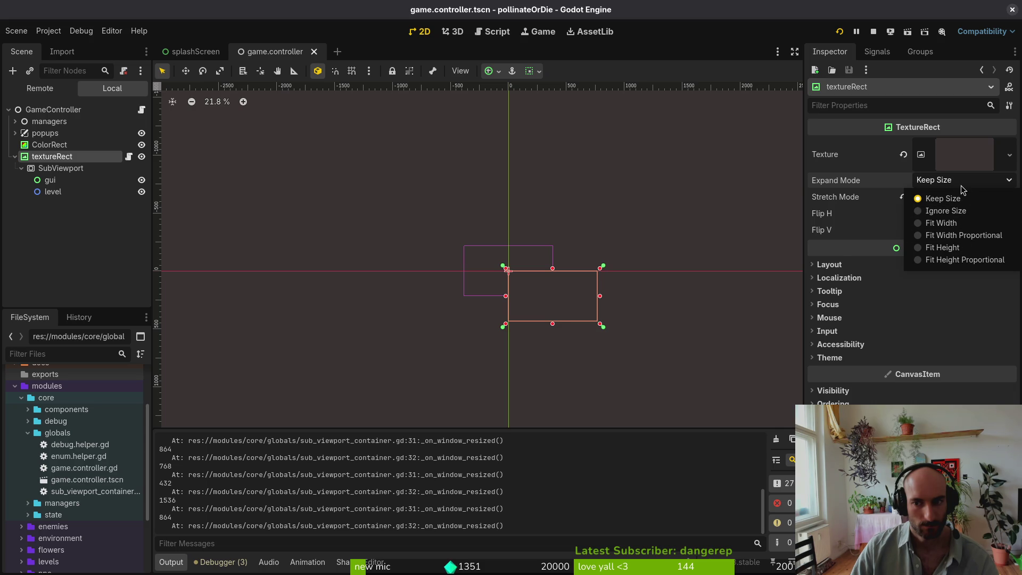
- Set textureRect's expand mode to Ignore Size and stretch to Keep Aspect, save, and test-run the resized game
click(966, 213)
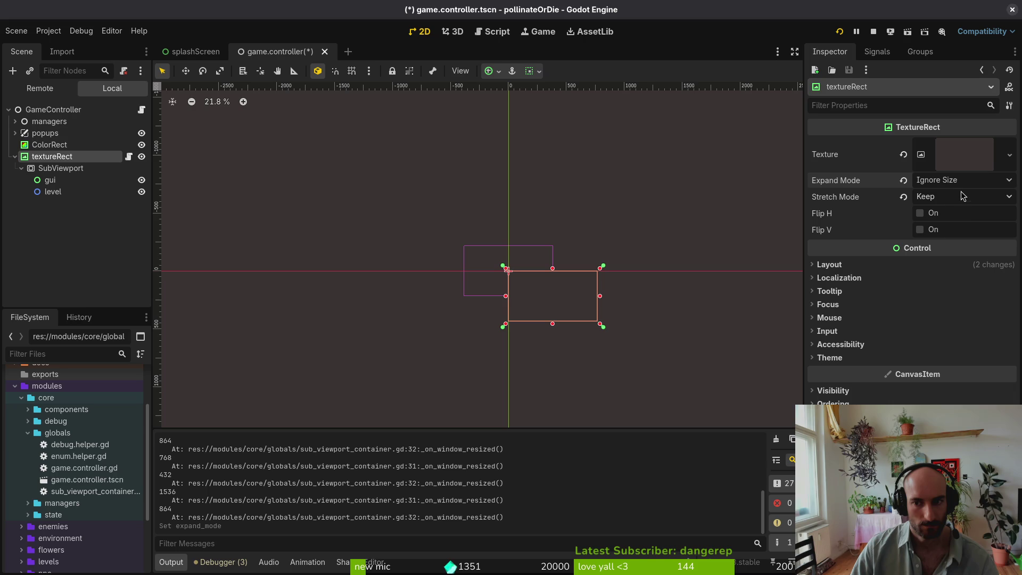
click(955, 197)
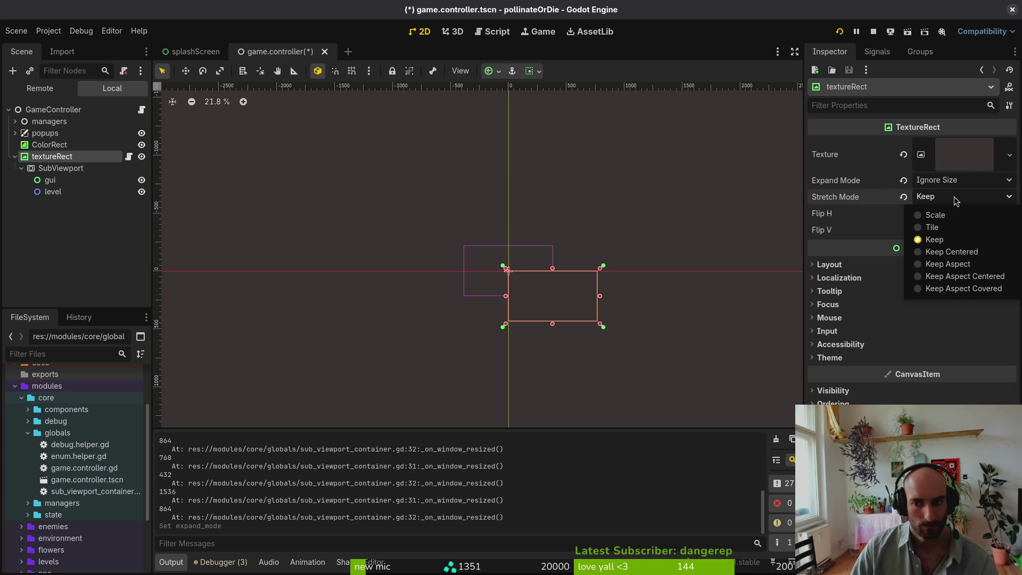
click(948, 264)
key(ctrl+s)
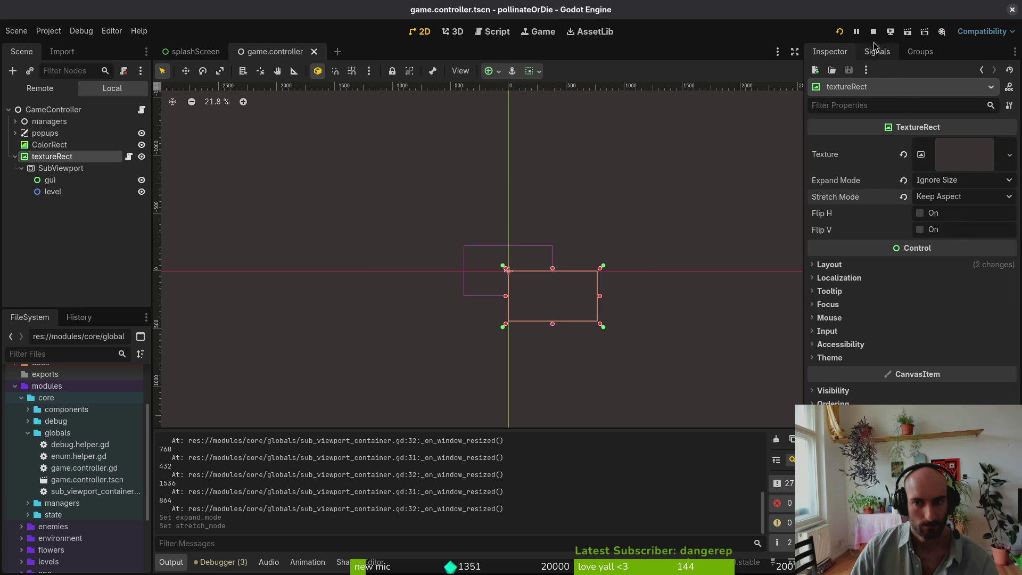
click(873, 31)
click(840, 31)
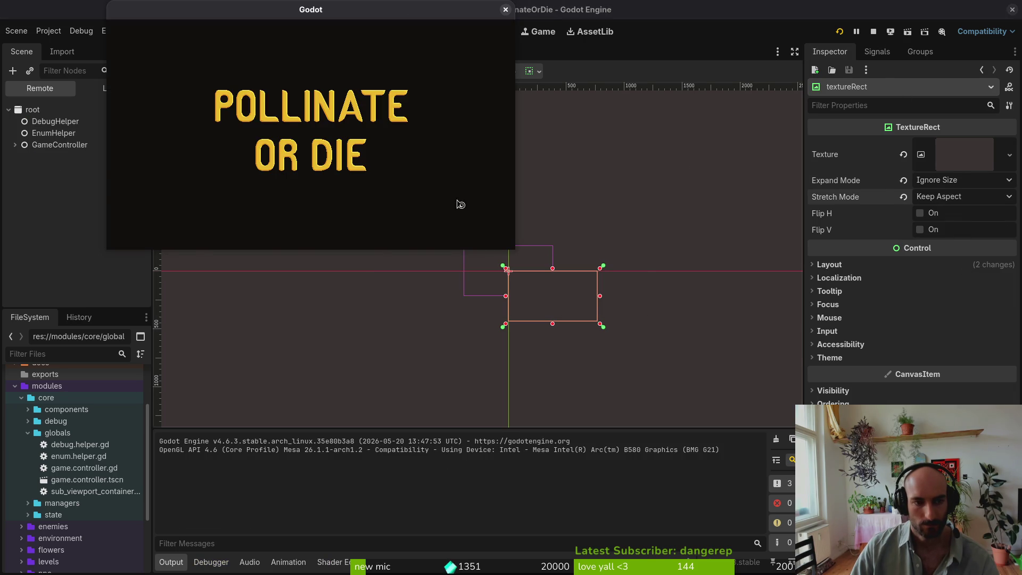
mouse_move(515, 249)
mouse_down()
mouse_move(623, 333)
mouse_move(809, 429)
mouse_move(575, 335)
mouse_move(828, 430)
mouse_move(920, 481)
mouse_move(753, 391)
mouse_move(630, 289)
mouse_up()
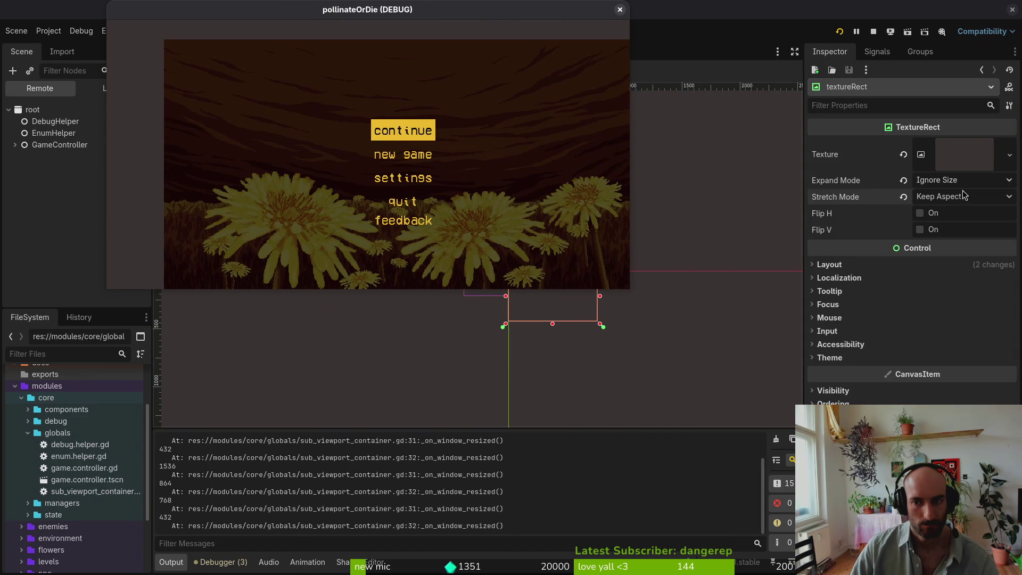
- Back in the editor, switch textureRect's stretch mode to Keep and then back to Keep Aspect
click(885, 203)
click(904, 197)
click(903, 180)
click(959, 196)
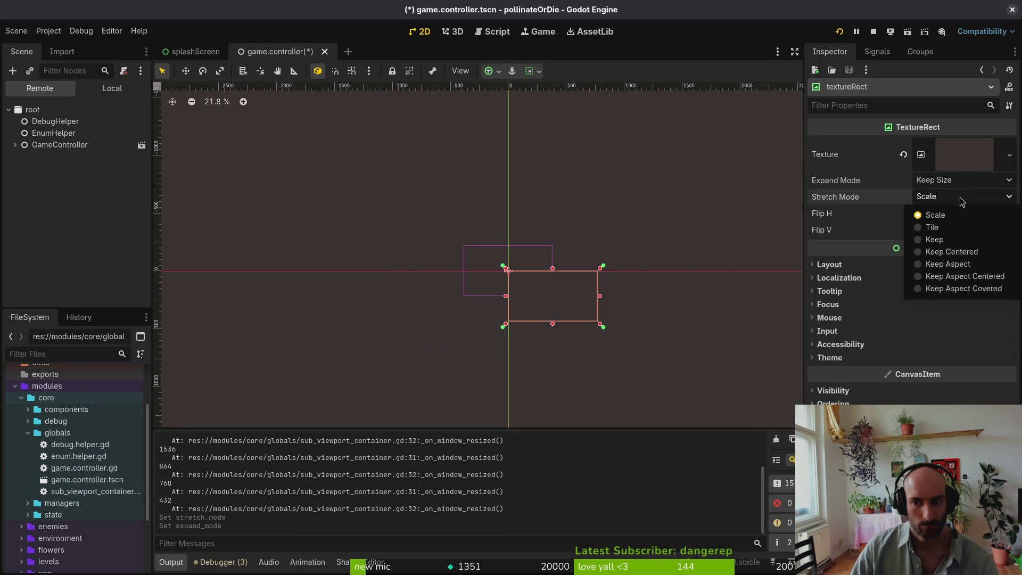
click(962, 240)
click(957, 195)
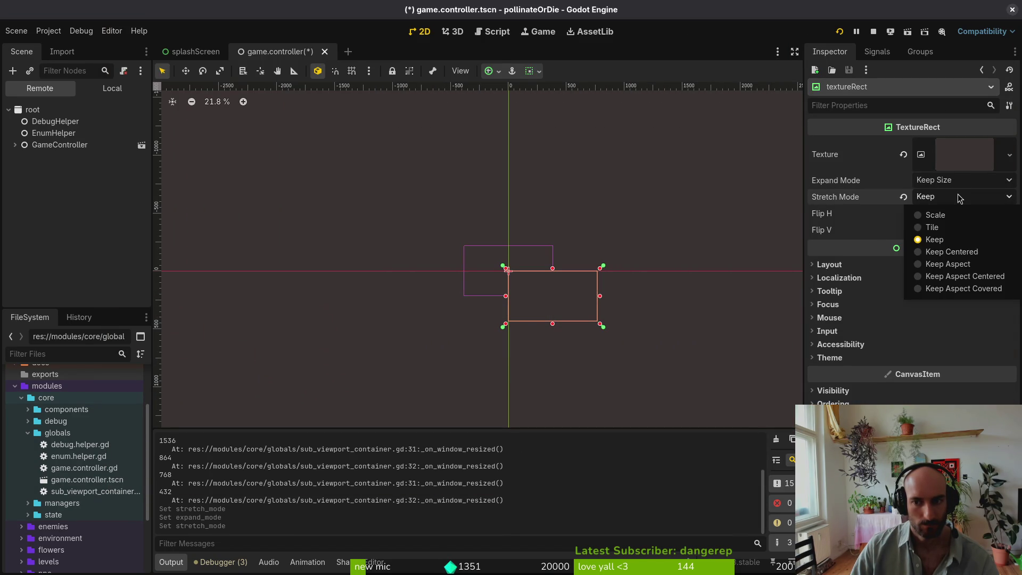
click(965, 265)
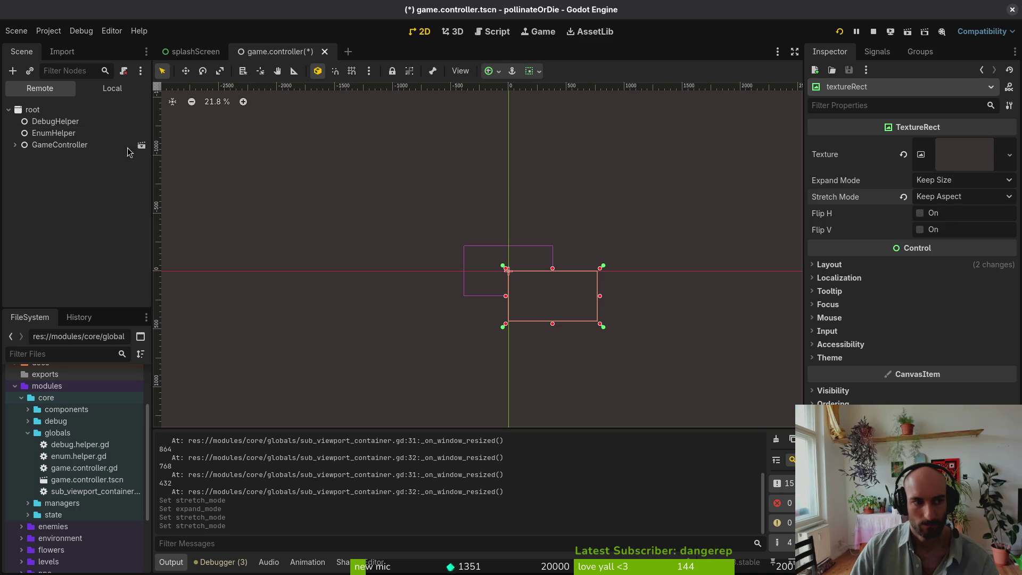
- Review textureRect's layout properties, leaving the anchors preset at Full Rect
click(112, 88)
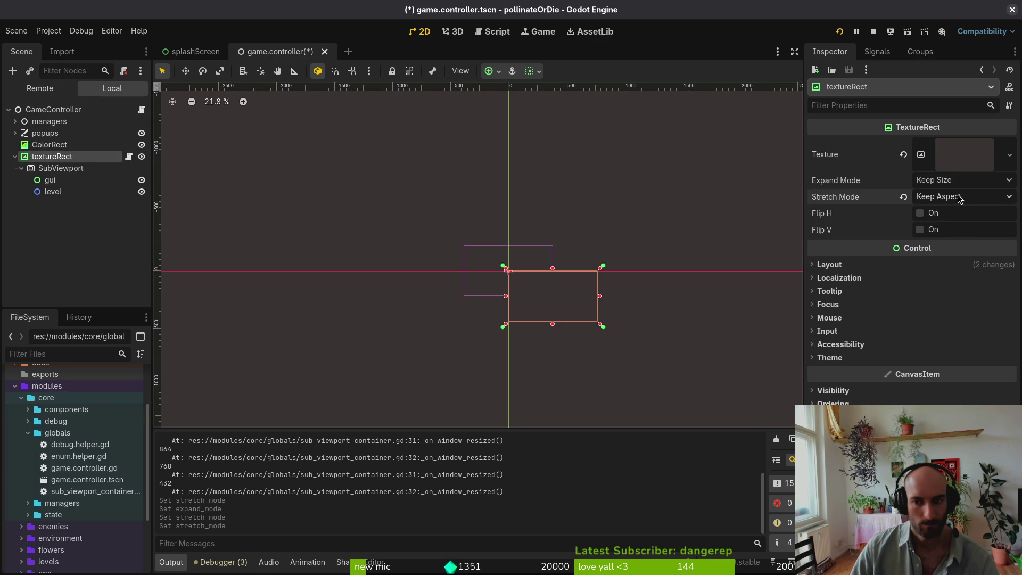
click(864, 266)
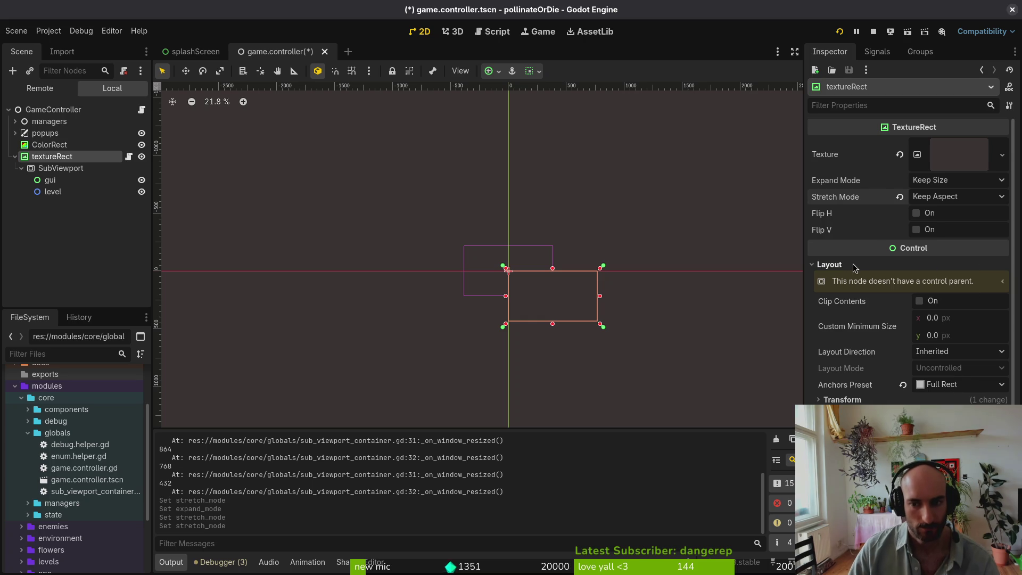
click(854, 264)
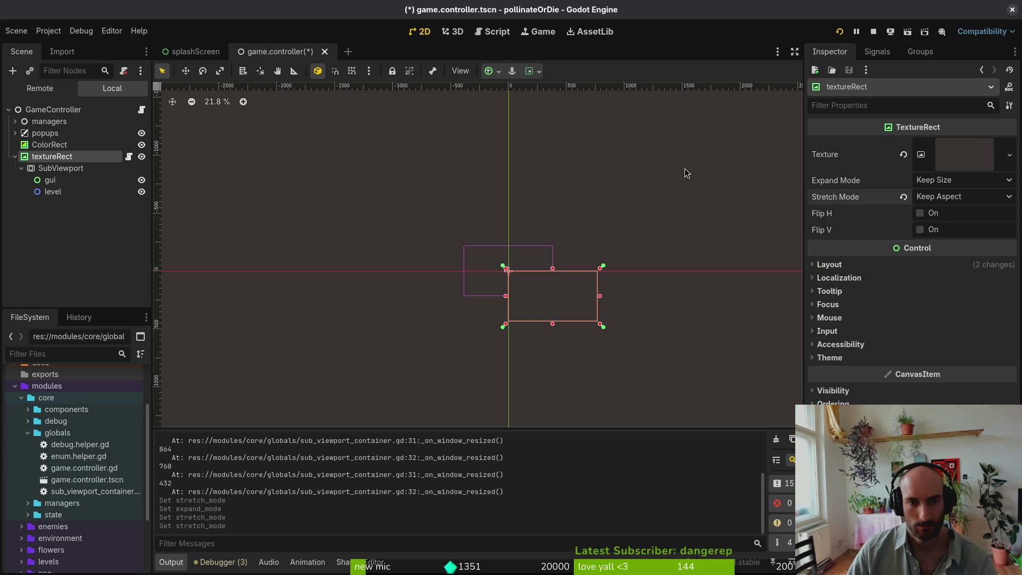
click(501, 72)
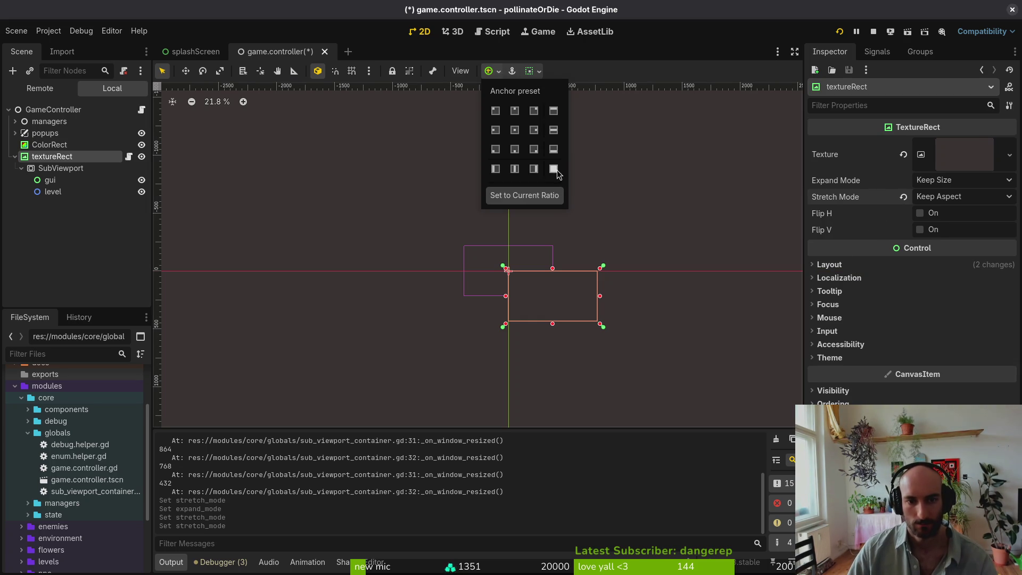
click(873, 272)
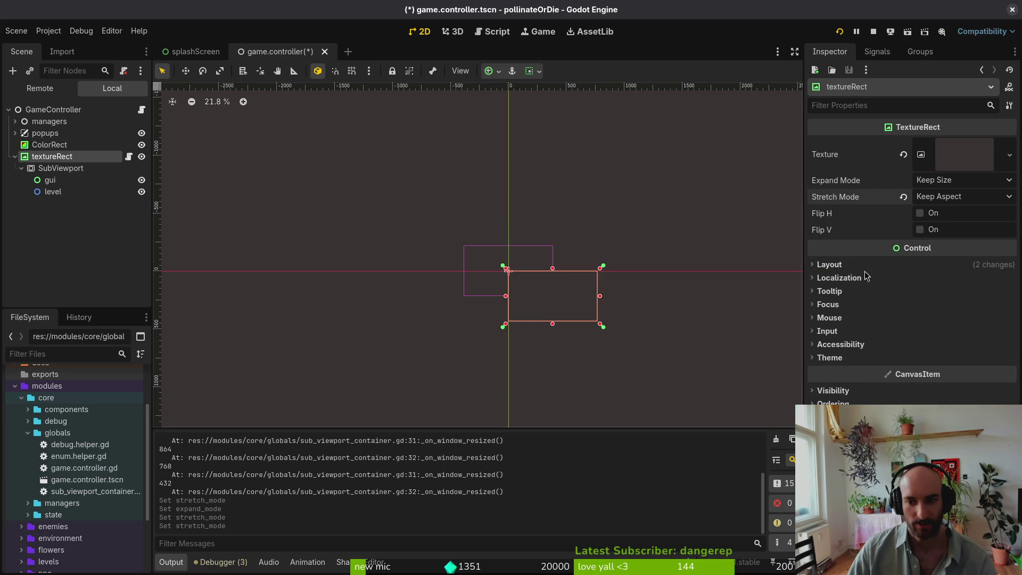
click(865, 264)
click(933, 385)
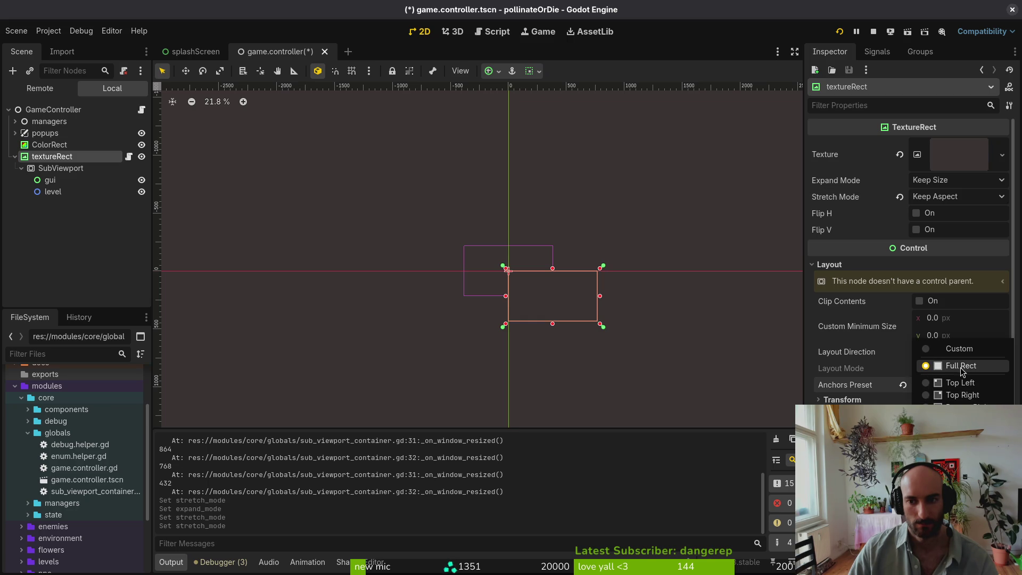
click(961, 367)
- Set the stretch mode to Scale, save, and test the game with F5 by shrinking its window
click(953, 196)
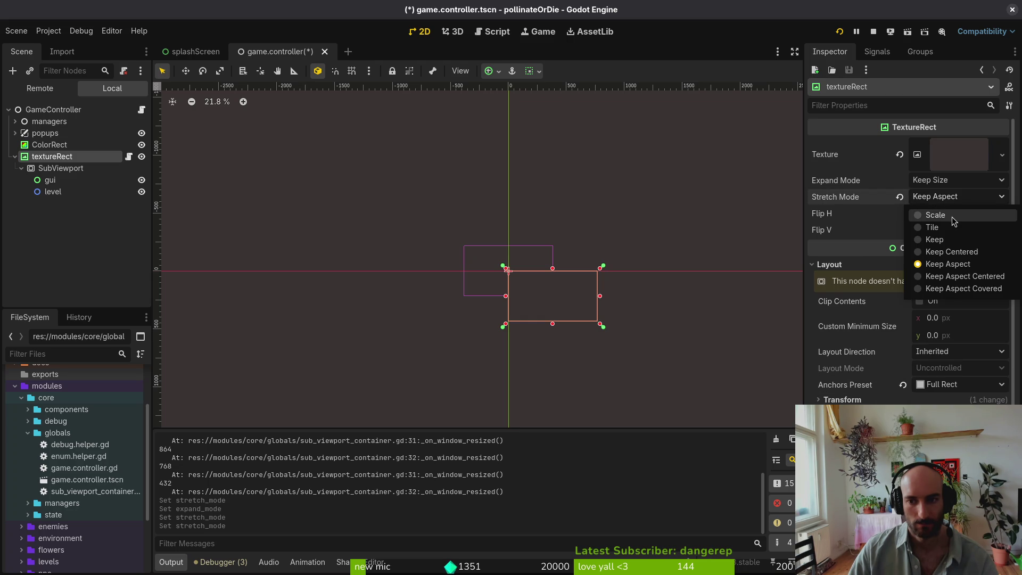
click(942, 215)
key(ctrl+s)
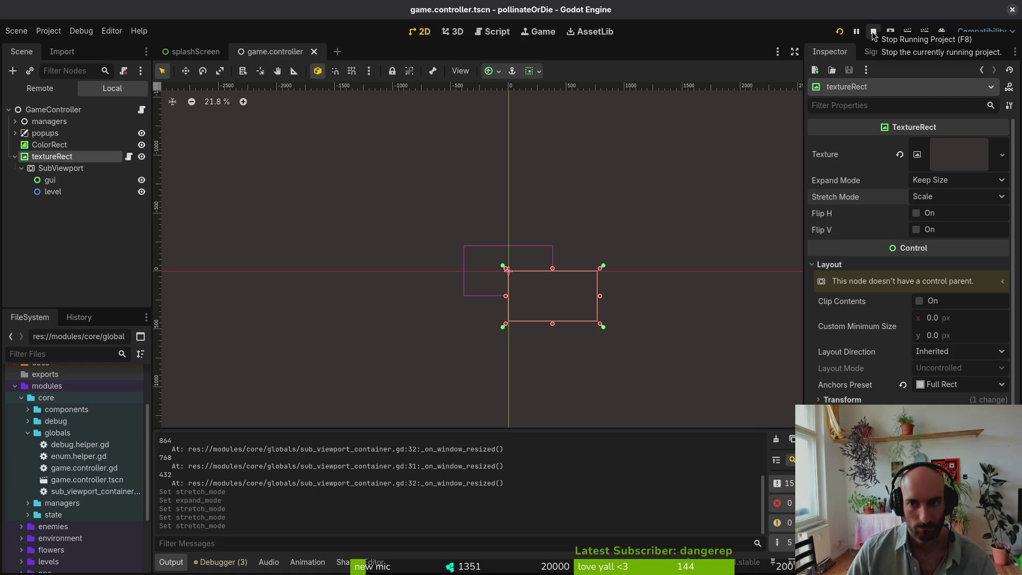
key(F5)
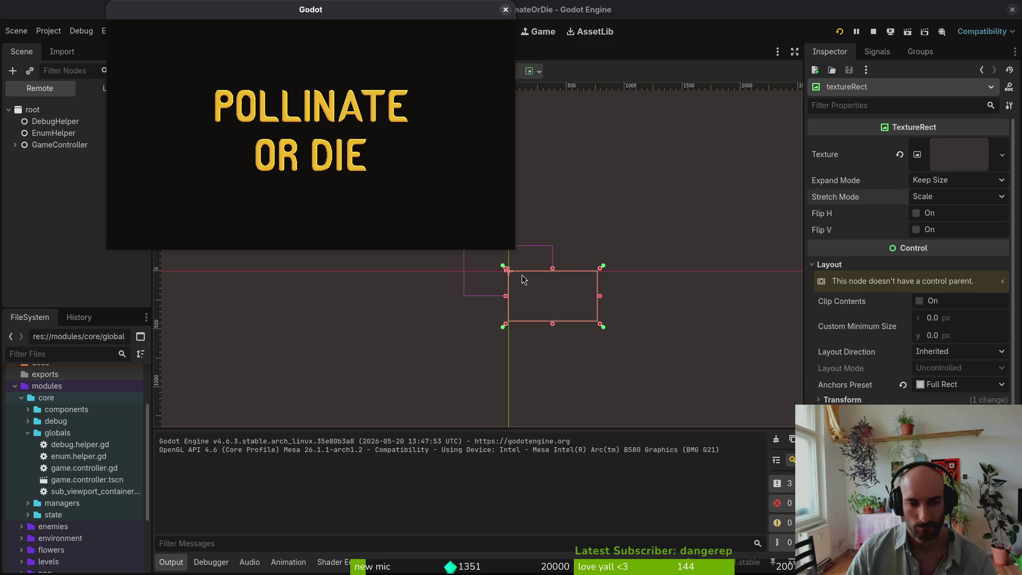
mouse_move(891, 462)
mouse_down()
mouse_move(644, 320)
mouse_move(533, 301)
mouse_move(678, 384)
mouse_move(585, 314)
mouse_move(511, 285)
mouse_move(845, 434)
mouse_move(929, 457)
mouse_move(605, 292)
mouse_move(878, 468)
mouse_move(934, 490)
mouse_move(728, 250)
mouse_up()
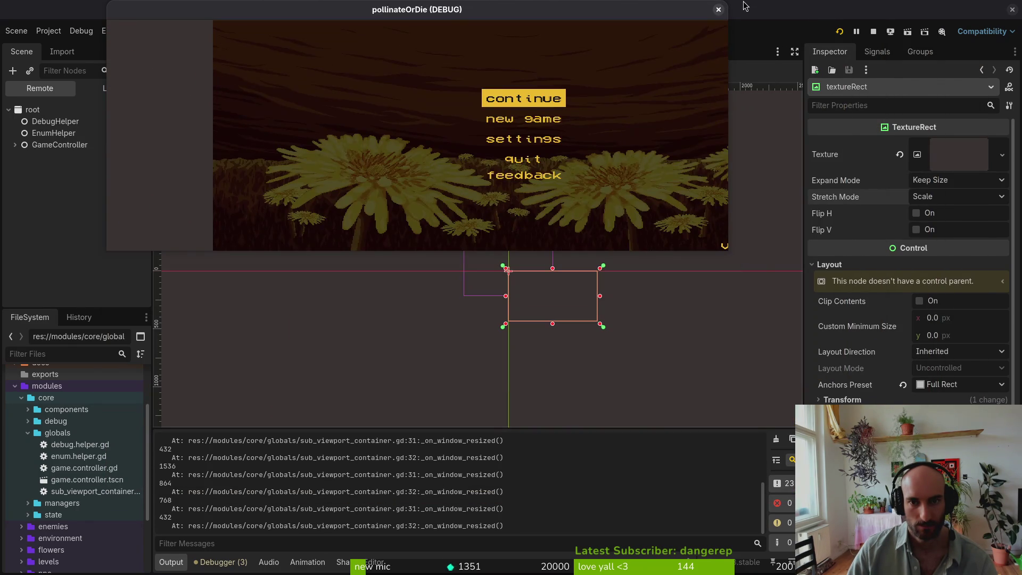
click(719, 9)
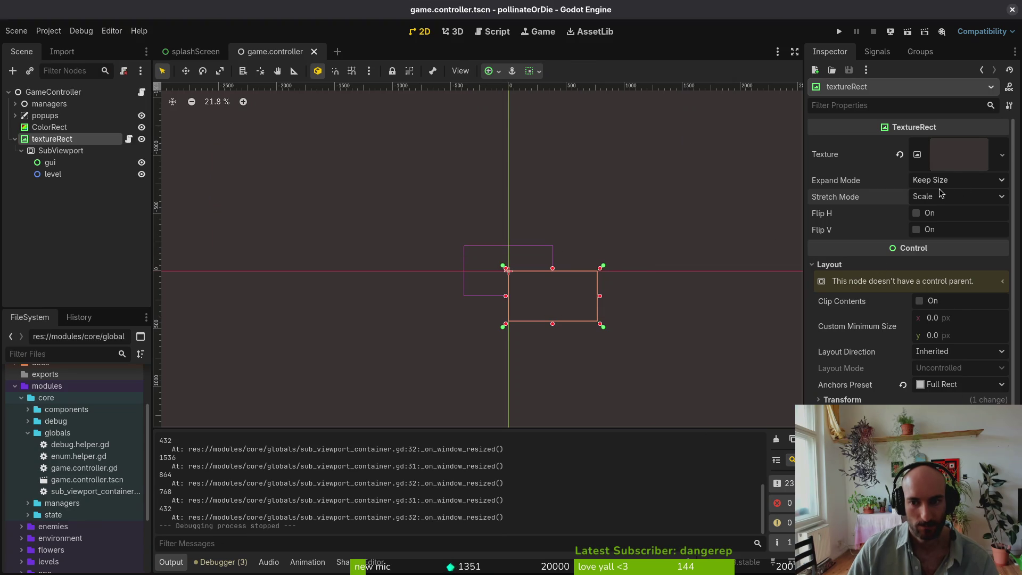
- Switch the stretch mode to Keep and run the game to compare, then close it
click(941, 198)
click(935, 240)
click(839, 32)
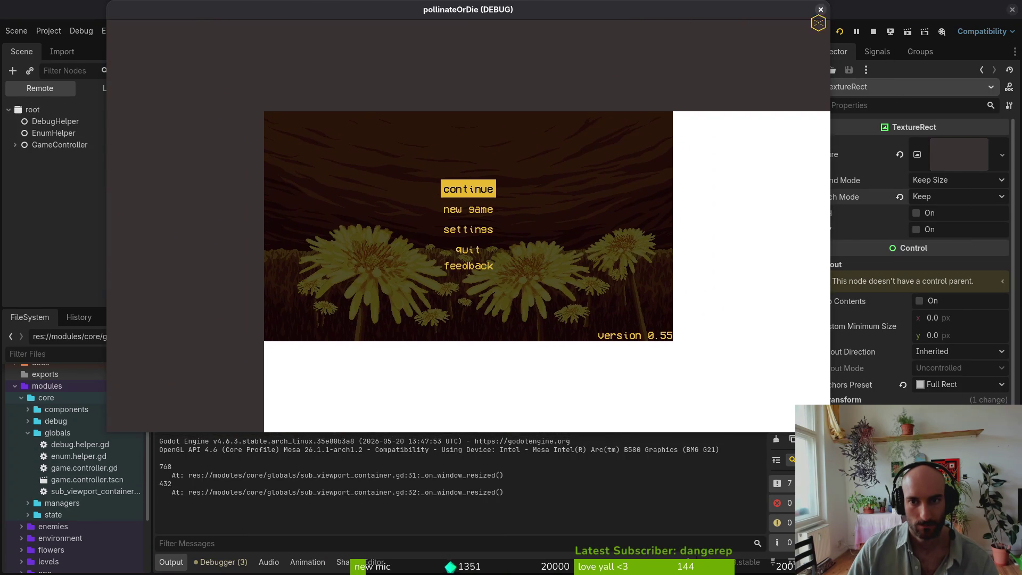
click(820, 10)
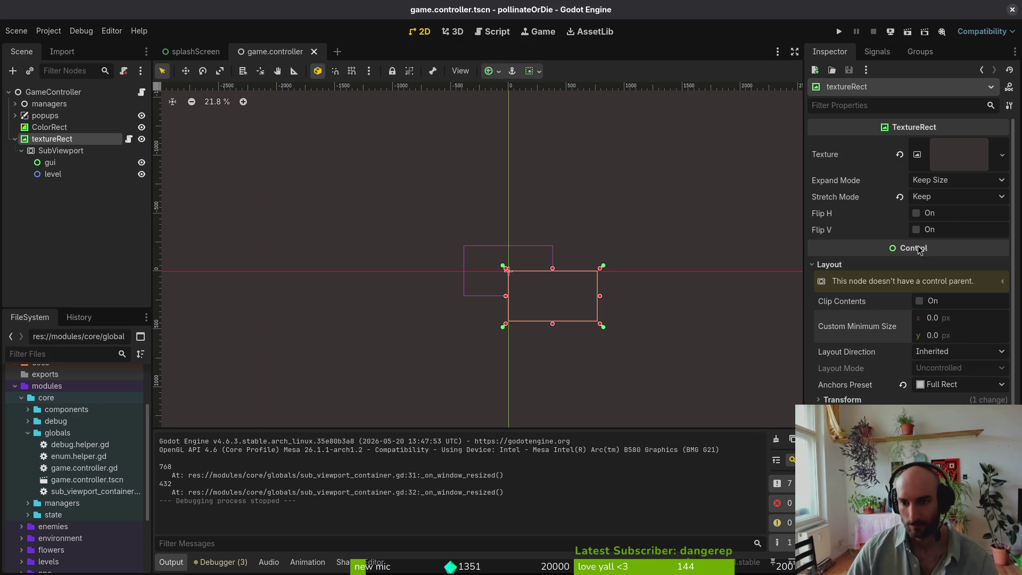
click(953, 196)
- Set textureRect's stretch mode to Scale with a 768 × 432 custom minimum size and save the scene
click(947, 216)
drag(965, 319, 970, 321)
click(964, 319)
text(768)
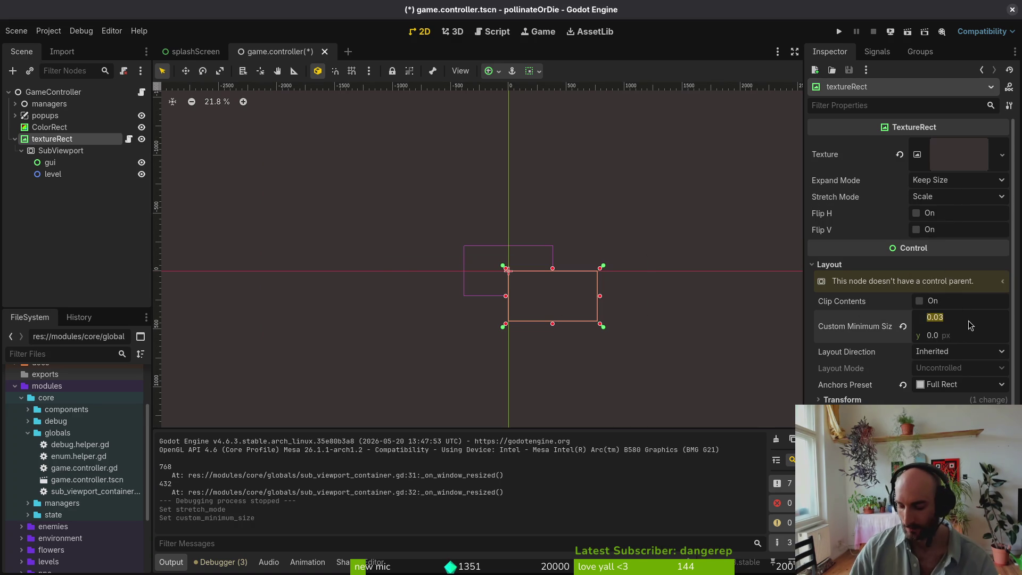
key(Tab)
text(432)
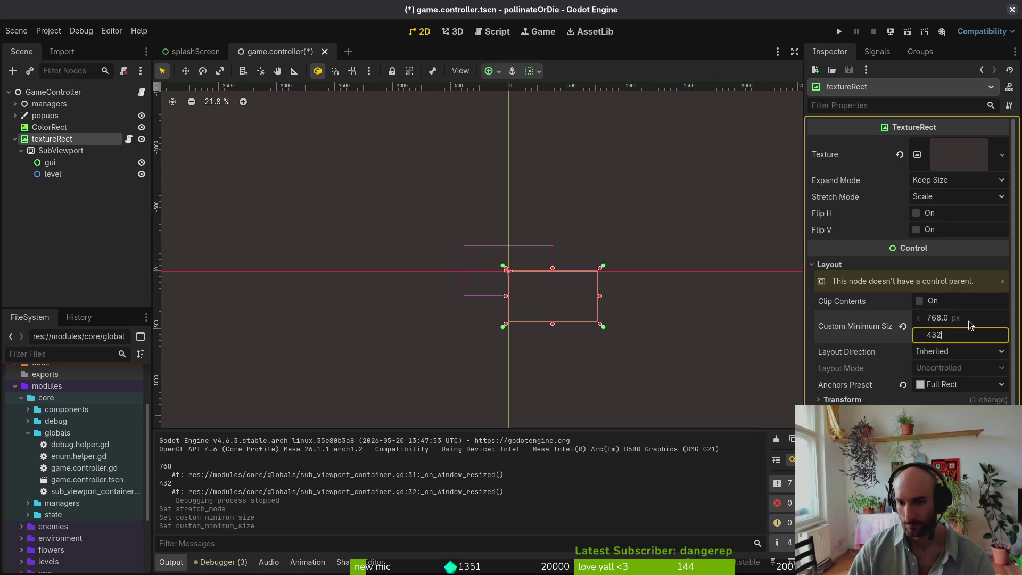
key(Return)
key(ctrl+s)
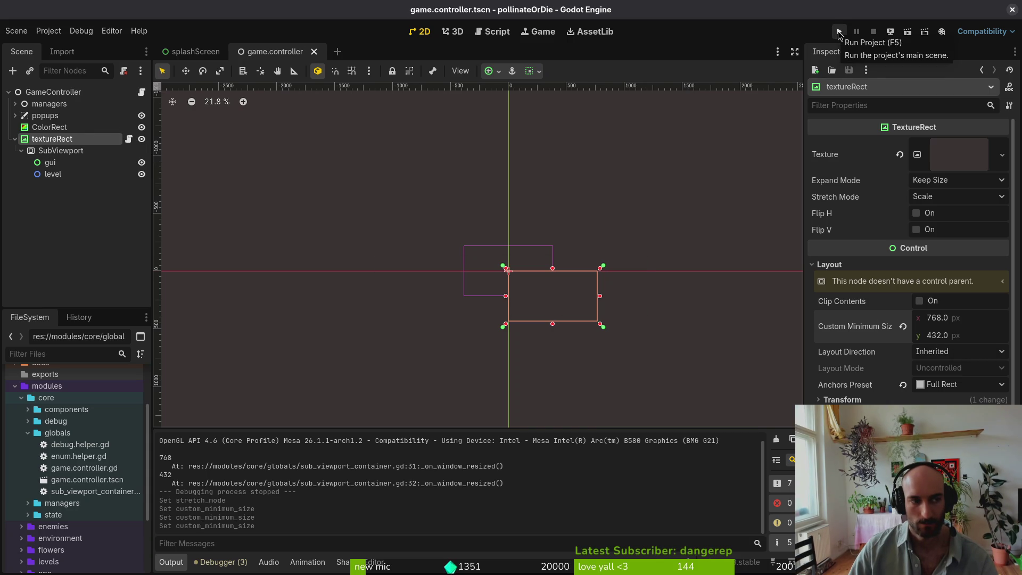
- Test-run the game by resizing its window, close it, and inspect the SubViewport's 768 × 432 size
click(839, 33)
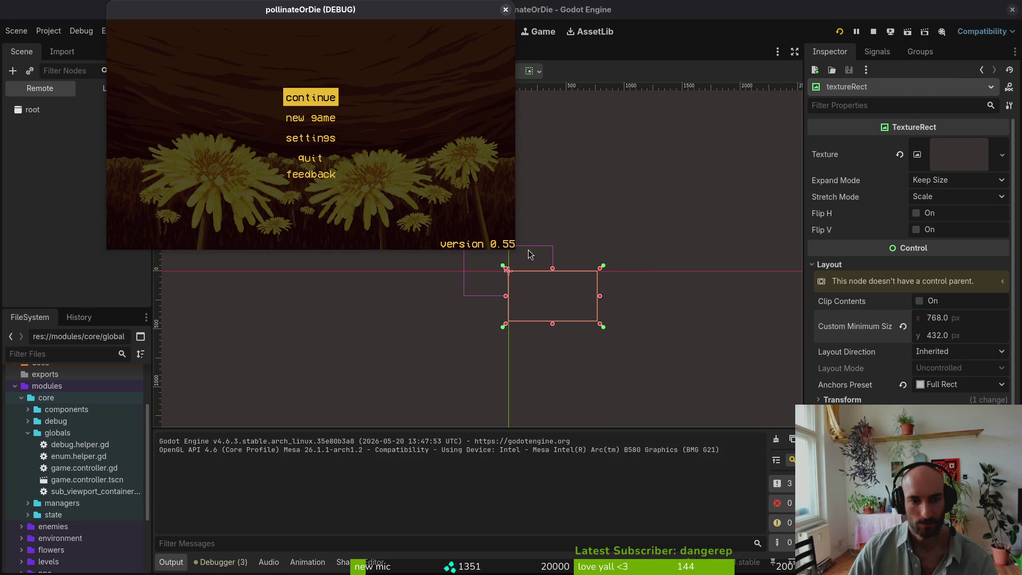
mouse_move(514, 247)
mouse_down()
mouse_move(684, 441)
mouse_move(787, 527)
mouse_move(627, 276)
mouse_up()
click(617, 9)
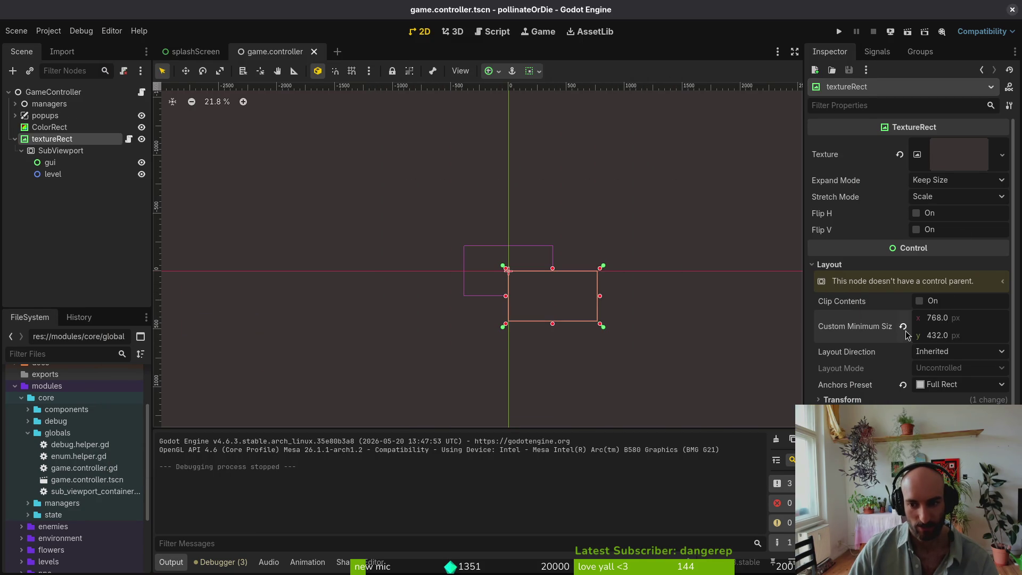
click(50, 151)
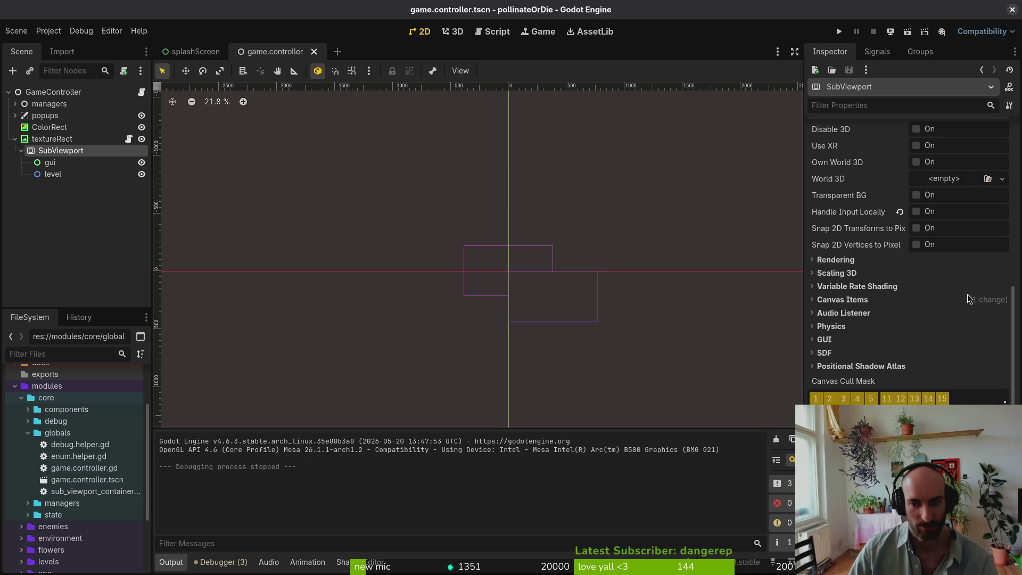
scroll(927, 297, up, 5)
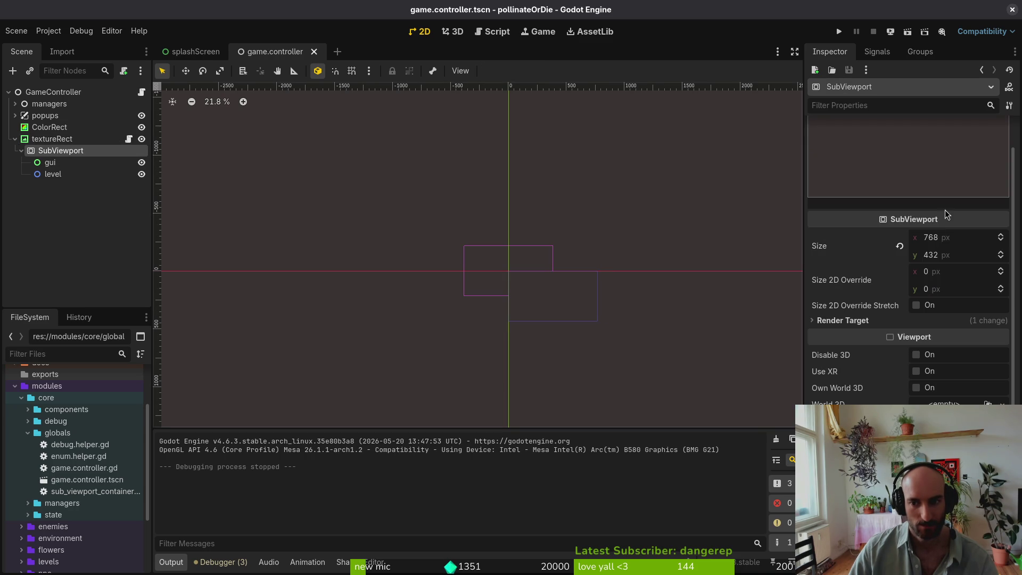
scroll(973, 262, up, 1)
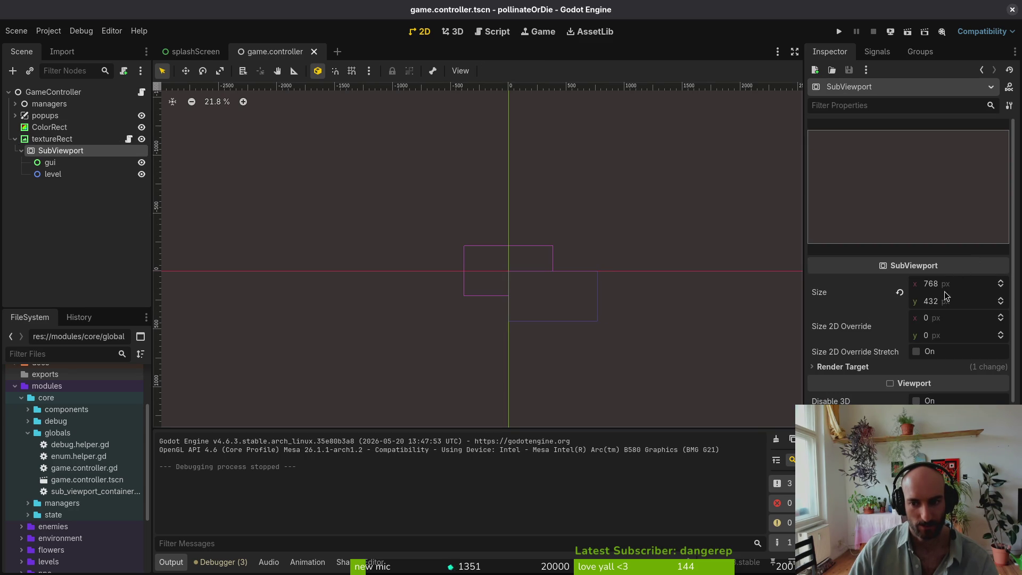